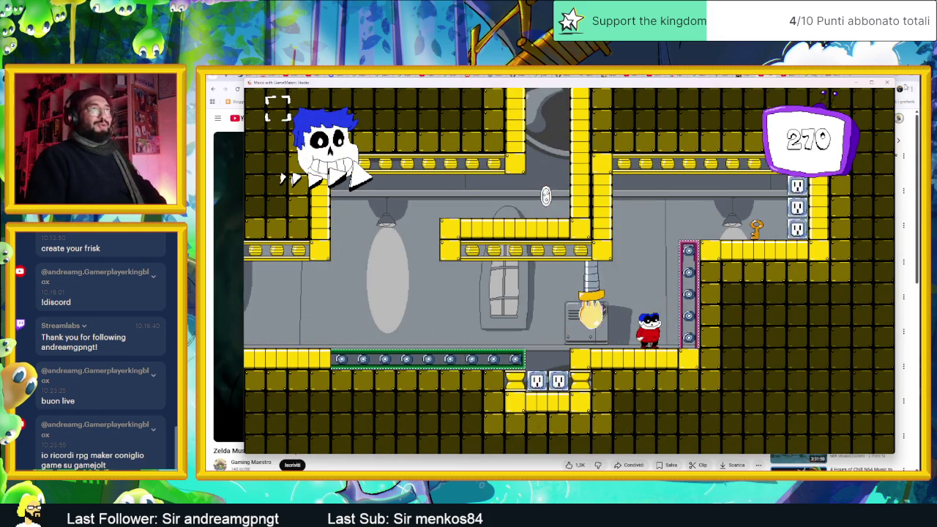
# Step: Close the running game, start the Zelda music video, and minimize the browser
pyautogui.click(887, 82)
pyautogui.click(695, 301)
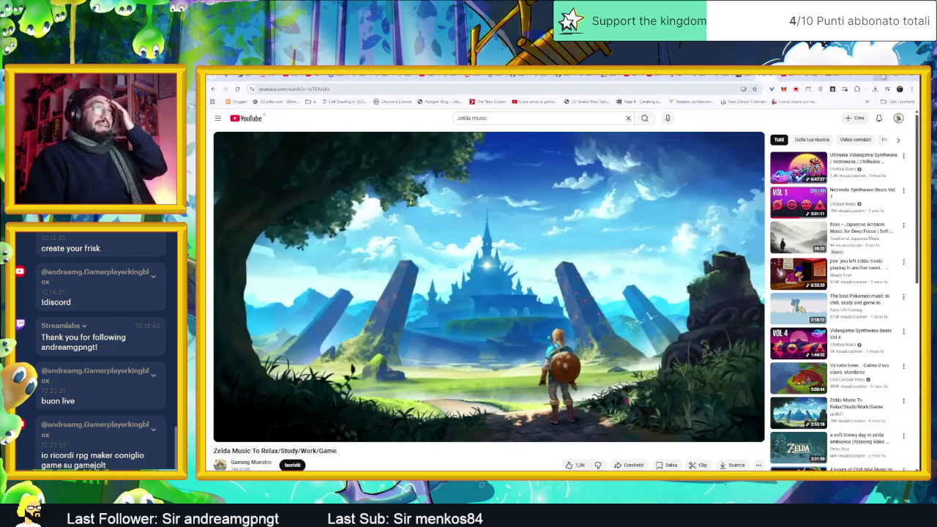
pyautogui.click(883, 77)
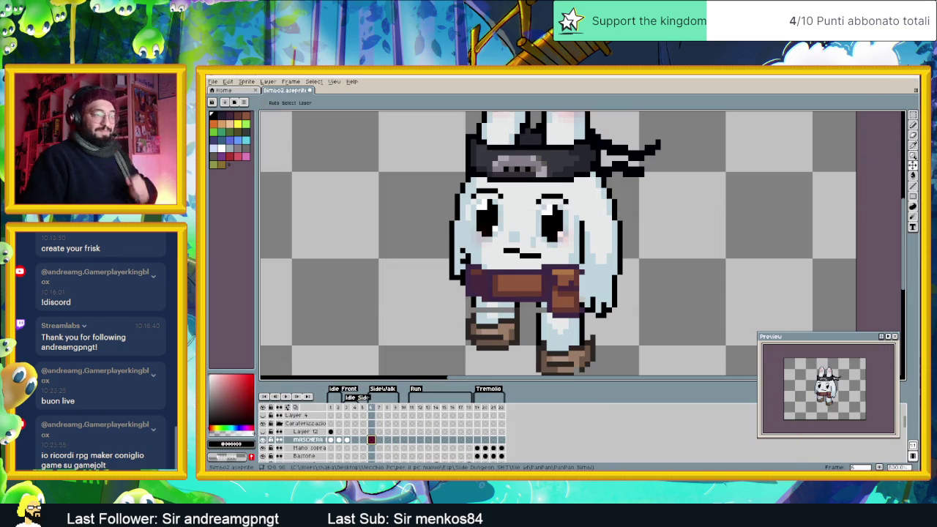
# Step: Cycle through the open windows, then bring the browser back on the MG Tower itch.io page
pyautogui.hotkey('alt', 'Tab')
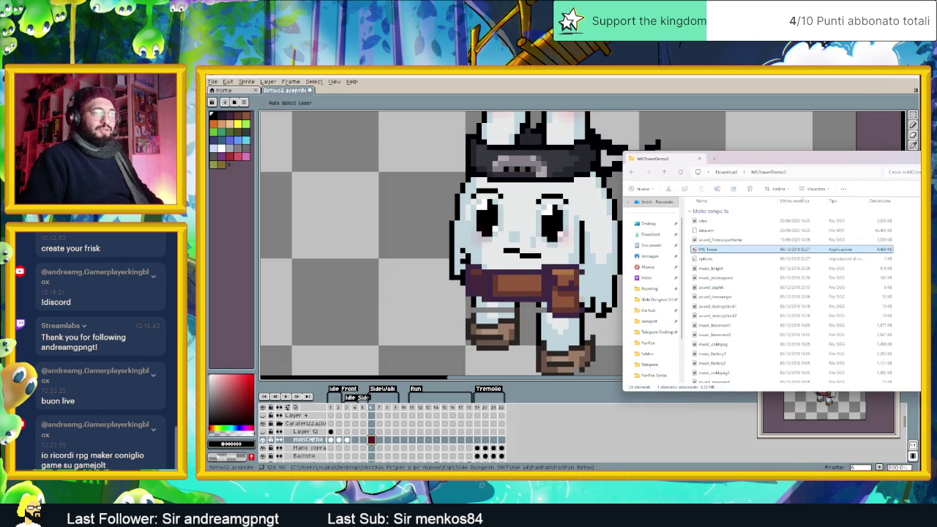
pyautogui.hotkey('alt', 'Tab')
pyautogui.hotkey('alt', 'Tab')
pyautogui.hotkey('alt', 'Tab')
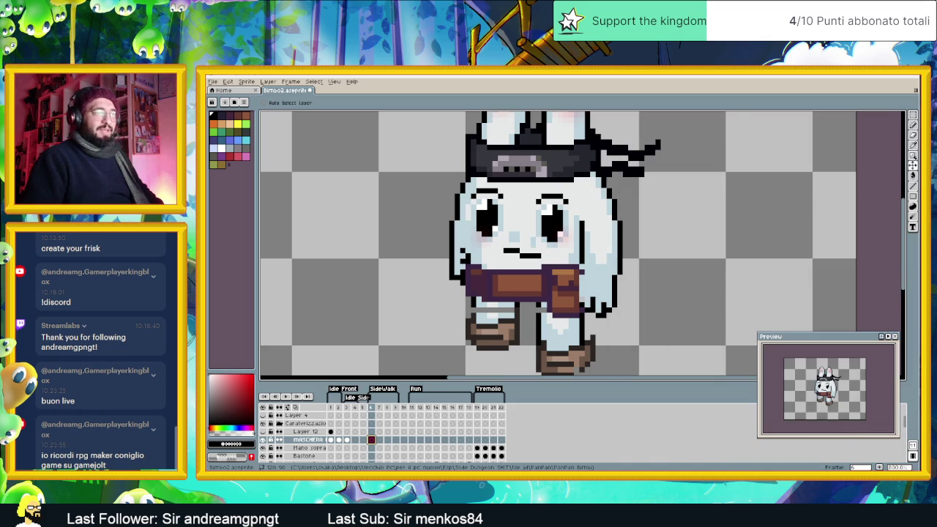
pyautogui.hotkey('alt', 'Tab')
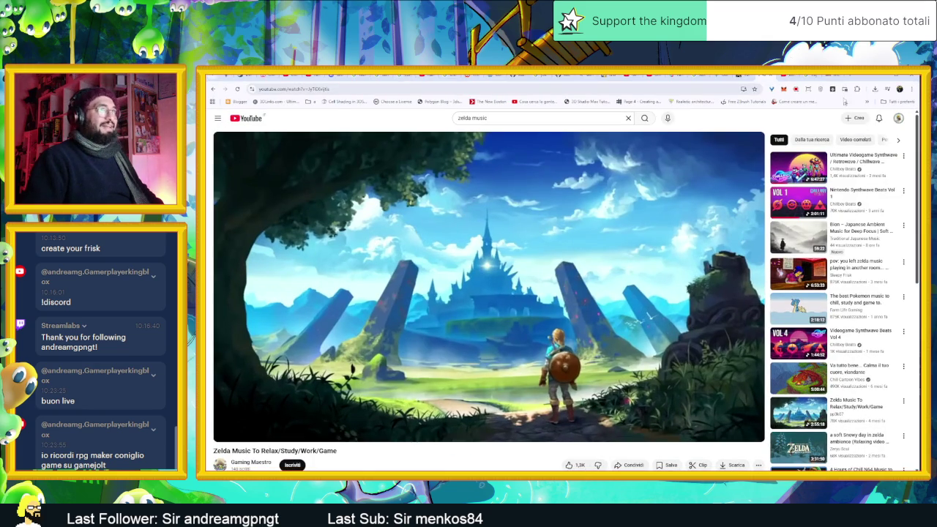
pyautogui.click(794, 74)
pyautogui.hotkey('ctrl', 'Tab')
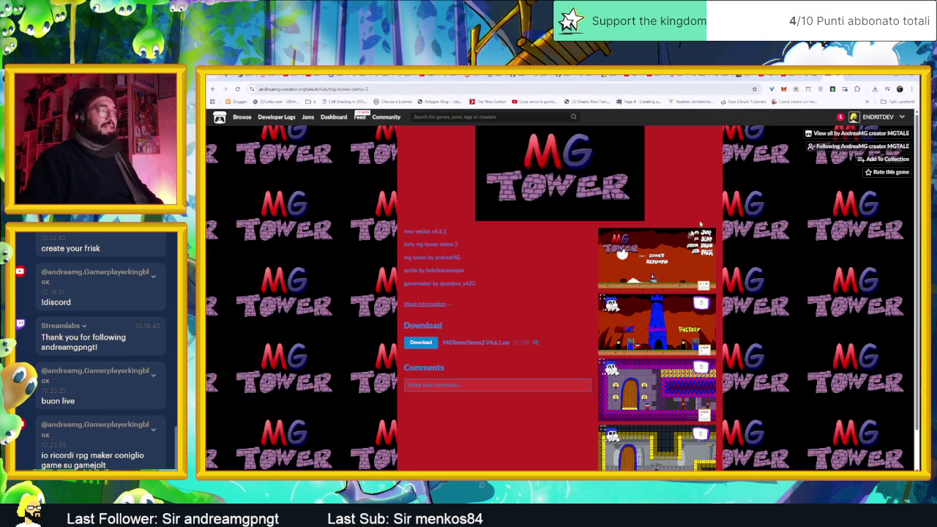
# Step: Rate MG TOWER demo 2 four stars with a short comment, then return to the mgtale results
pyautogui.click(883, 173)
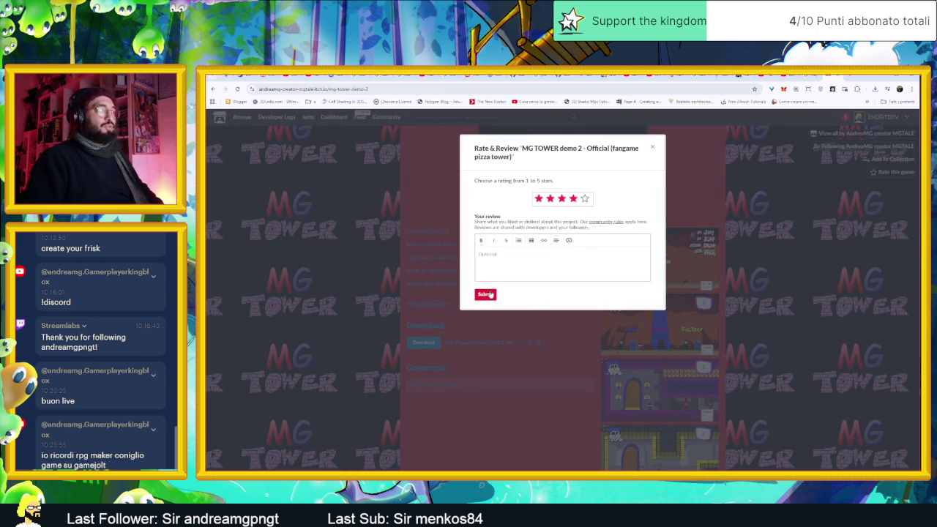
pyautogui.click(509, 375)
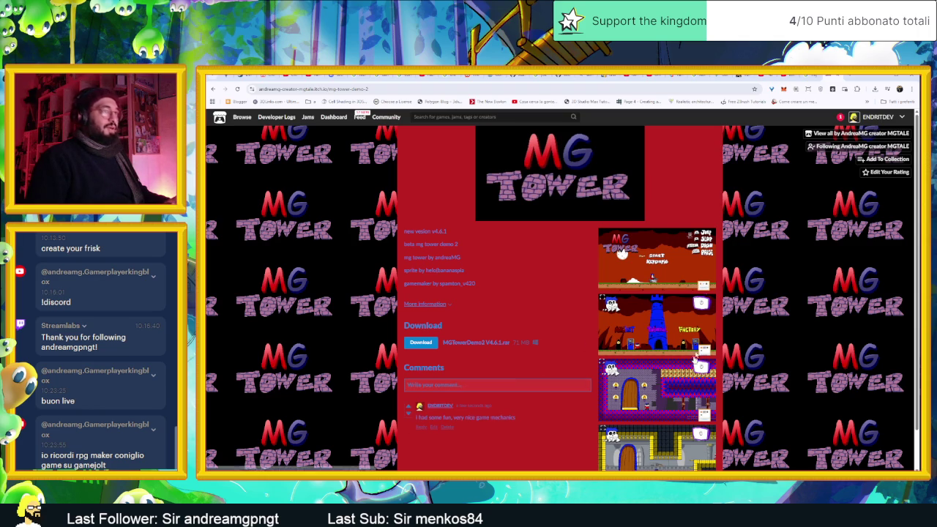
pyautogui.hotkey('alt', 'Left')
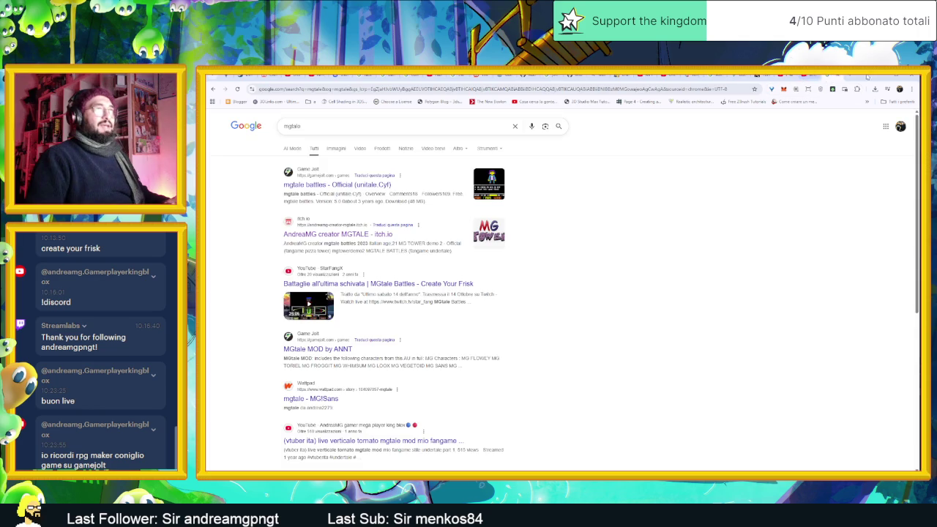
# Step: Minimize Chrome to reveal the bunny sprite in Aseprite
pyautogui.click(881, 77)
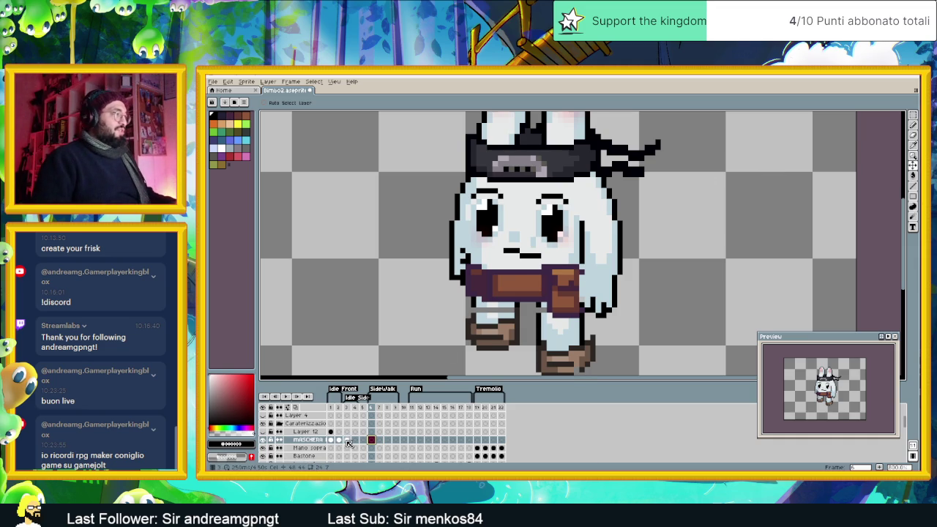
# Step: Shift the black mask one pixel left in frame 3, comparing against frame 1
pyautogui.click(348, 441)
pyautogui.scroll(2, 515, 251)
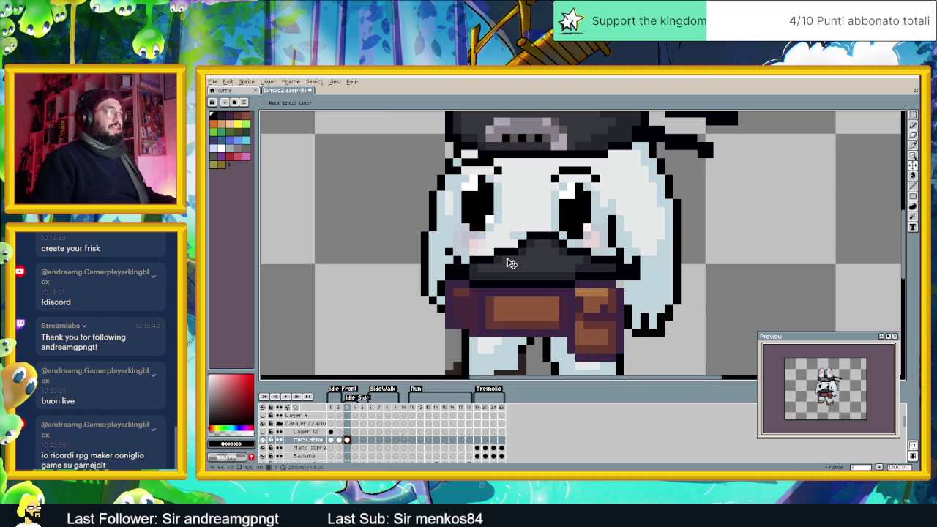
pyautogui.moveTo(564, 275); pyautogui.dragTo(547, 273)
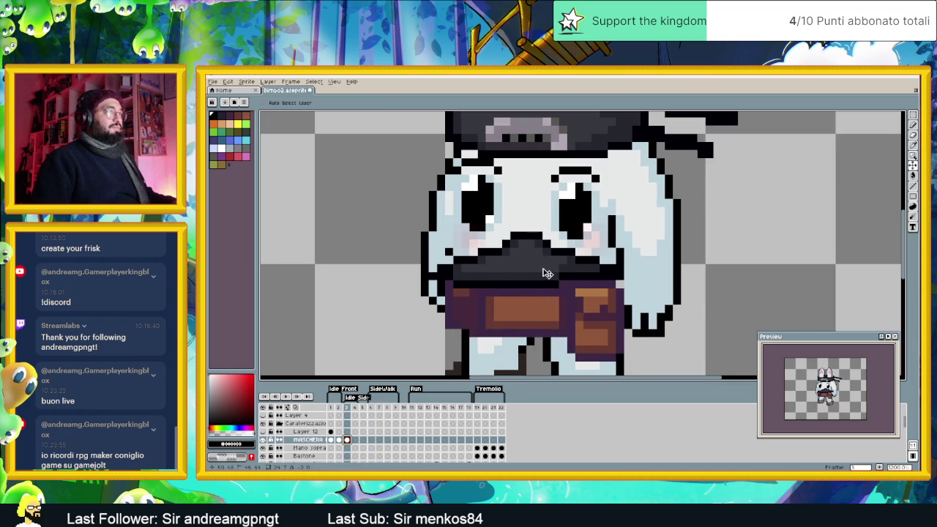
pyautogui.scroll(-2, 698, 277)
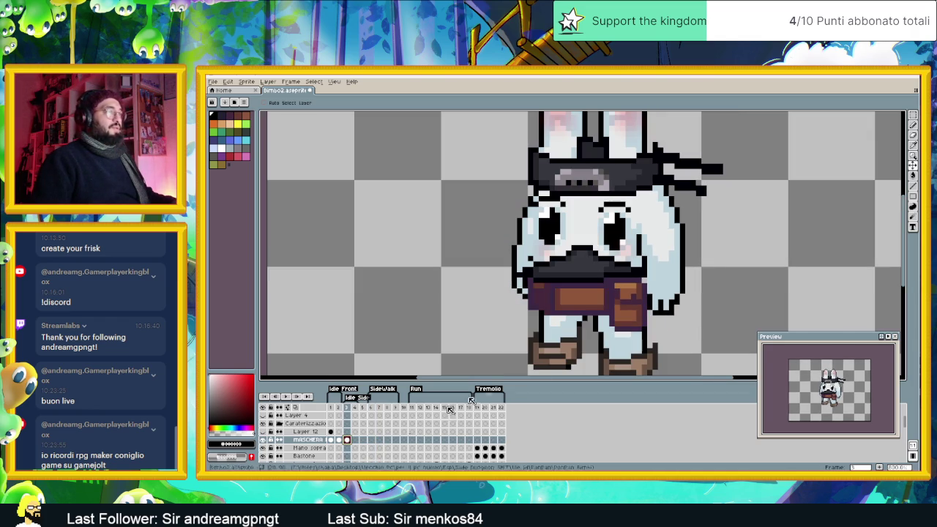
pyautogui.click(331, 440)
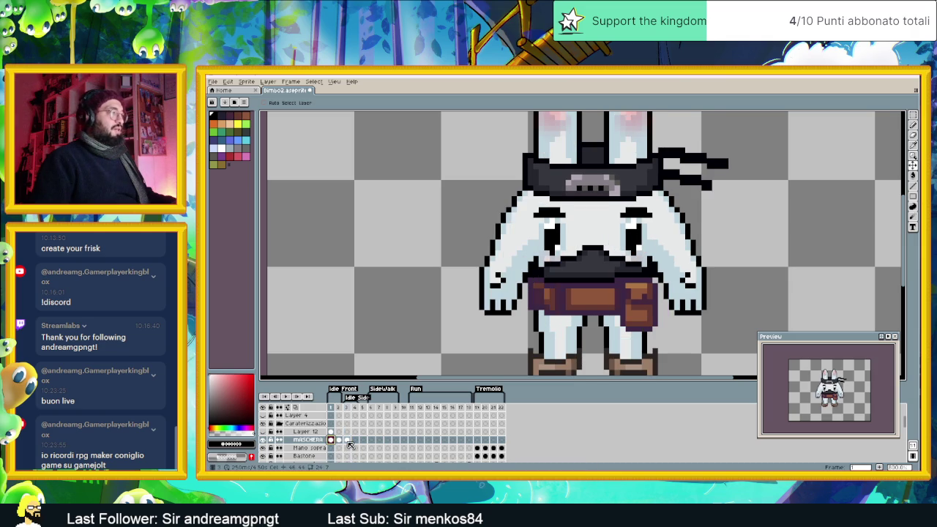
pyautogui.click(348, 441)
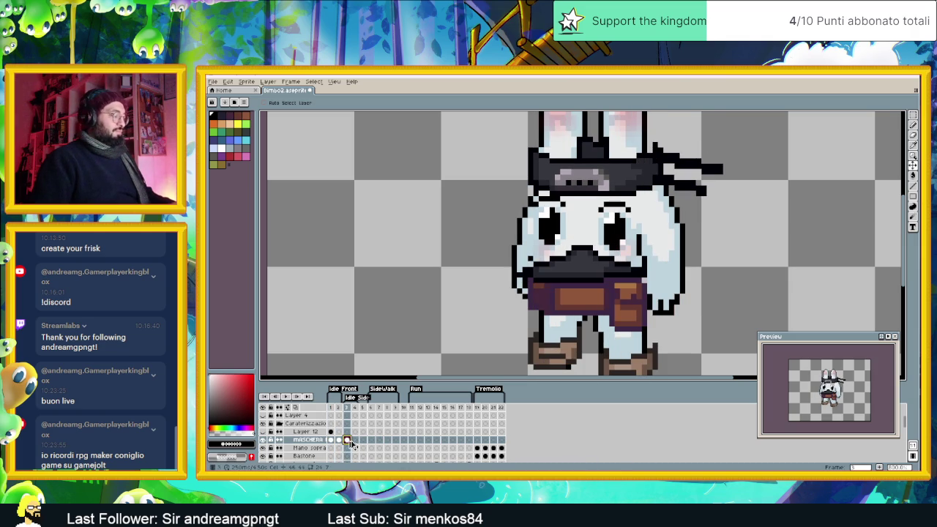
# Step: Raise the mask one pixel in frame 4 using the Move tool
pyautogui.click(357, 441)
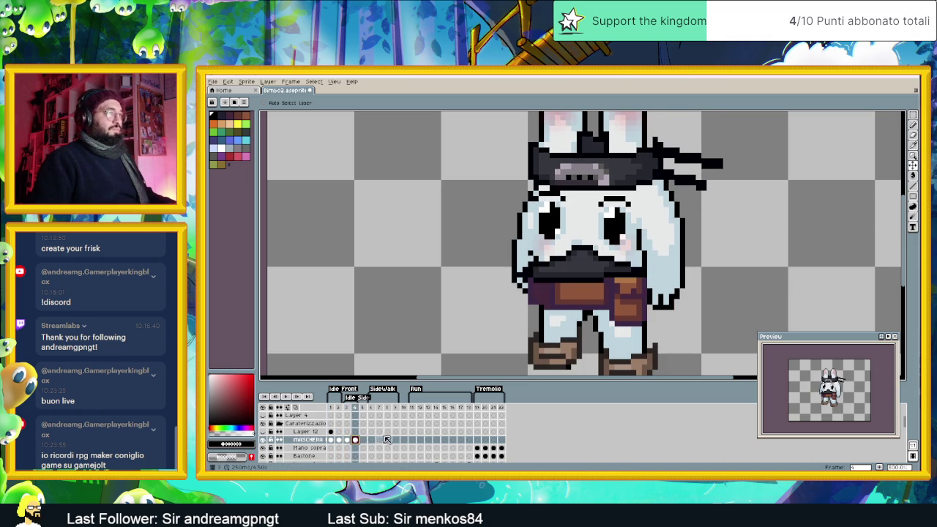
pyautogui.click(347, 440)
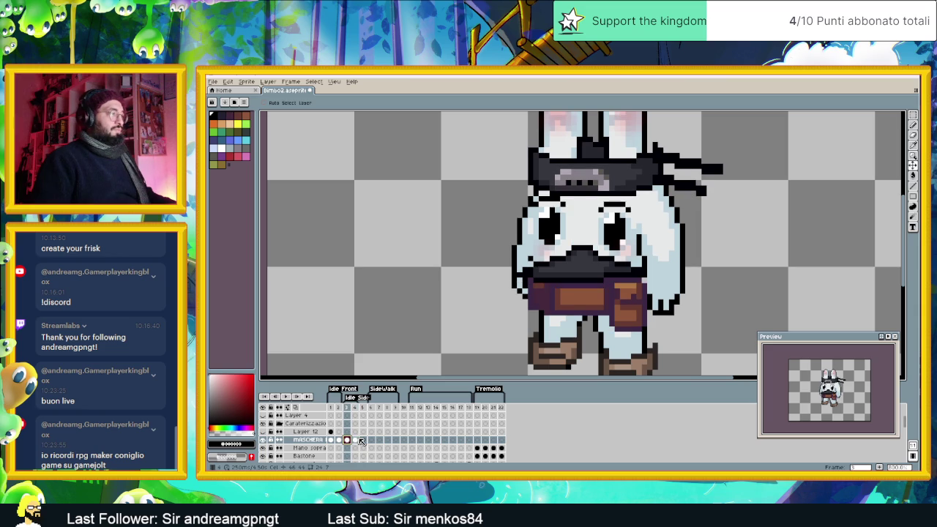
pyautogui.click(356, 440)
pyautogui.click(914, 167)
pyautogui.moveTo(665, 283); pyautogui.dragTo(665, 279)
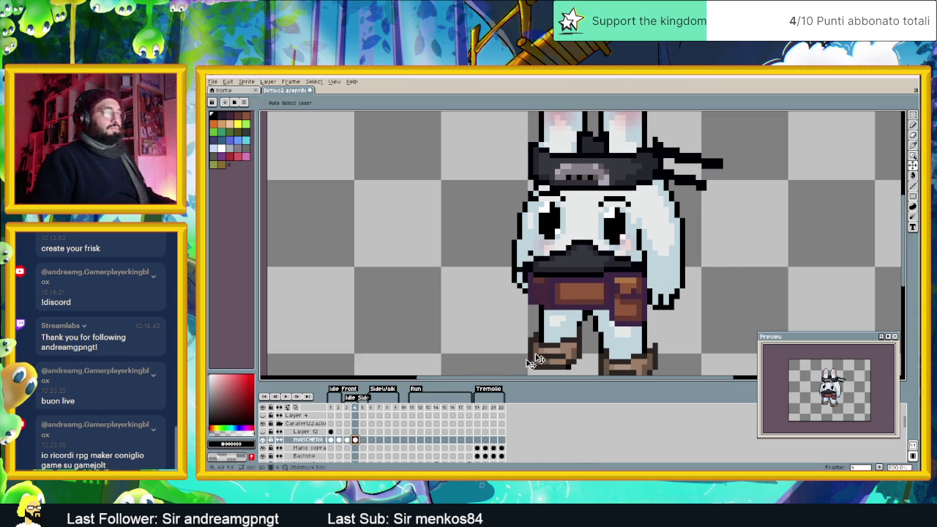
# Step: Compare the mask across idle frames 1–4, then pick a colour from the sprite
pyautogui.click(331, 440)
pyautogui.click(339, 440)
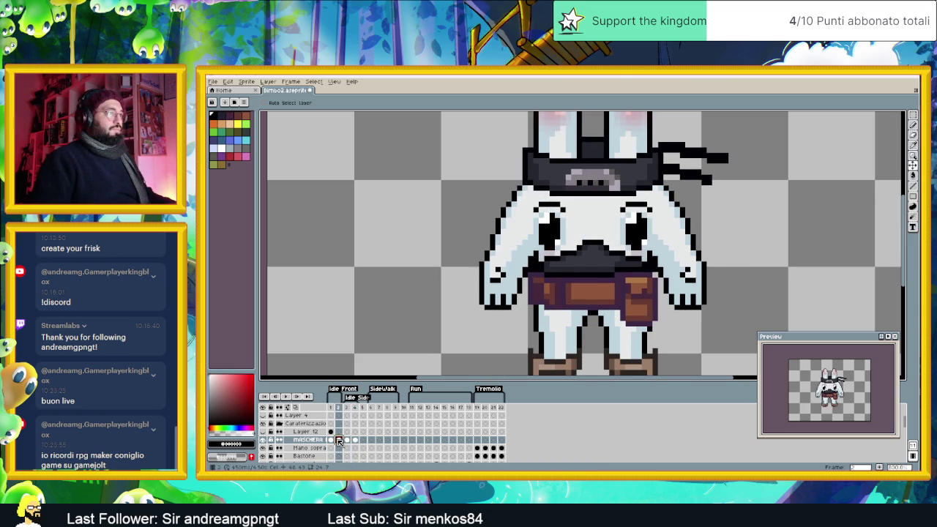
pyautogui.click(331, 440)
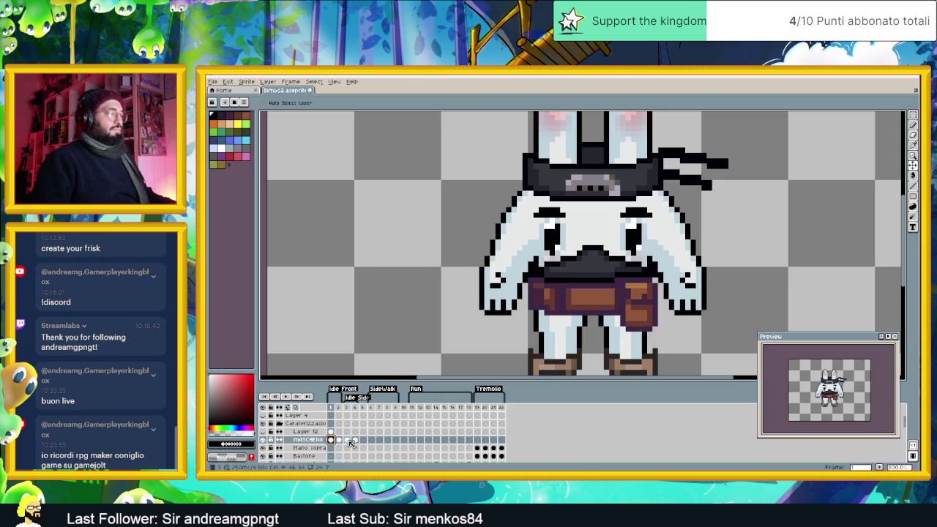
pyautogui.click(347, 440)
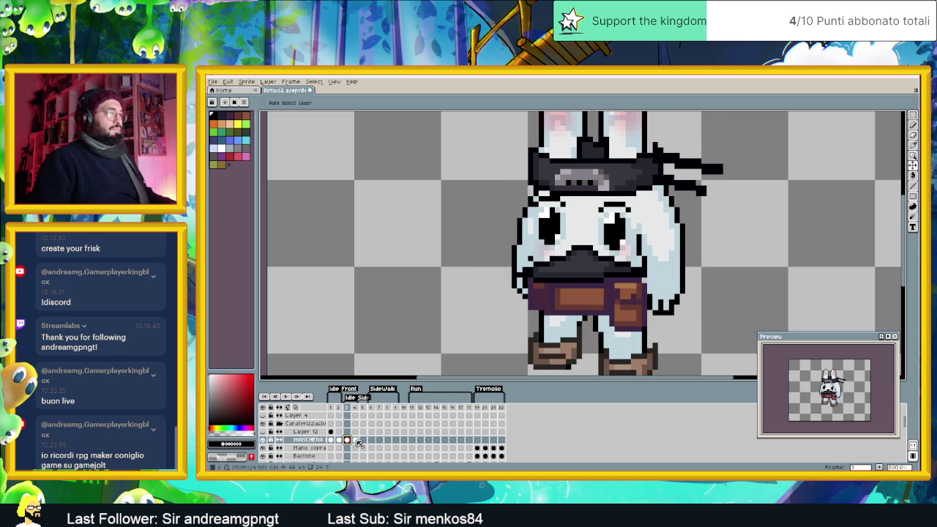
pyautogui.click(356, 440)
pyautogui.press('Left')
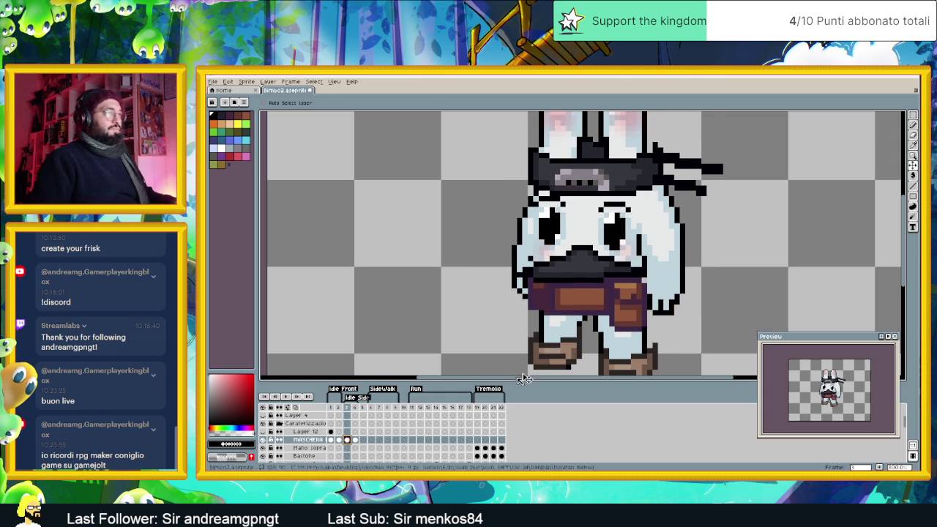
pyautogui.press('i')
pyautogui.click(652, 272)
# Step: Select the Pencil and flip between idle frames 3 and 4 to compare the mask
pyautogui.press('v')
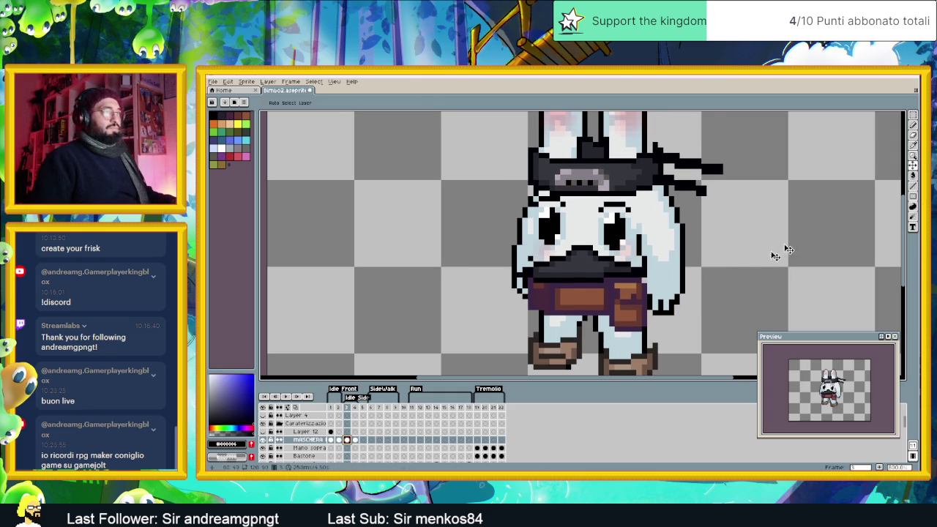
pyautogui.click(913, 126)
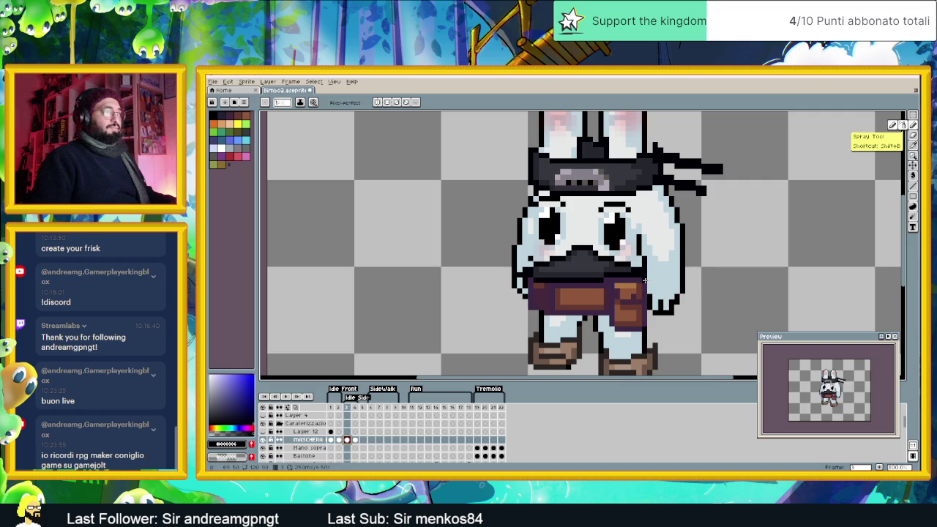
pyautogui.click(357, 441)
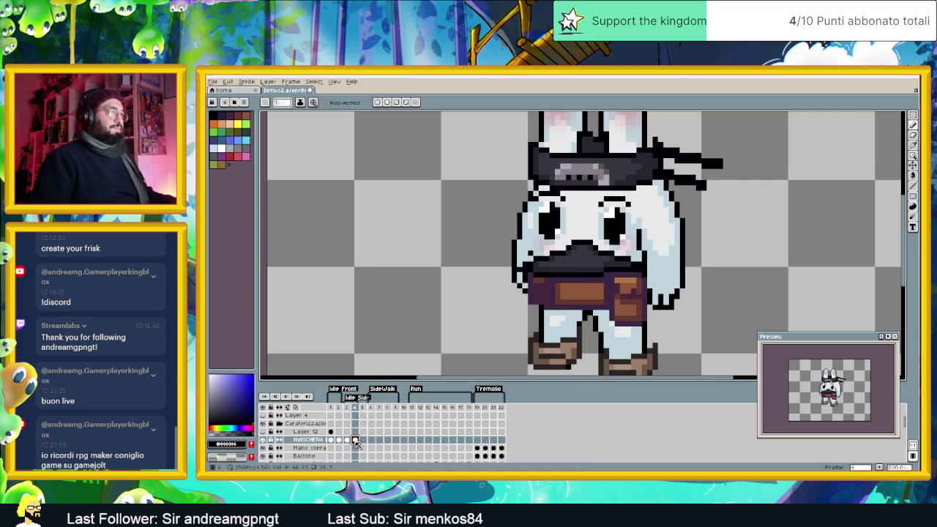
pyautogui.click(348, 440)
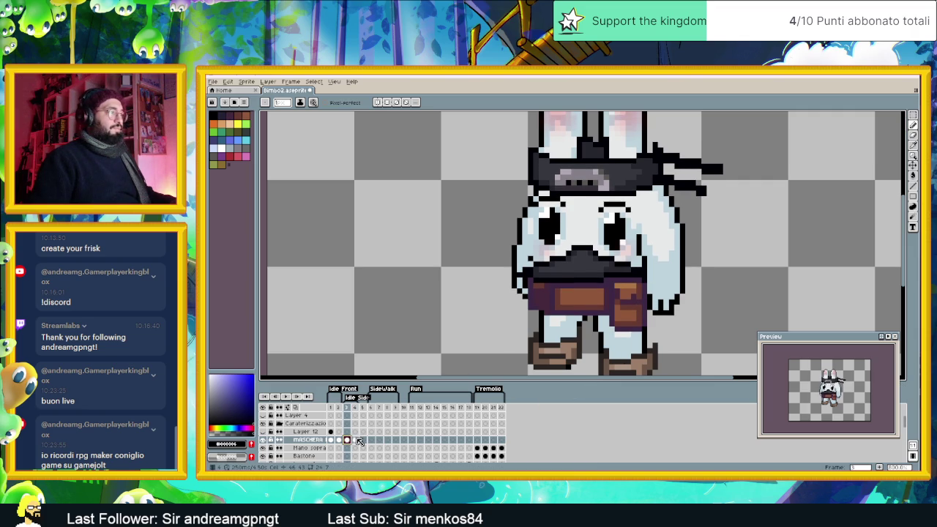
pyautogui.click(356, 440)
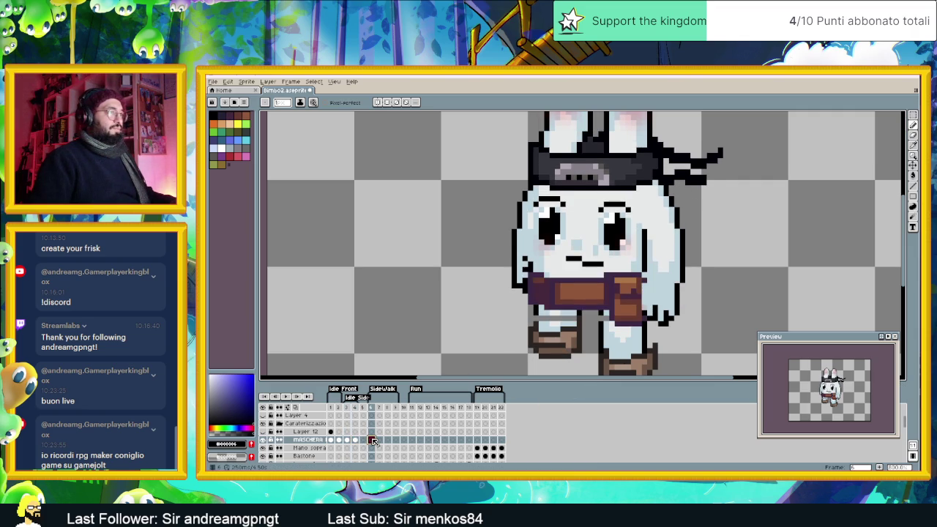
pyautogui.press('Right')
pyautogui.press('Left')
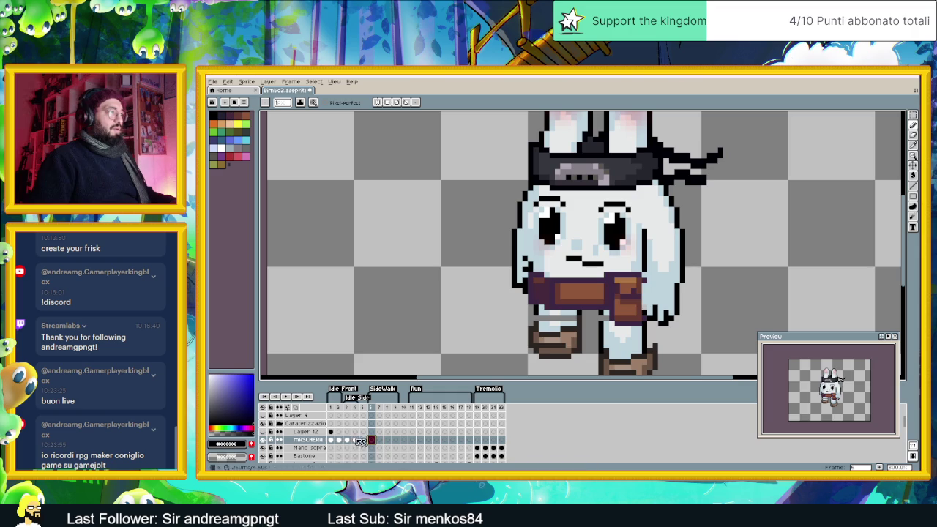
pyautogui.click(349, 441)
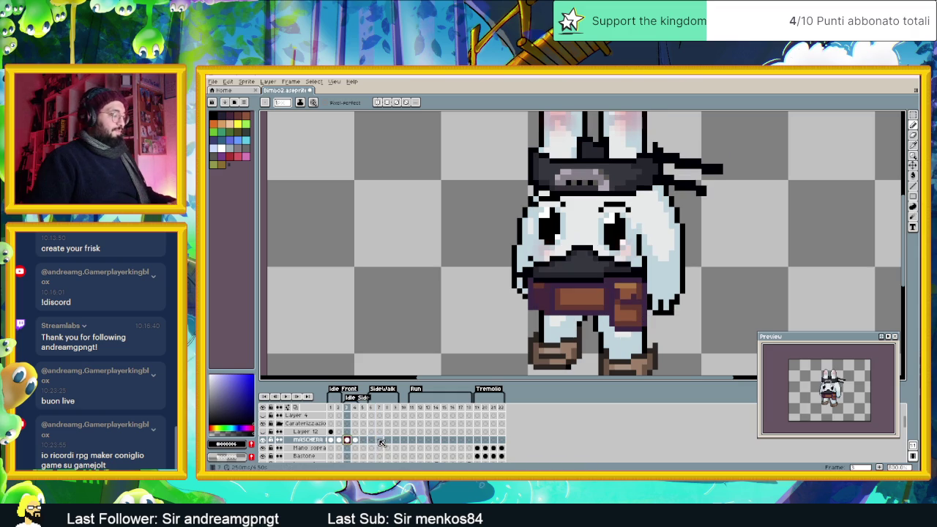
# Step: Review frames 3–9, then raise the mask and belt one pixel in walk frame 6
pyautogui.press('Right')
pyautogui.press('Right')
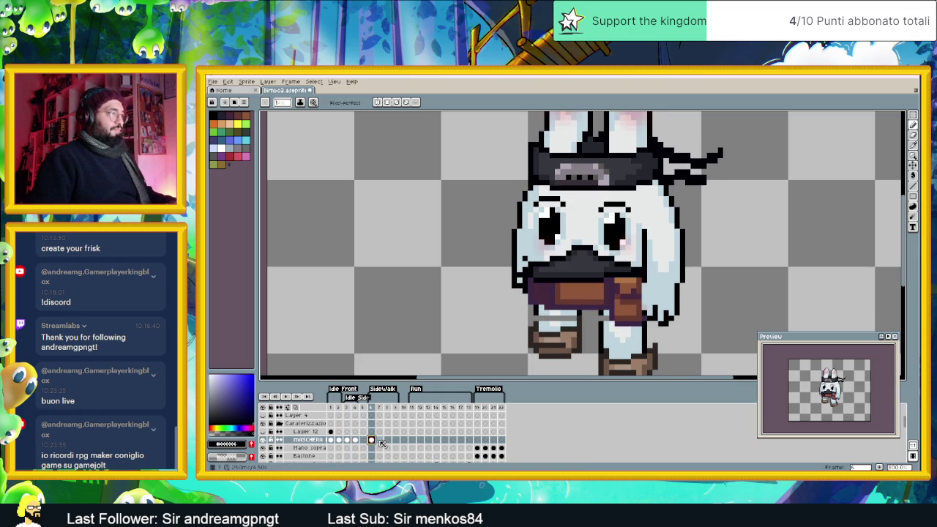
pyautogui.press('Right')
pyautogui.press('Right')
pyautogui.press('Right')
pyautogui.press('Right')
pyautogui.press('Left')
pyautogui.press('Right')
pyautogui.press('Left')
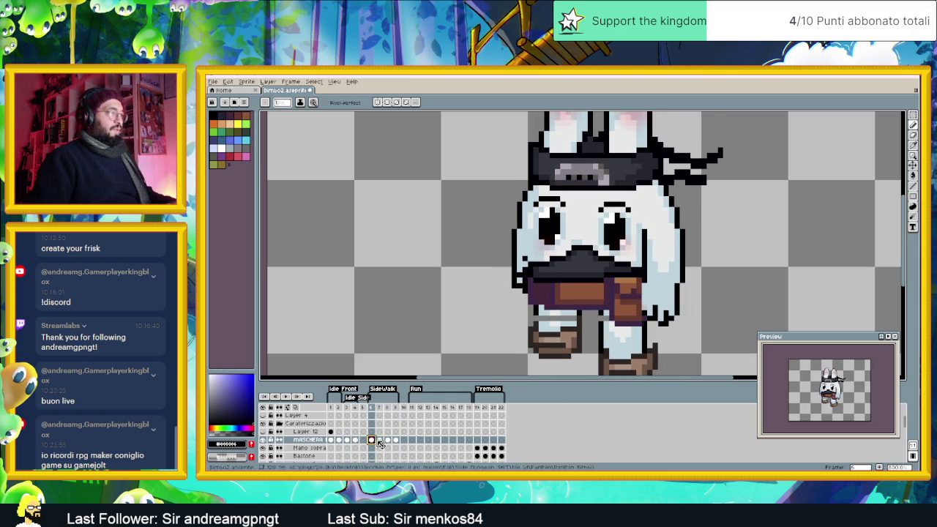
pyautogui.click(380, 440)
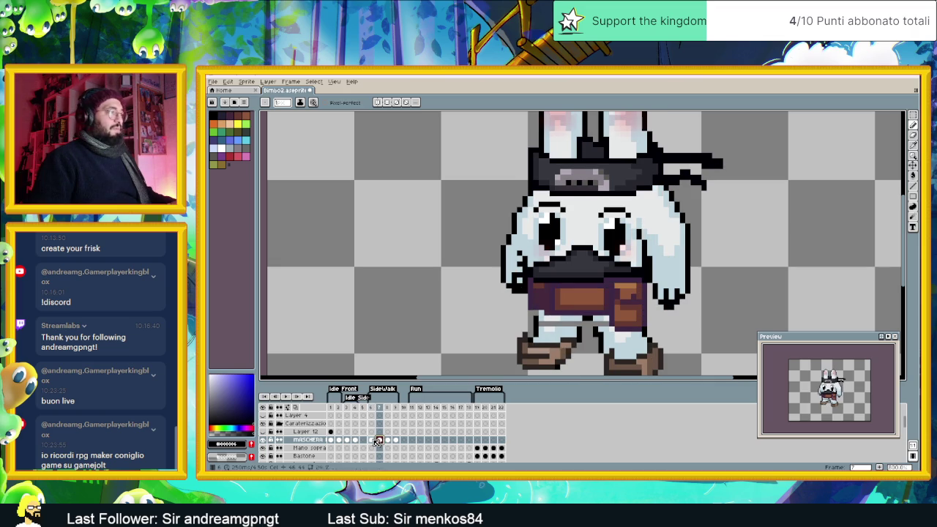
pyautogui.click(373, 440)
pyautogui.click(348, 440)
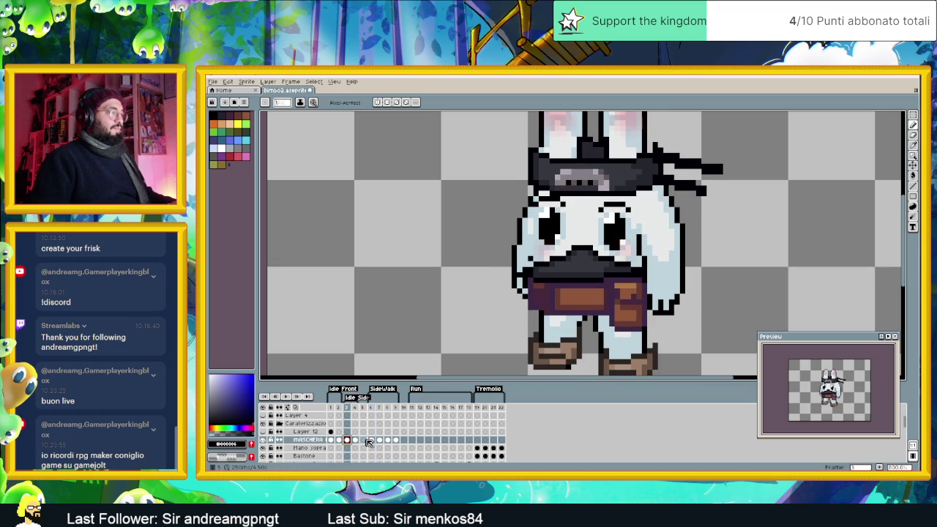
pyautogui.click(371, 440)
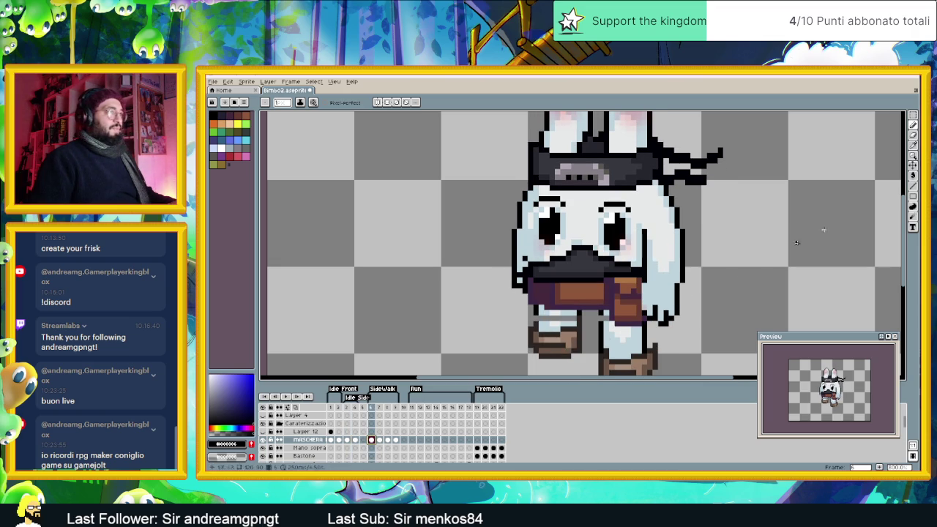
pyautogui.click(913, 167)
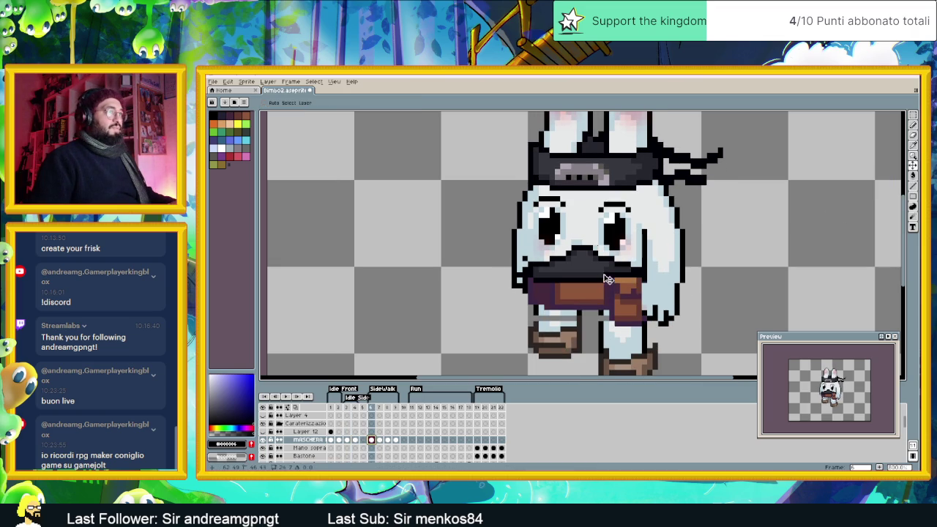
pyautogui.moveTo(607, 279); pyautogui.dragTo(605, 273)
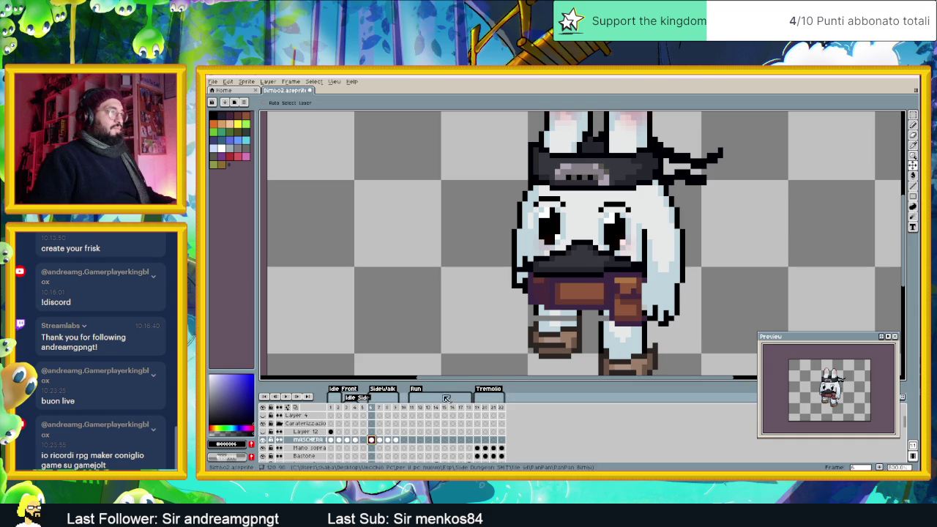
# Step: Toggle MASCHERA visibility and undo/redo the frame 6 mask move to compare
pyautogui.click(263, 440)
pyautogui.click(263, 440)
pyautogui.click(263, 440)
pyautogui.click(263, 440)
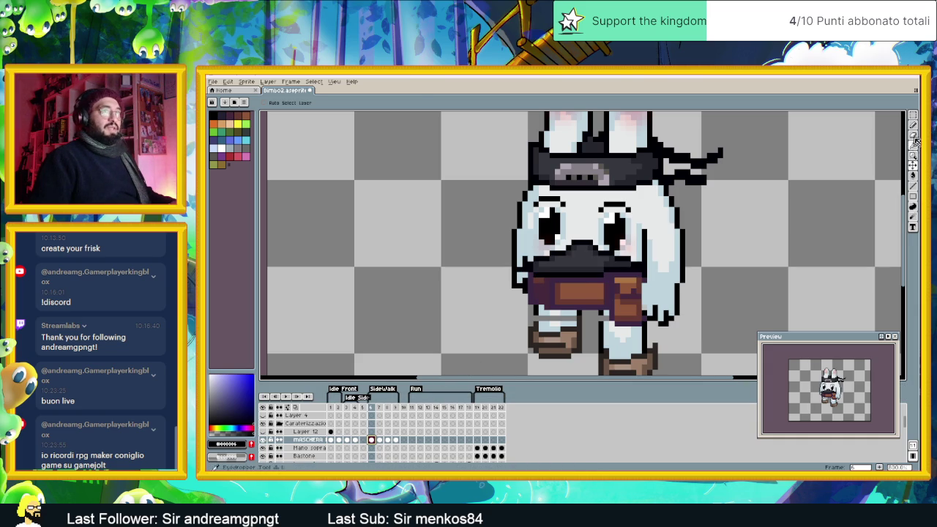
pyautogui.click(914, 126)
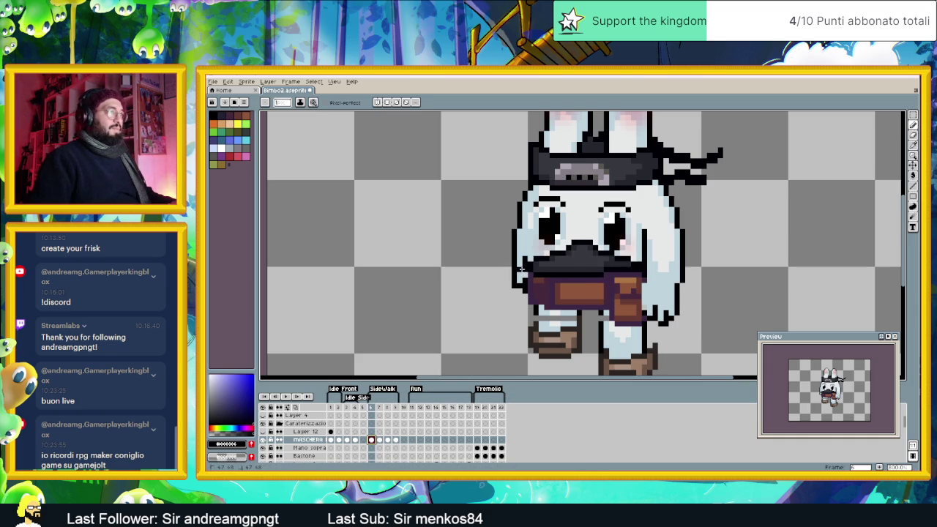
pyautogui.press('ctrl')
pyautogui.hotkey('ctrl', 'z')
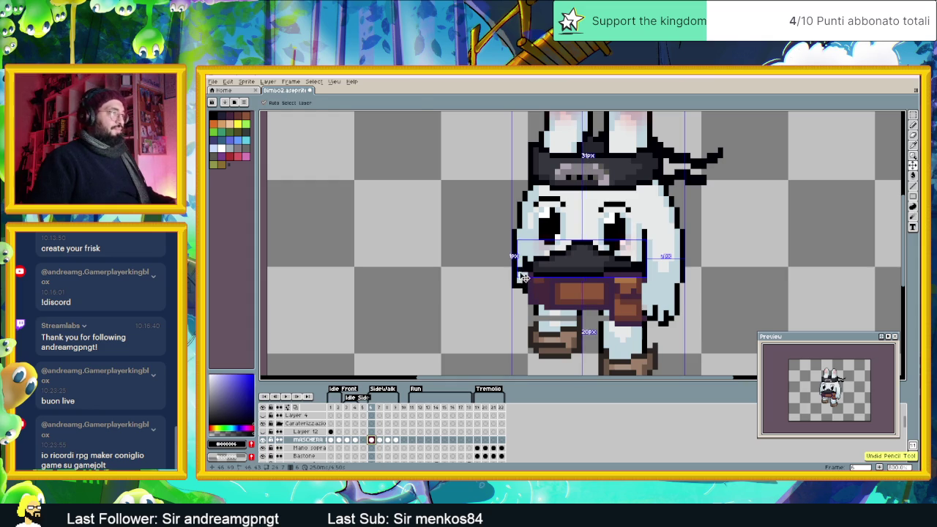
pyautogui.hotkey('ctrl', 'z')
pyautogui.hotkey('ctrl', 'y')
pyautogui.hotkey('ctrl', 'y')
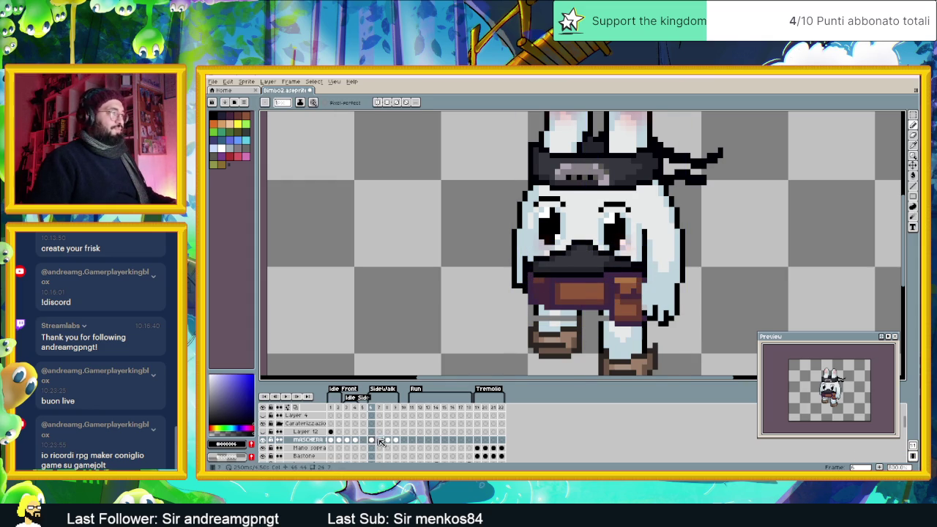
# Step: Compare walk frames 6 and 7, then raise the mask one pixel in frame 8
pyautogui.click(380, 440)
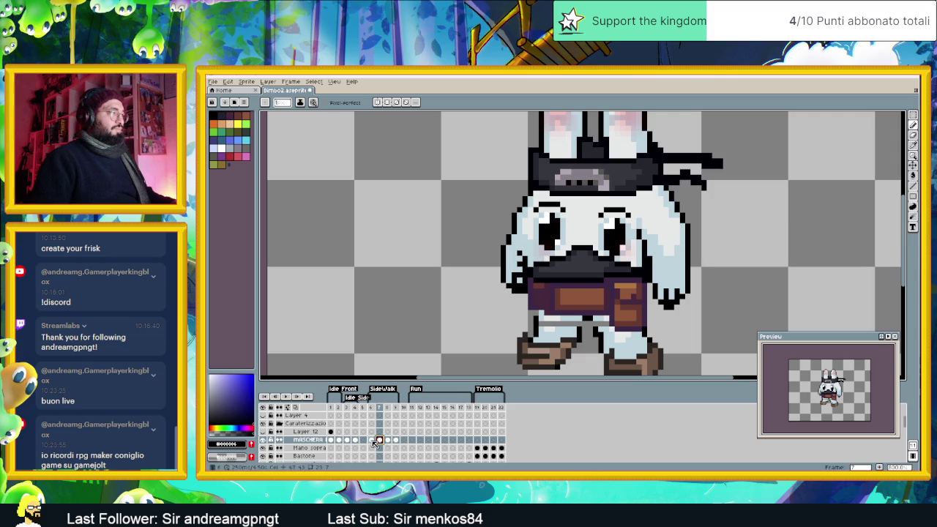
pyautogui.click(263, 440)
pyautogui.click(263, 440)
pyautogui.click(263, 440)
pyautogui.click(263, 440)
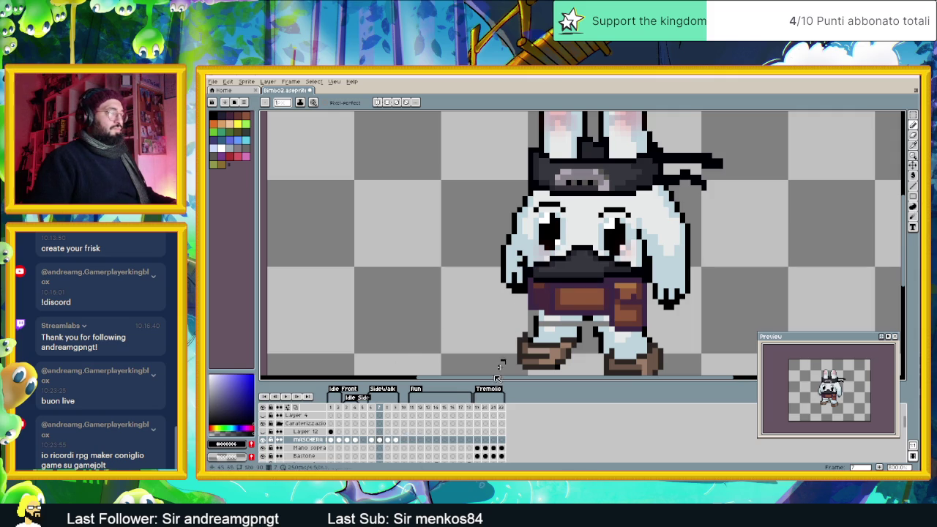
pyautogui.click(374, 440)
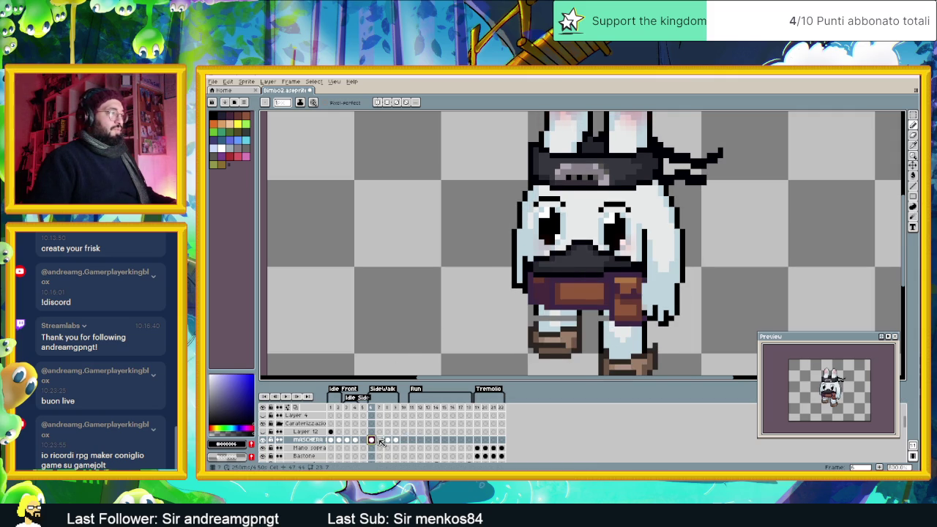
pyautogui.click(380, 440)
pyautogui.click(389, 440)
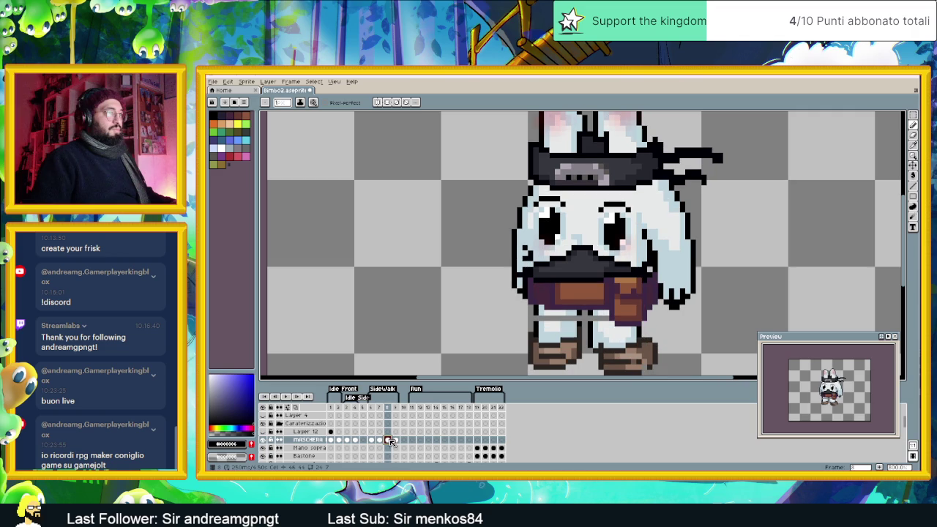
pyautogui.click(914, 165)
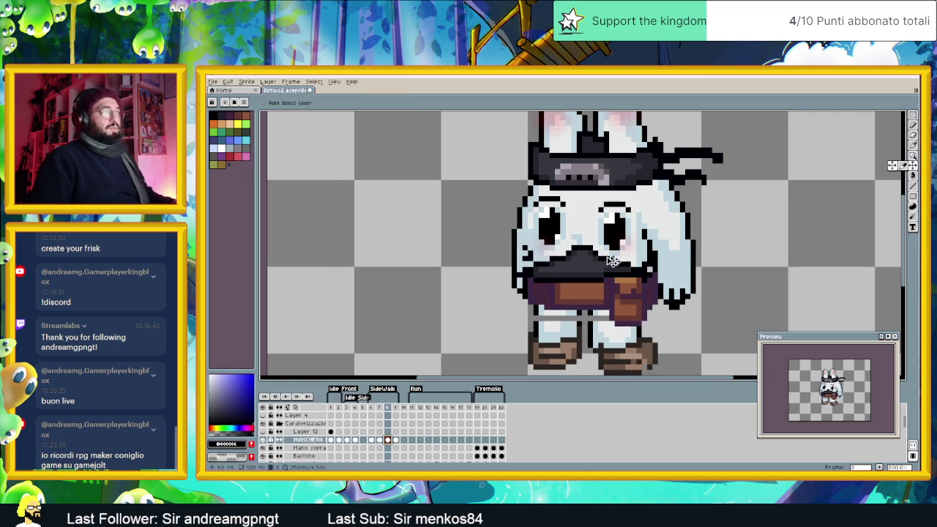
pyautogui.moveTo(595, 273); pyautogui.dragTo(595, 265)
# Step: Scrub through walk frames 6–9 with the Pencil and play the walk animation
pyautogui.click(913, 126)
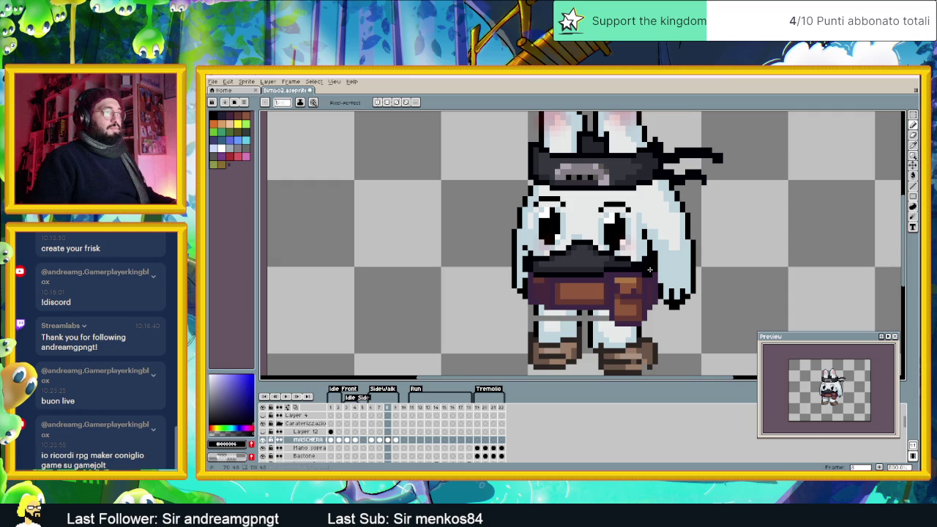
pyautogui.click(395, 440)
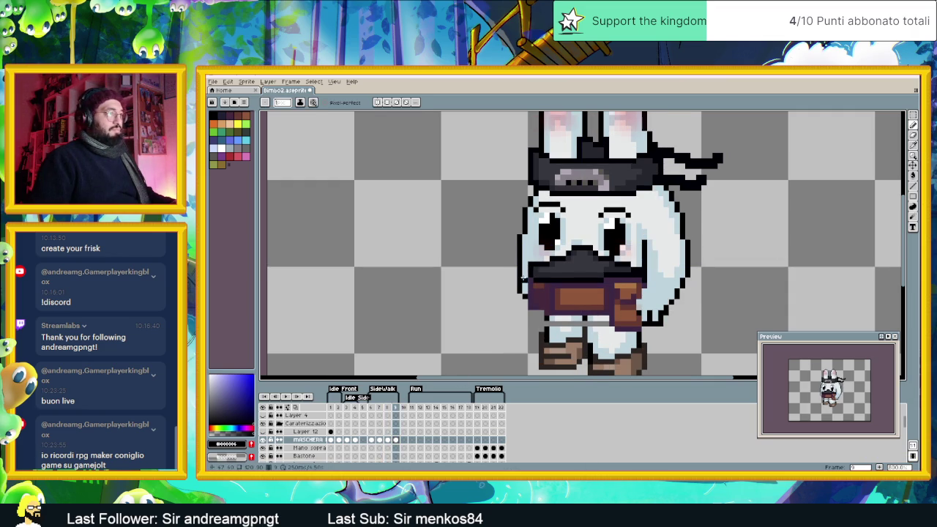
pyautogui.click(388, 440)
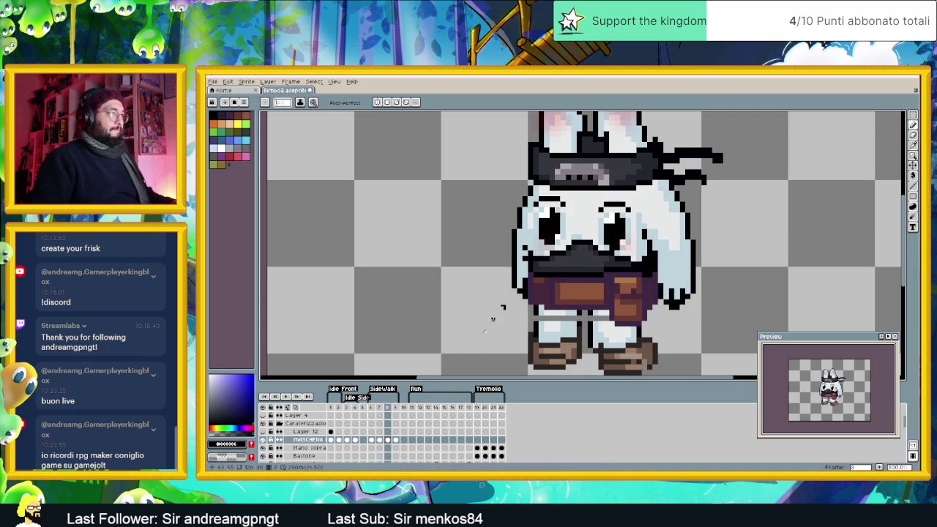
pyautogui.press('Left')
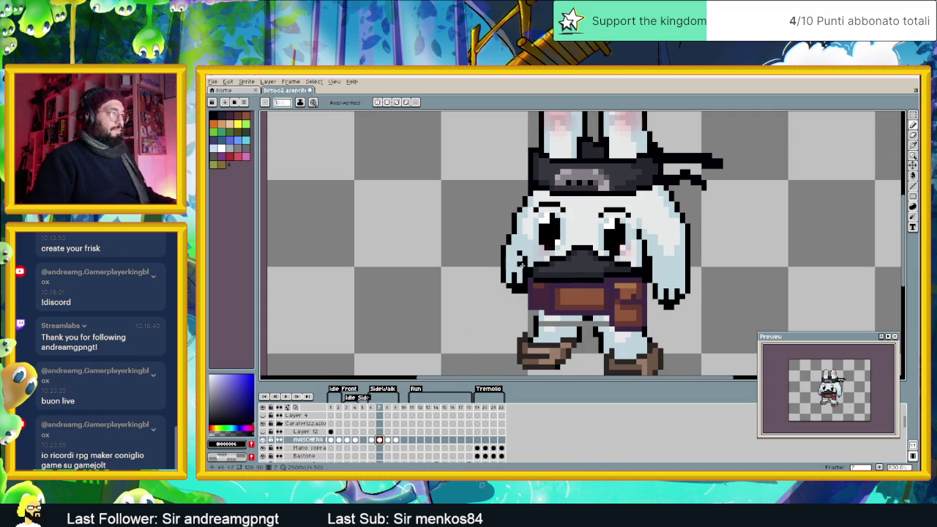
pyautogui.click(372, 440)
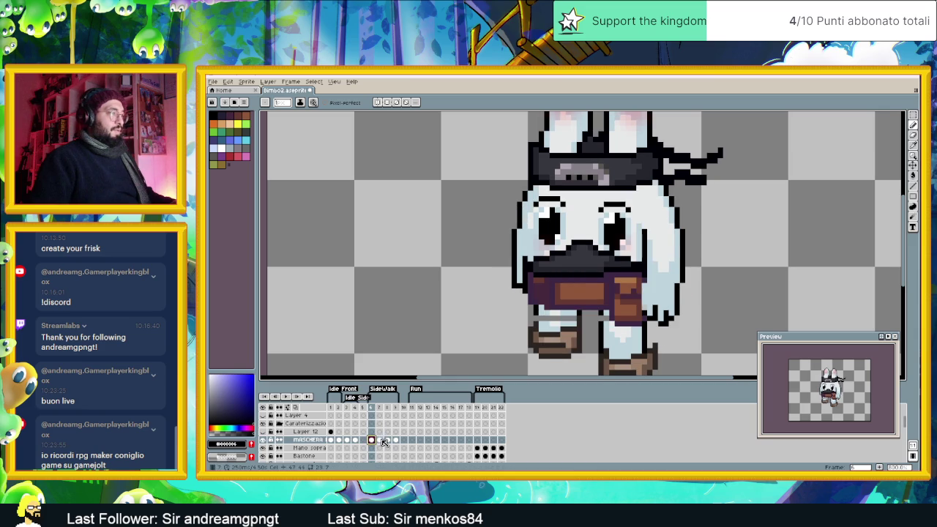
pyautogui.click(388, 440)
pyautogui.click(396, 440)
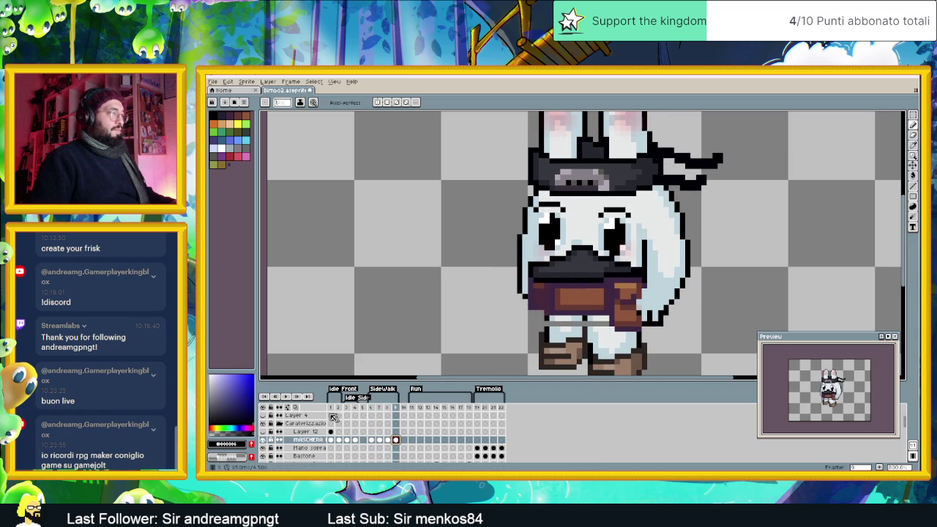
pyautogui.click(287, 400)
pyautogui.click(287, 400)
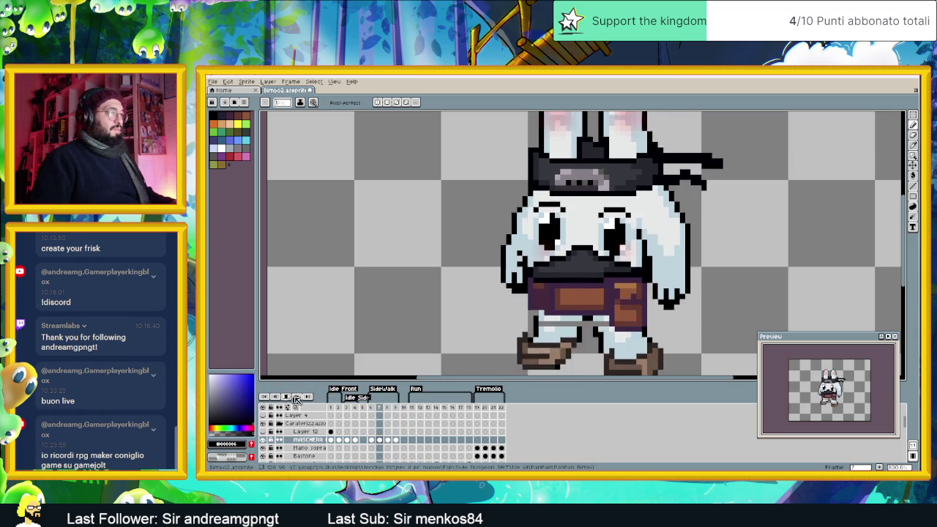
pyautogui.scroll(-1, 568, 253)
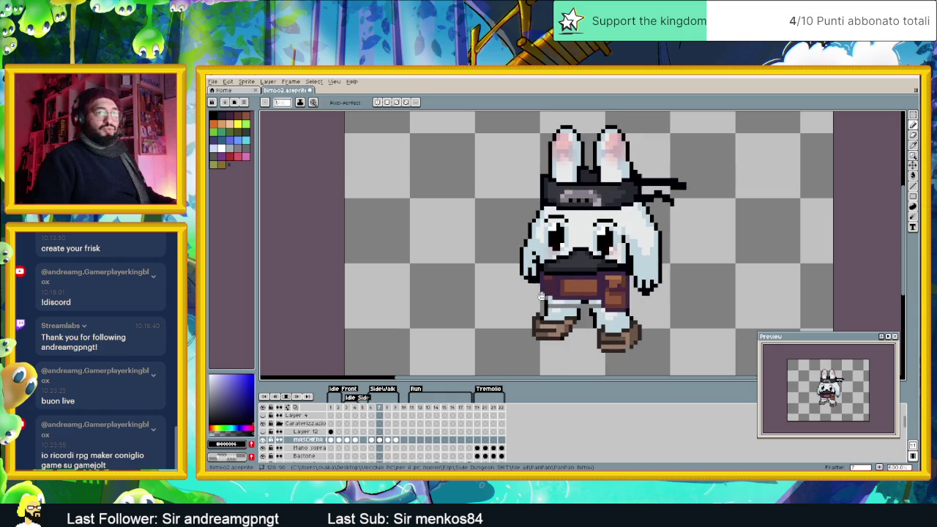
# Step: Stop playback and compare the mask in Run frame 11 against walk frame 6
pyautogui.press('Return')
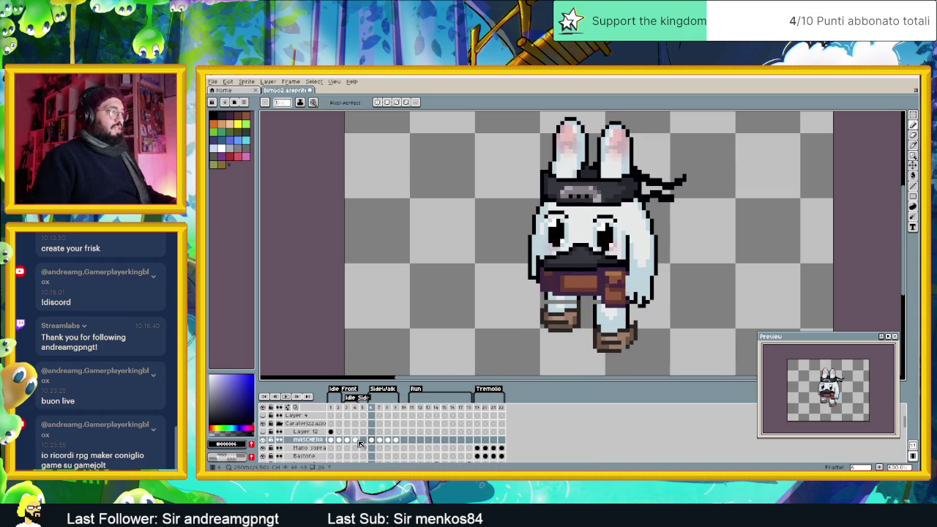
pyautogui.click(413, 440)
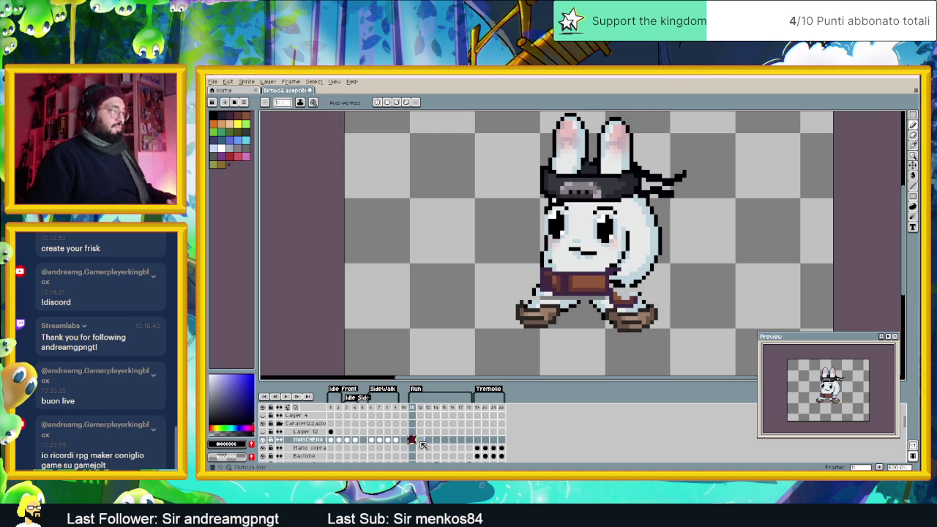
pyautogui.click(374, 440)
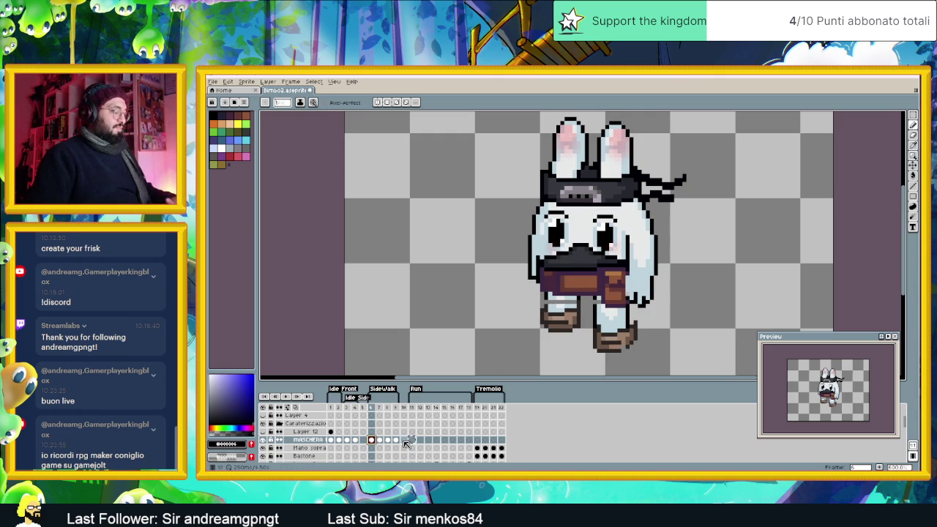
pyautogui.click(404, 440)
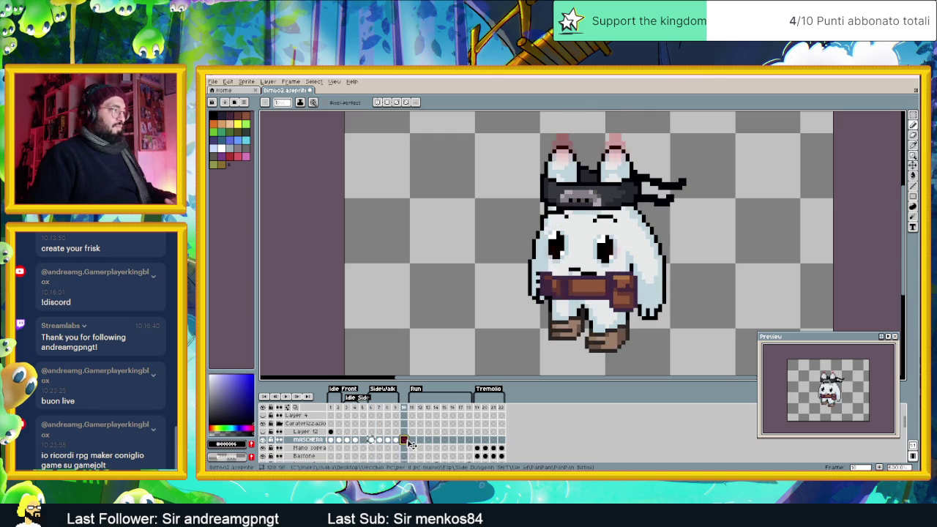
pyautogui.click(412, 440)
# Step: Step through the run and tremolo poses, frames 12–18, then return to frame 11
pyautogui.click(420, 440)
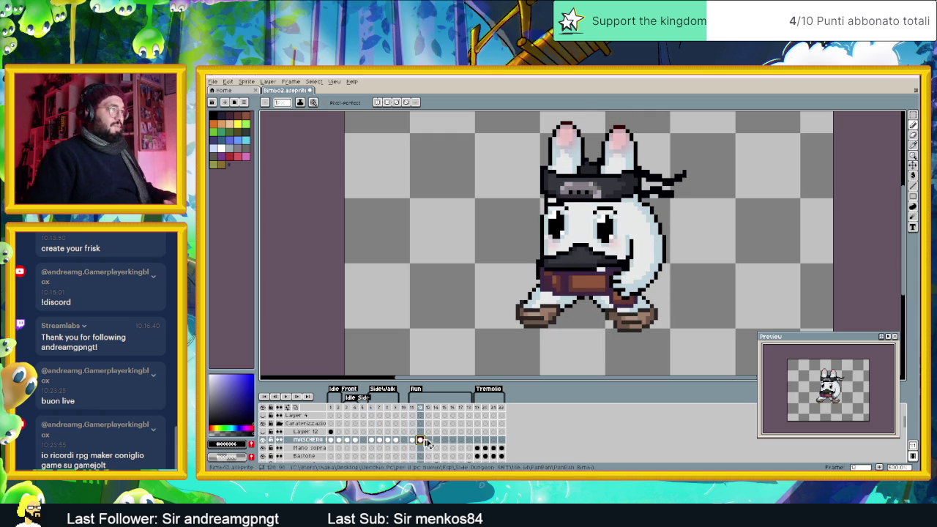
pyautogui.click(428, 440)
pyautogui.hotkey('ctrl', 'v')
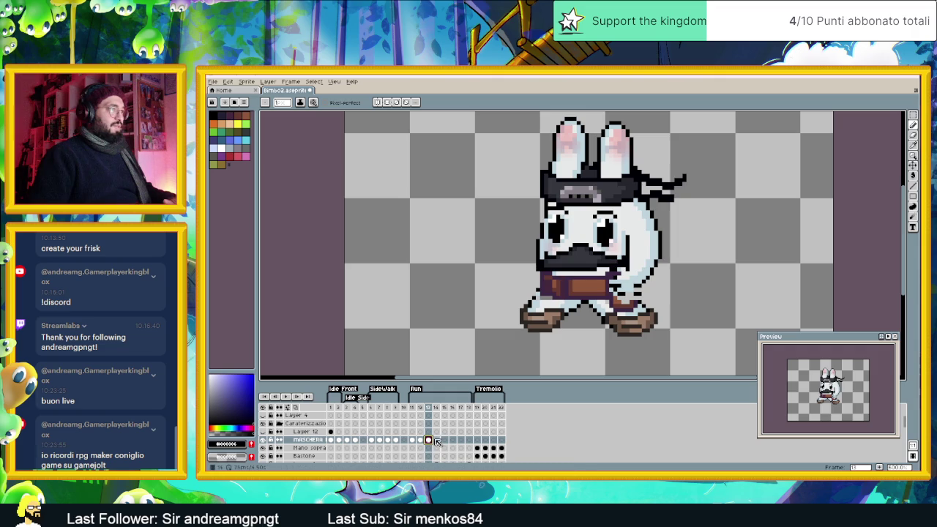
pyautogui.click(437, 440)
pyautogui.click(445, 440)
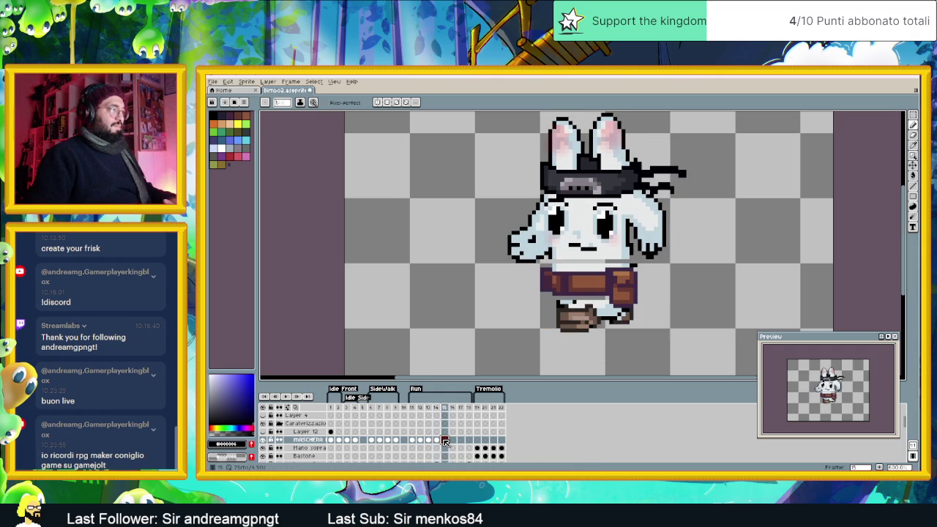
pyautogui.click(453, 440)
pyautogui.click(461, 440)
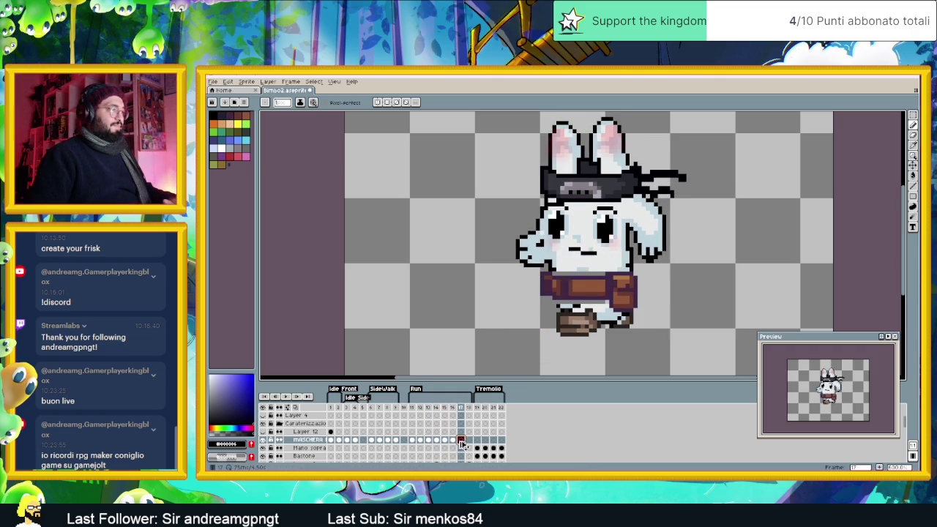
pyautogui.click(469, 440)
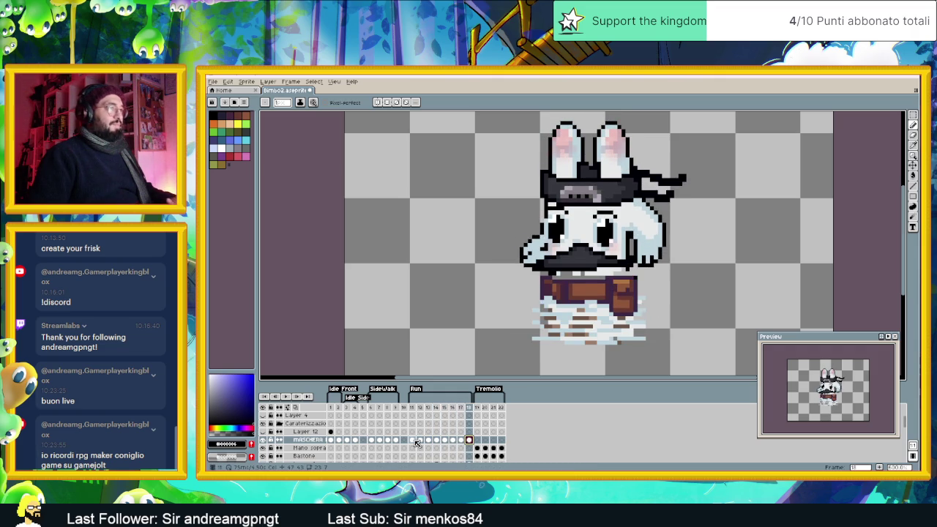
pyautogui.click(412, 440)
pyautogui.scroll(1, 611, 268)
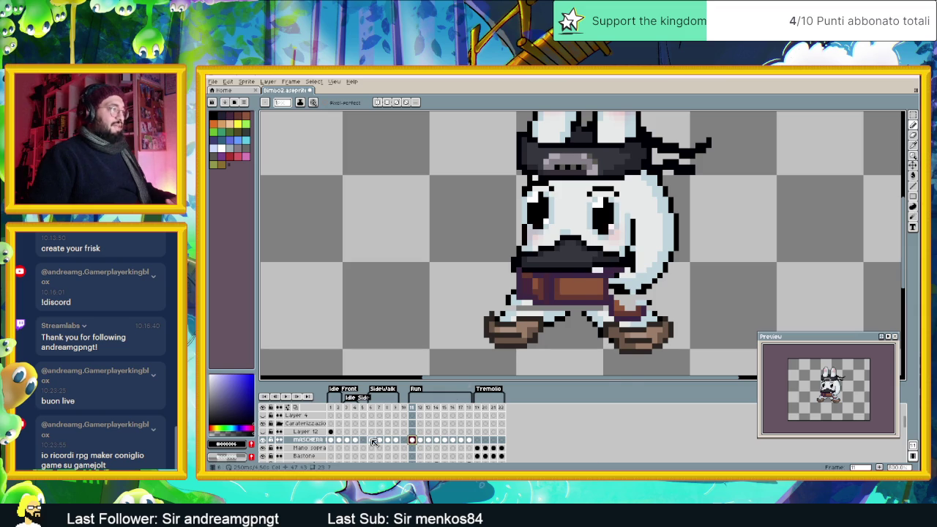
# Step: Raise the black mask one pixel on Run frame 11, checking it against frame 6
pyautogui.click(373, 440)
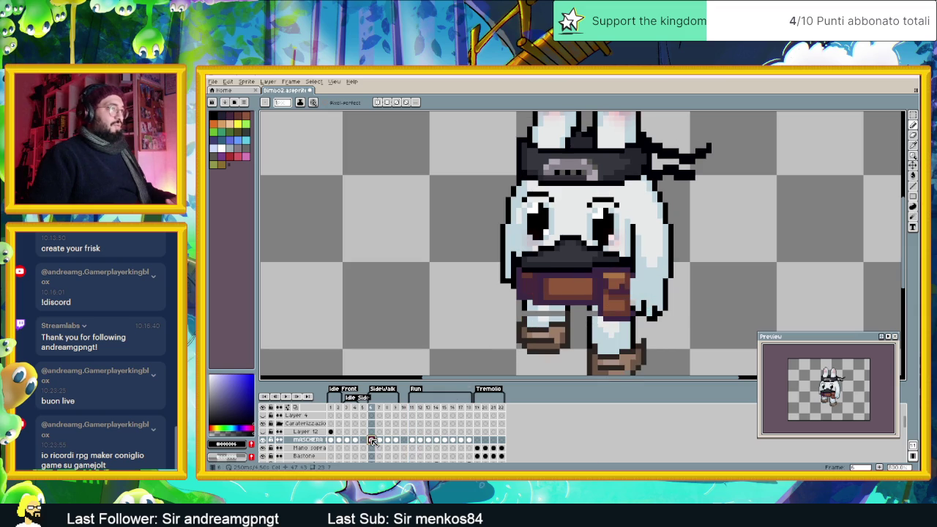
pyautogui.click(412, 440)
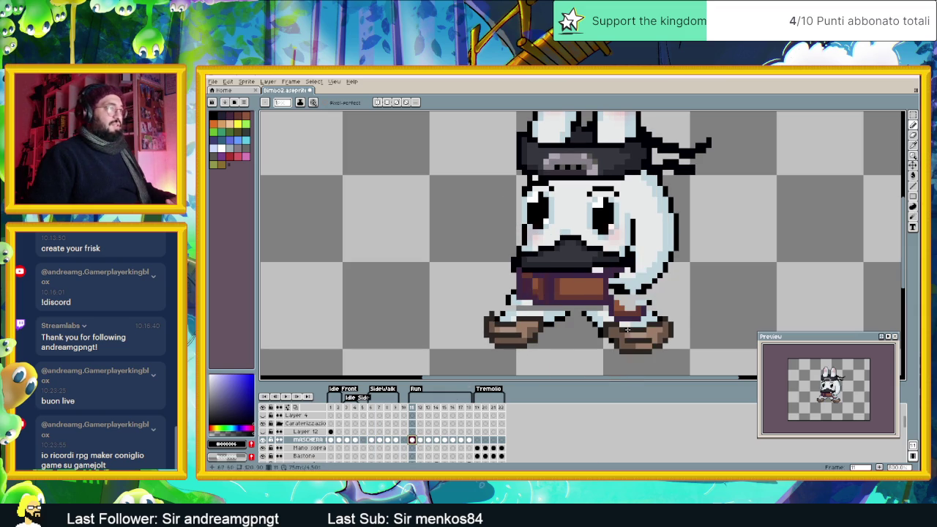
pyautogui.click(913, 165)
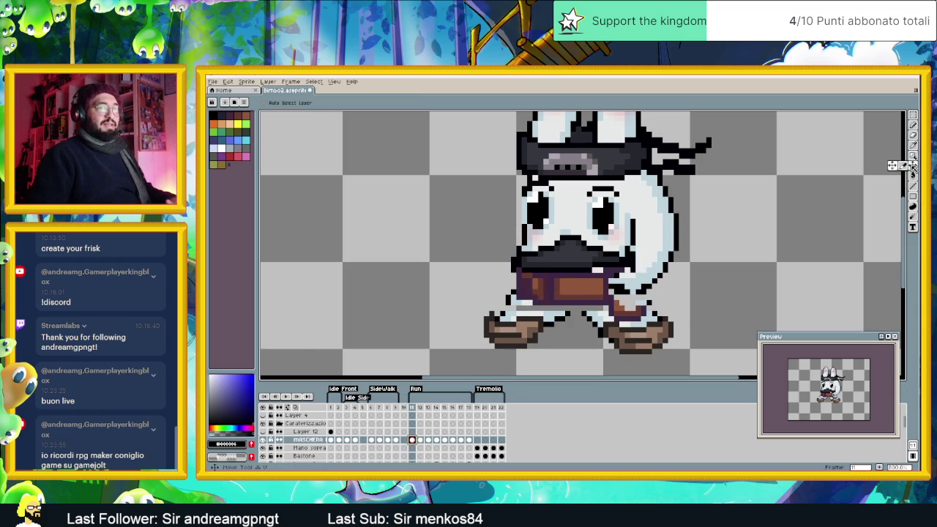
pyautogui.moveTo(576, 264); pyautogui.dragTo(576, 254)
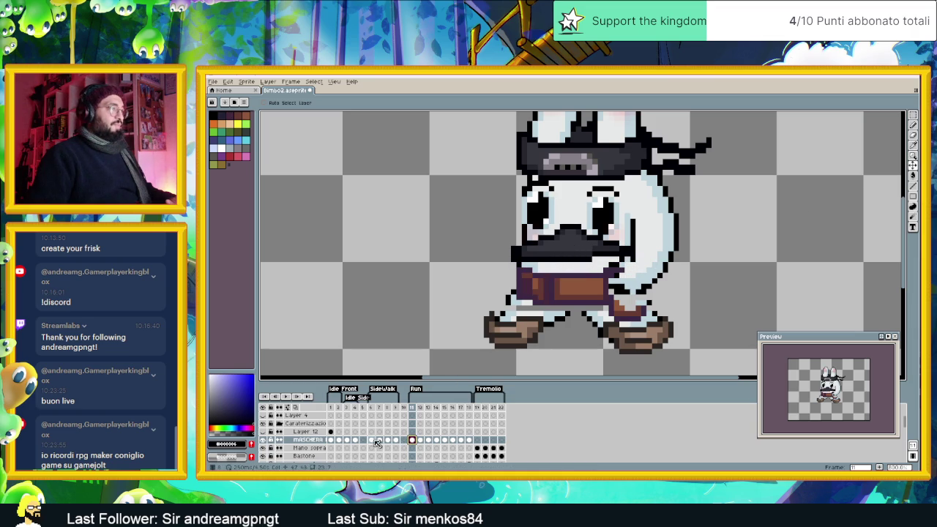
pyautogui.click(376, 443)
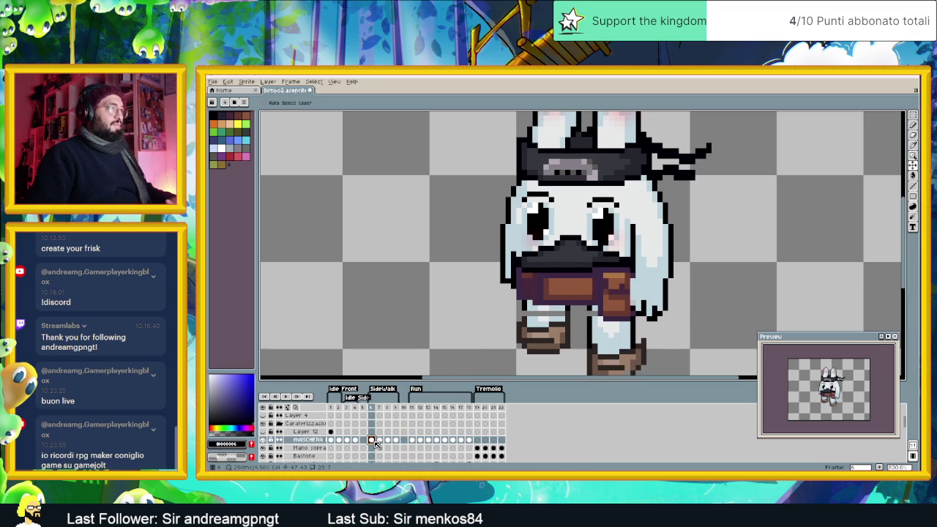
pyautogui.click(413, 441)
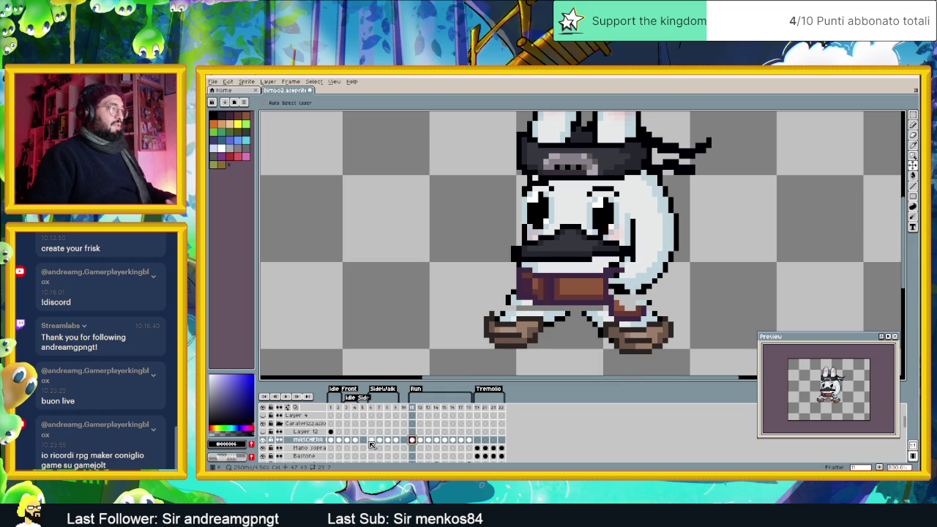
pyautogui.click(371, 441)
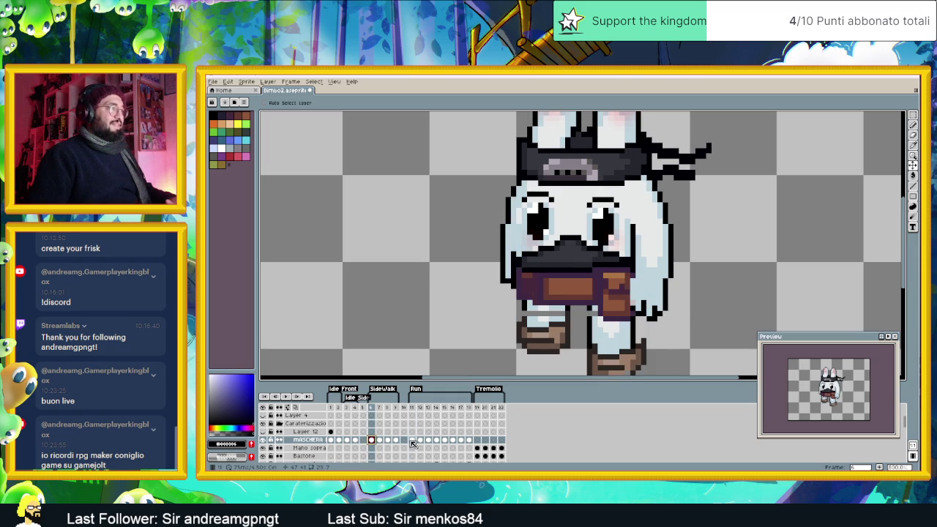
pyautogui.click(413, 441)
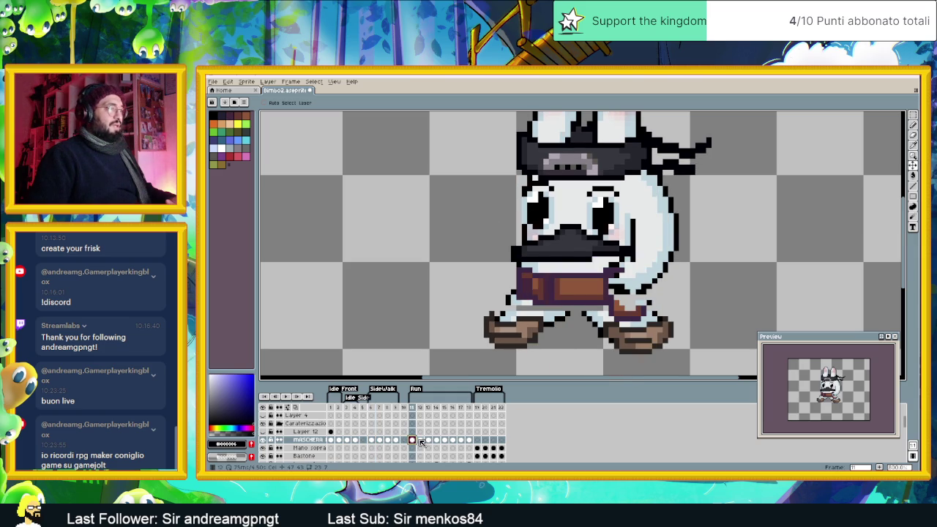
# Step: Raise the mask on run frames 12, 13, 15 and 16
pyautogui.click(420, 441)
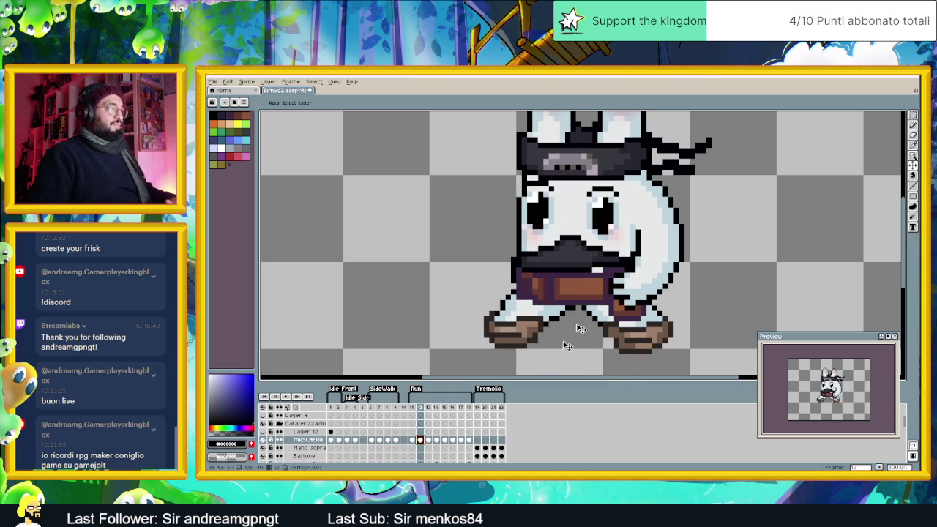
pyautogui.moveTo(589, 262); pyautogui.dragTo(590, 257)
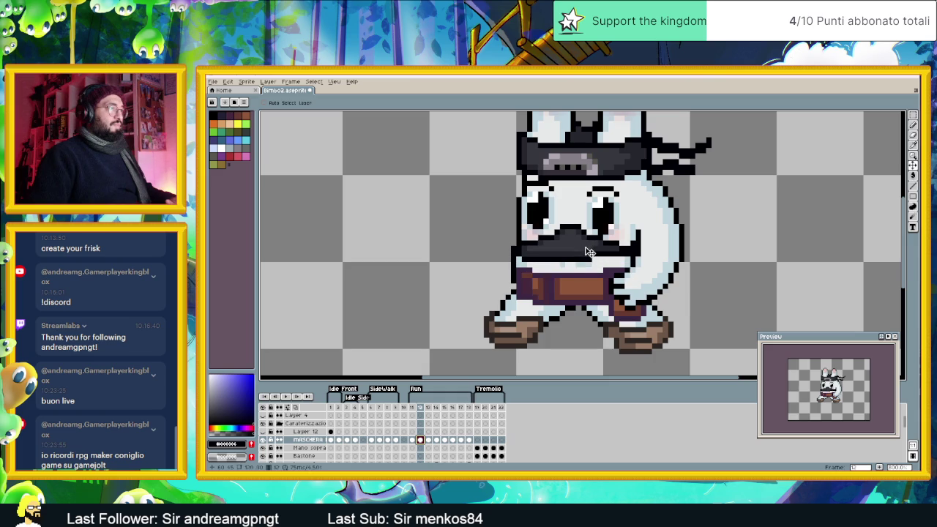
pyautogui.click(429, 441)
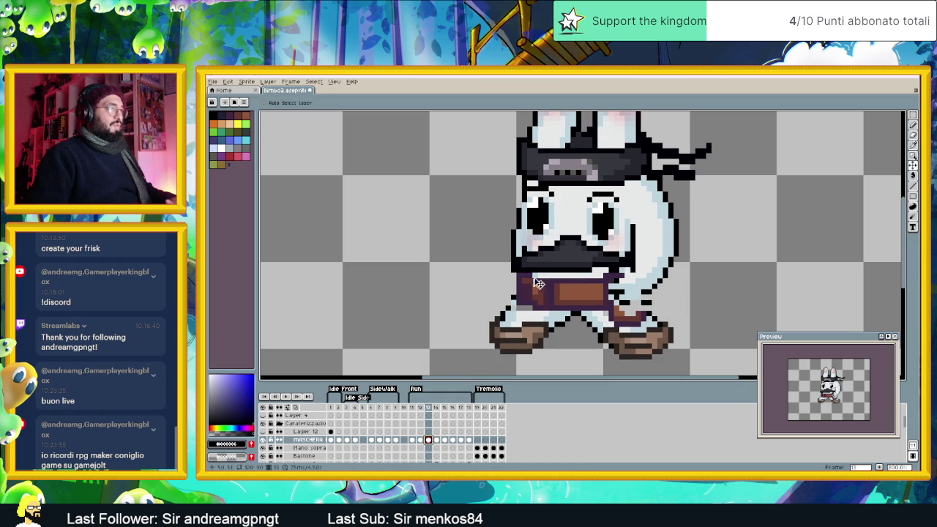
pyautogui.moveTo(555, 268); pyautogui.dragTo(555, 262)
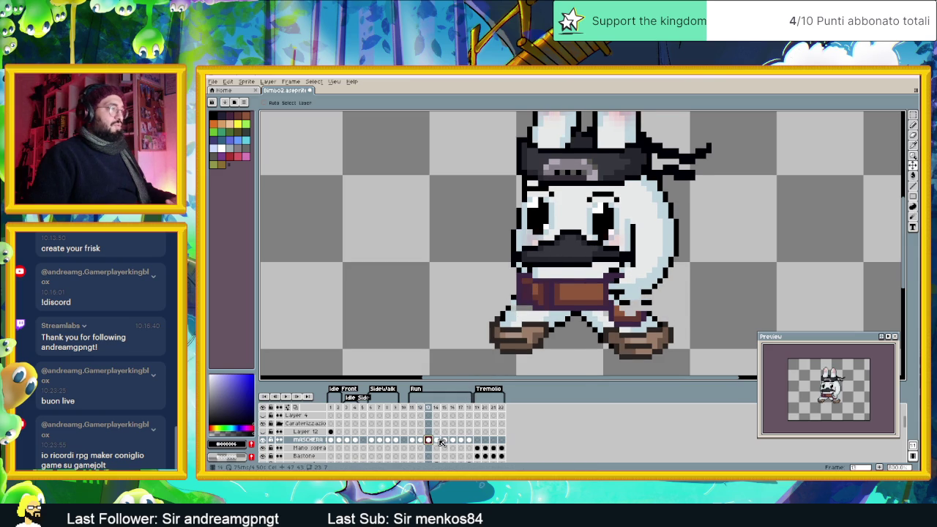
pyautogui.click(436, 440)
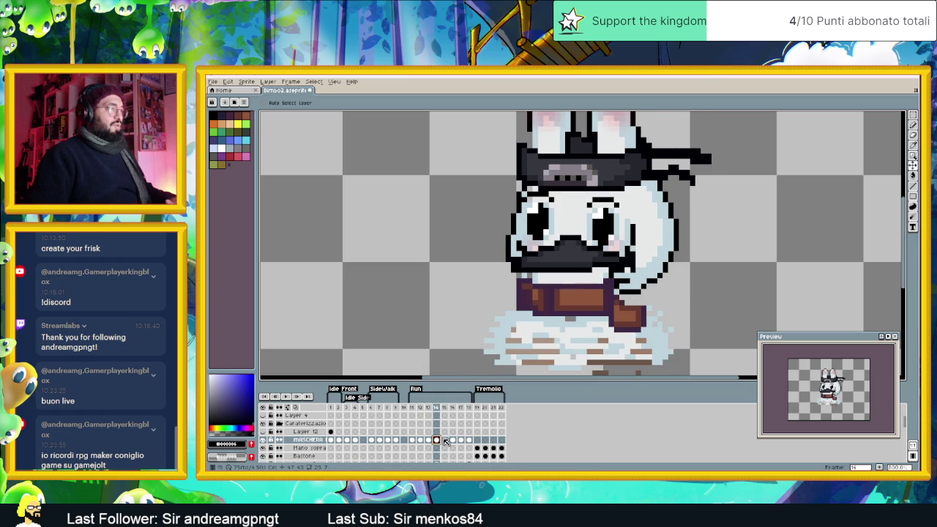
pyautogui.click(444, 440)
pyautogui.moveTo(572, 259); pyautogui.dragTo(569, 242)
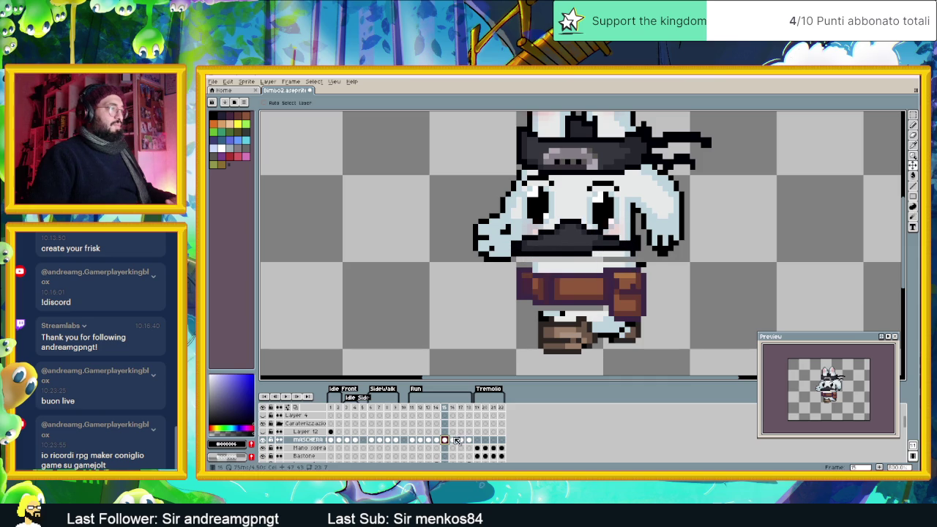
pyautogui.click(453, 440)
pyautogui.moveTo(565, 260); pyautogui.dragTo(565, 246)
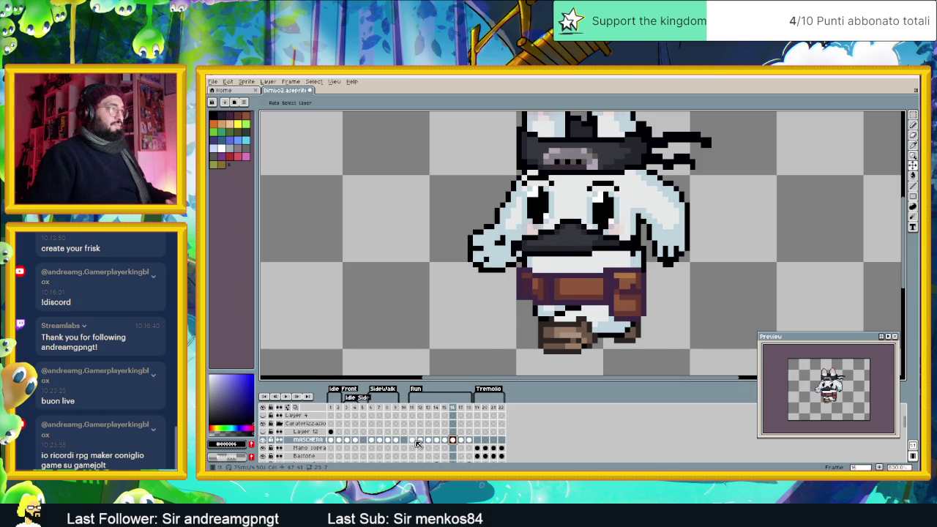
# Step: Compare frame 16 with frame 11, check frames 17–18, and return to the Pencil
pyautogui.click(413, 440)
pyautogui.click(453, 440)
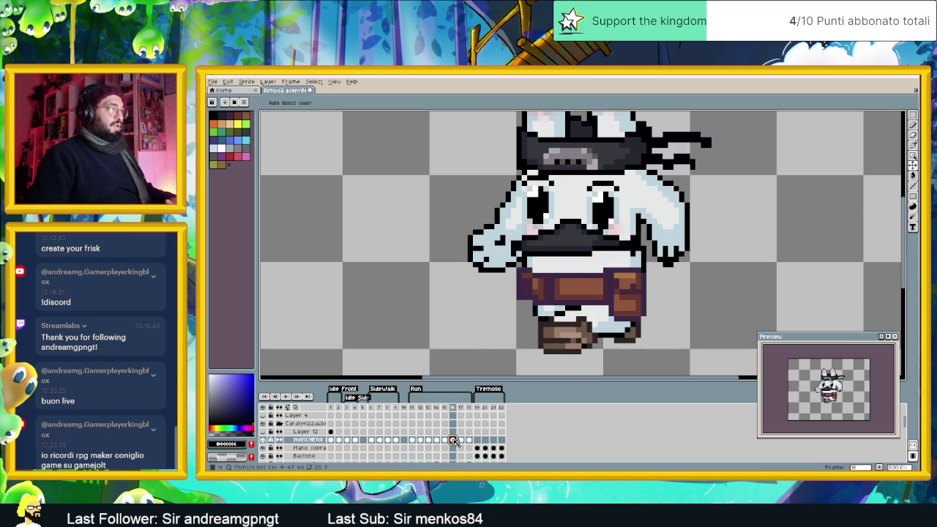
pyautogui.click(461, 440)
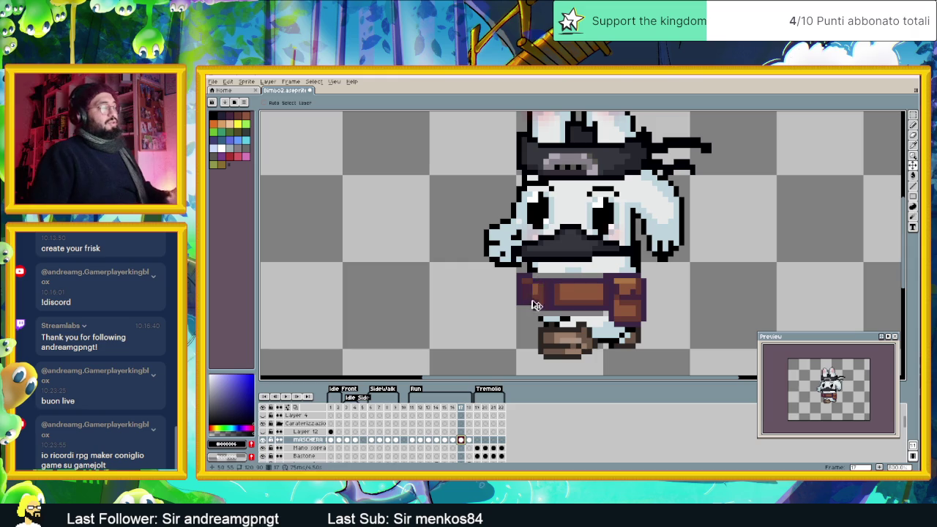
pyautogui.click(469, 440)
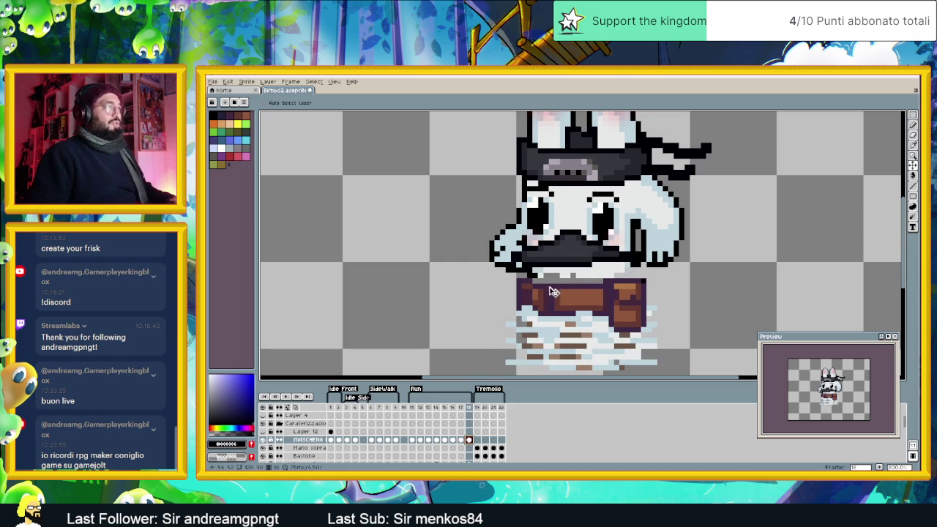
pyautogui.click(913, 125)
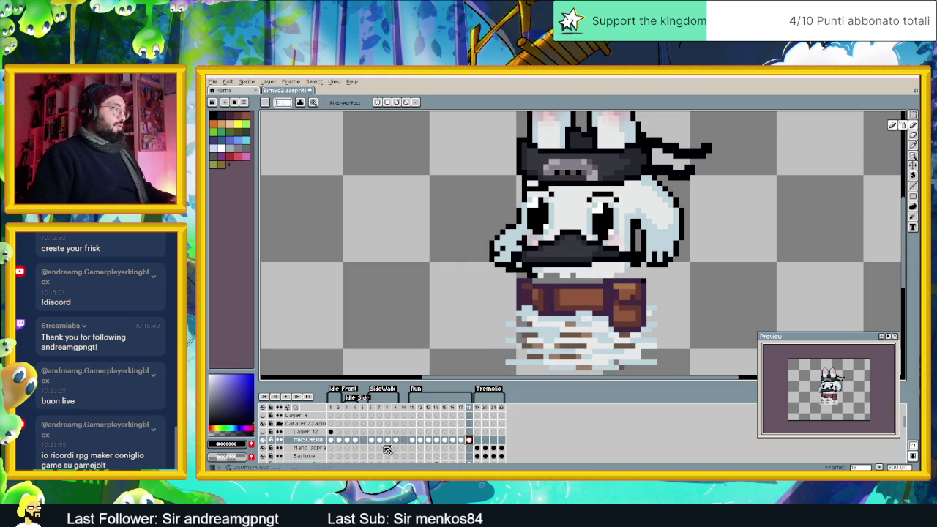
# Step: Step through the idle and walk frames up to Run frame 11
pyautogui.click(338, 440)
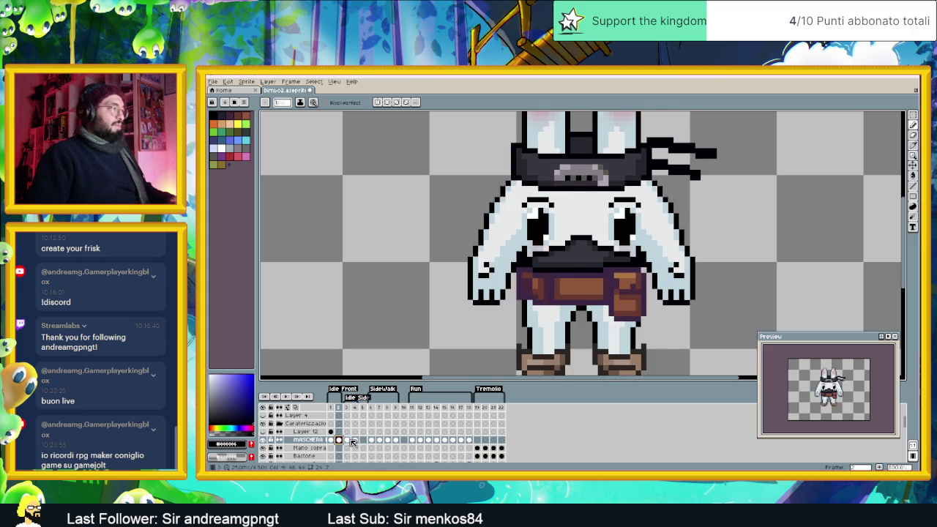
pyautogui.click(355, 440)
pyautogui.click(372, 440)
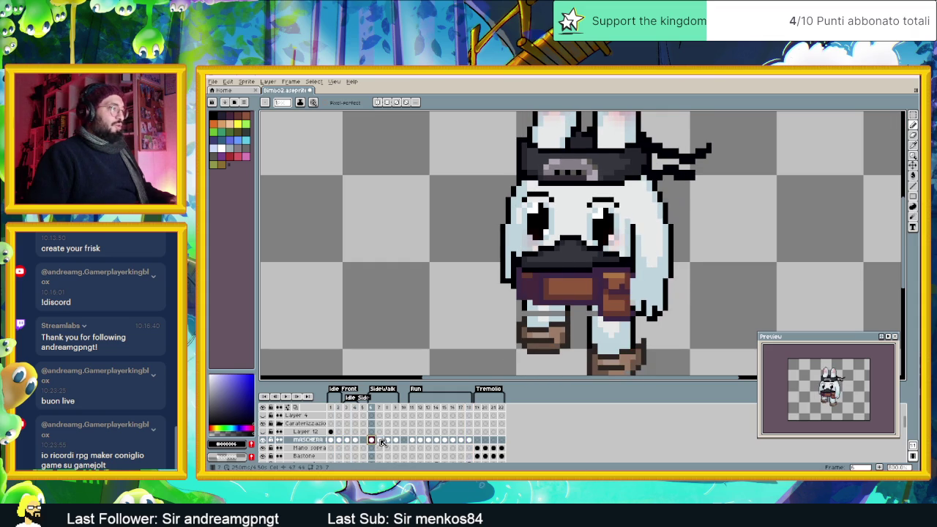
pyautogui.click(380, 440)
pyautogui.click(388, 440)
pyautogui.click(395, 440)
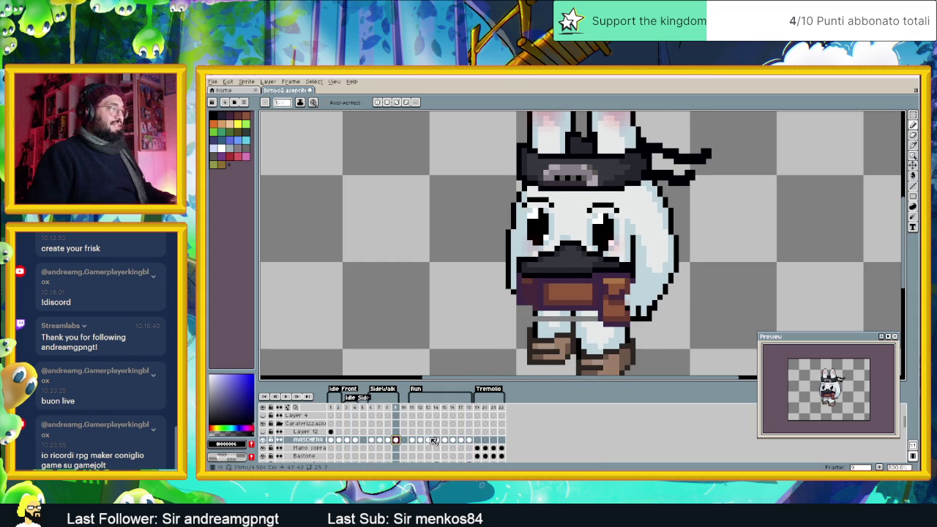
pyautogui.click(412, 440)
# Step: Select the Cinta belt layer at frame 6, then frame 11, with the Move tool ready
pyautogui.scroll(-1, 432, 436)
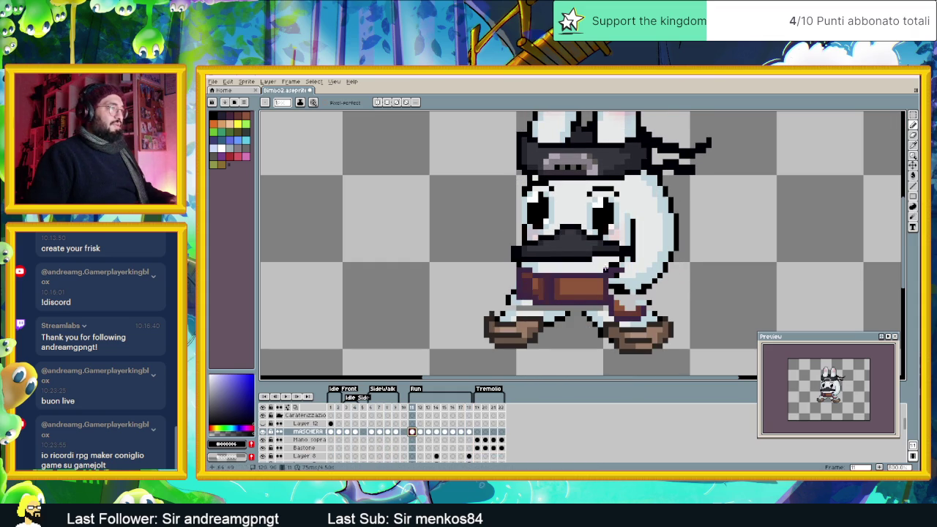
pyautogui.scroll(-2, 439, 432)
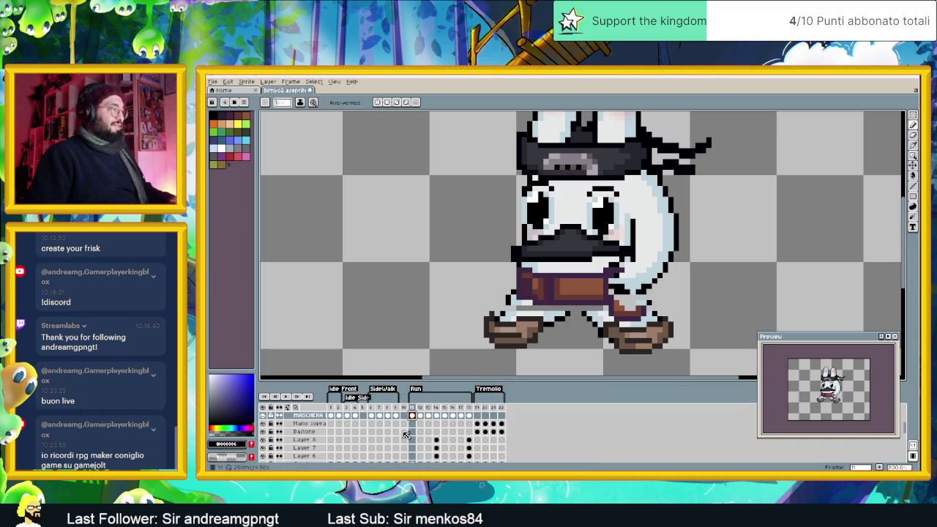
pyautogui.scroll(-1, 380, 440)
pyautogui.scroll(1, 354, 448)
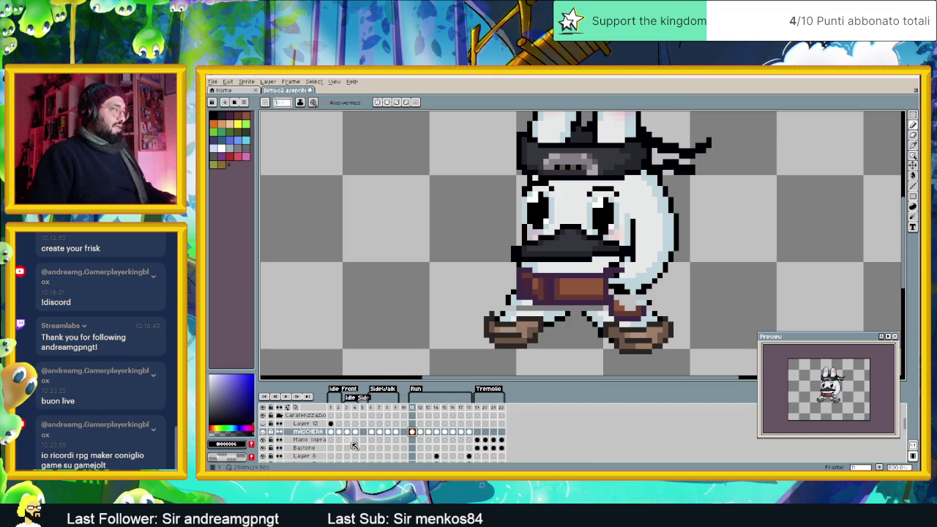
pyautogui.scroll(1, 340, 440)
pyautogui.scroll(-2, 335, 442)
pyautogui.scroll(-1, 331, 448)
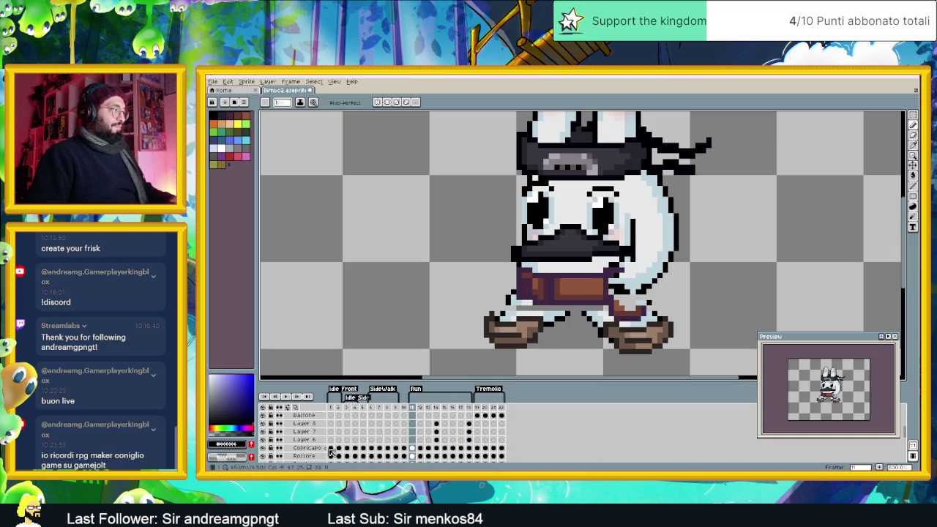
pyautogui.scroll(-1, 328, 450)
pyautogui.scroll(-1, 327, 448)
pyautogui.scroll(-2, 324, 445)
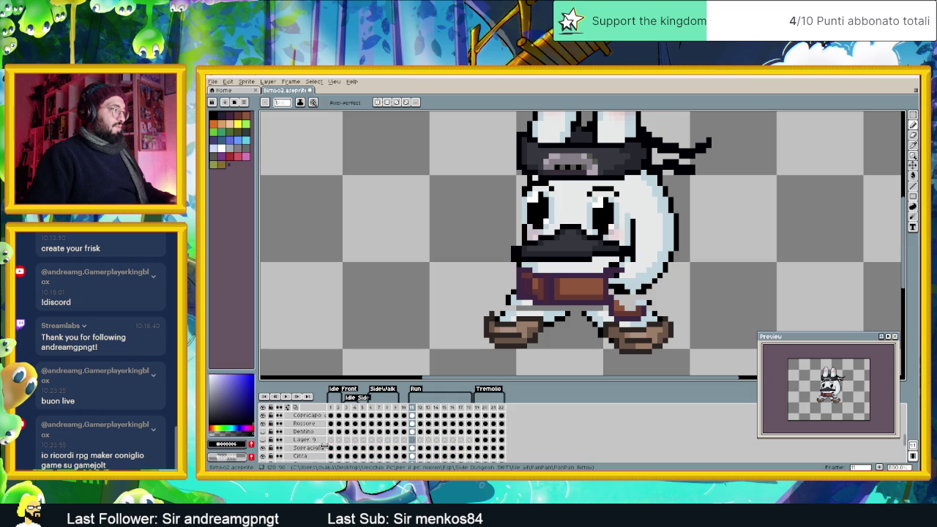
pyautogui.scroll(-1, 324, 446)
pyautogui.click(300, 448)
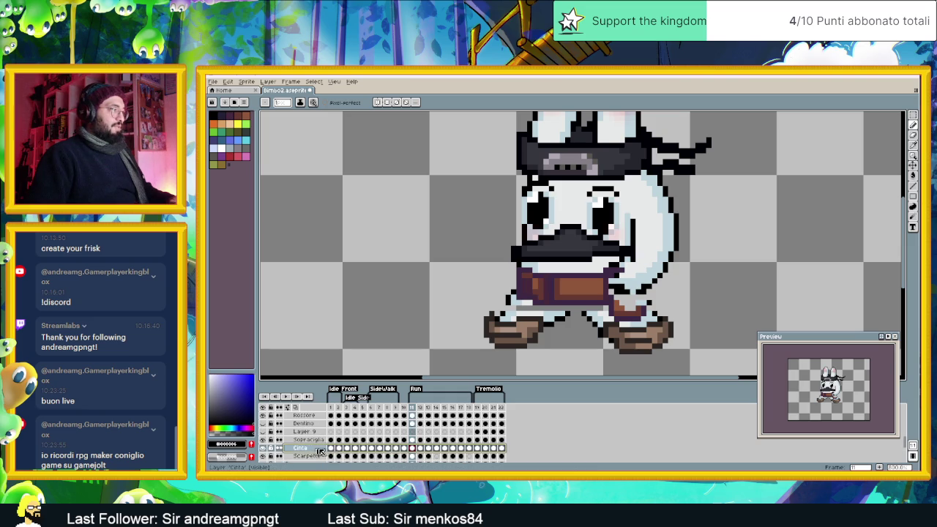
pyautogui.click(372, 448)
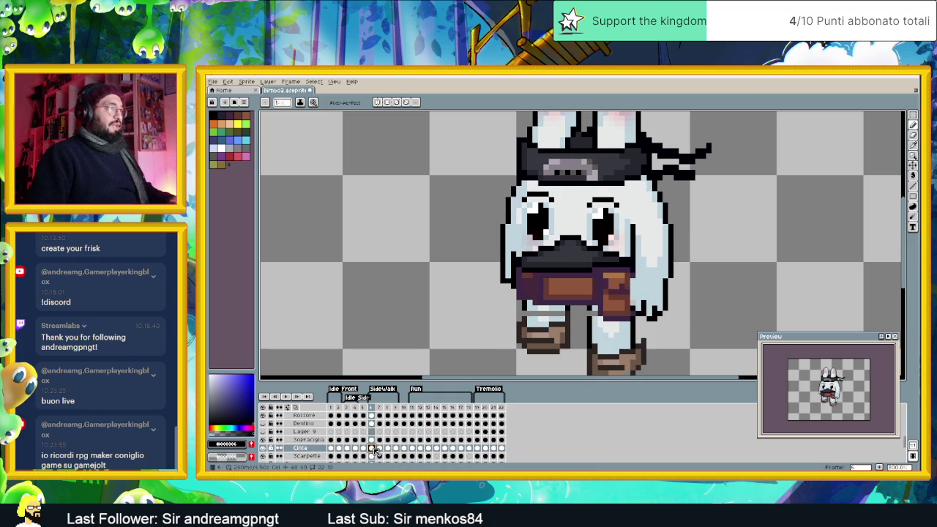
pyautogui.click(410, 448)
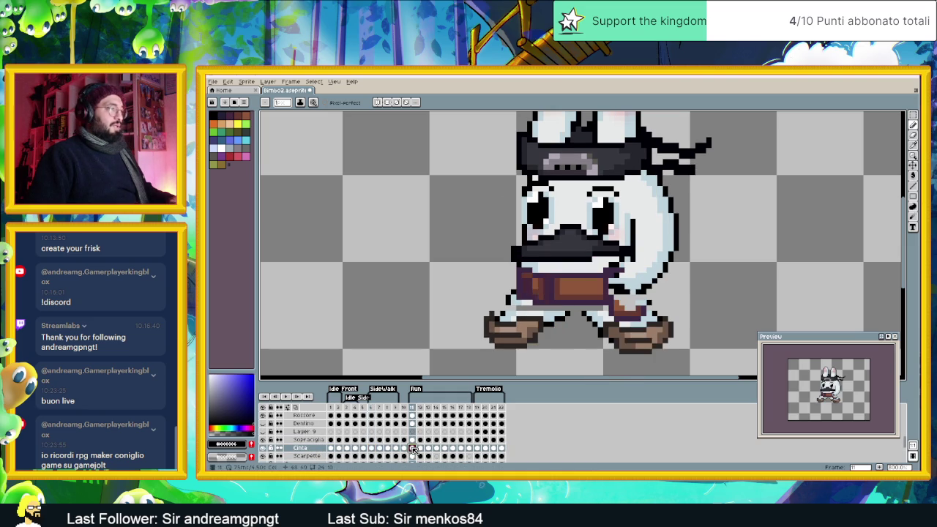
pyautogui.click(913, 165)
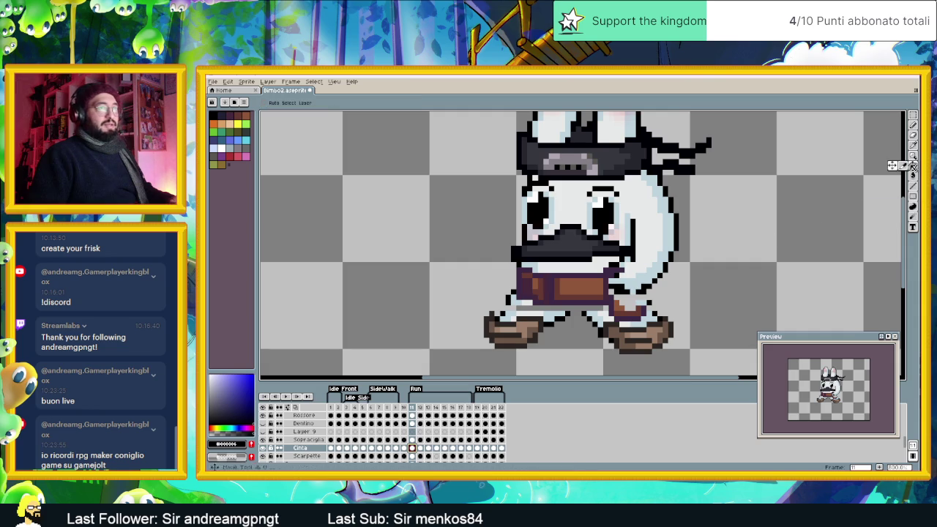
# Step: Raise the Cinta belt about two pixels on frames 11 through 14
pyautogui.moveTo(563, 293); pyautogui.dragTo(572, 285)
pyautogui.press('Up')
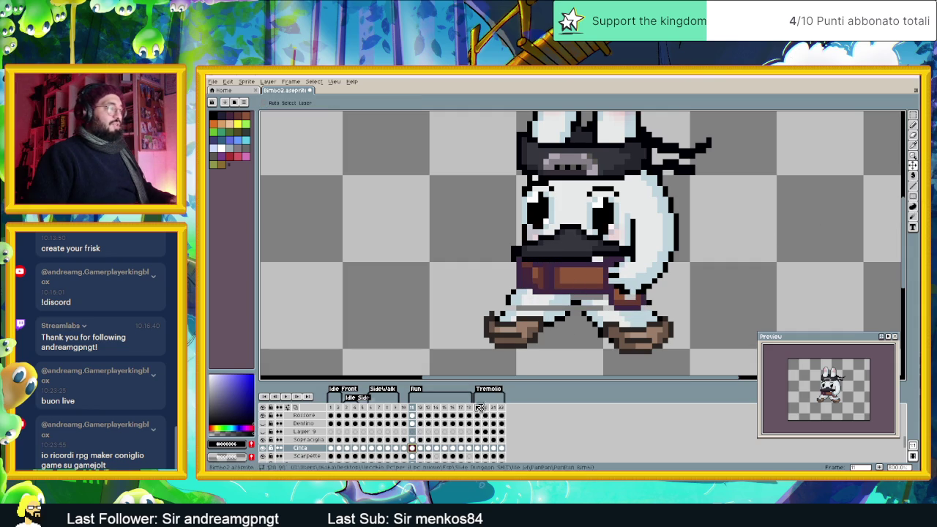
pyautogui.click(421, 448)
pyautogui.moveTo(585, 290); pyautogui.dragTo(586, 278)
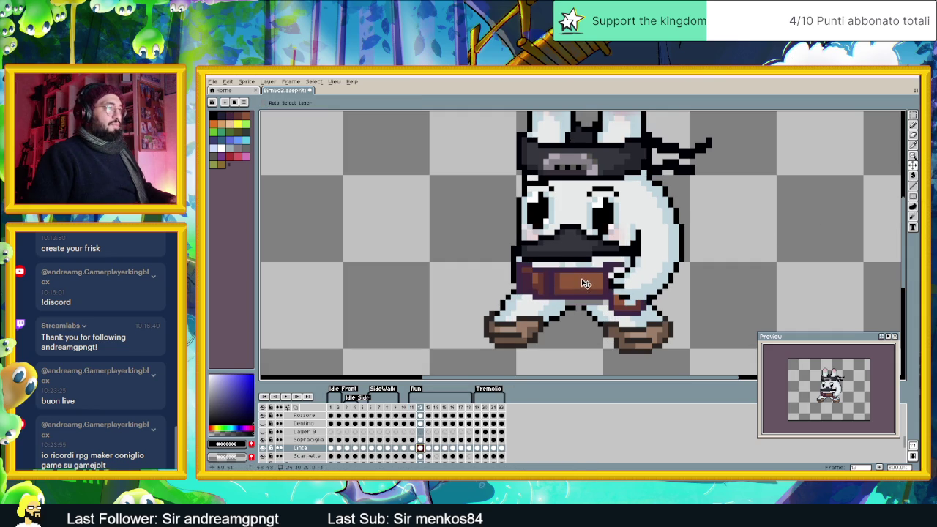
pyautogui.click(428, 448)
pyautogui.moveTo(569, 300); pyautogui.dragTo(570, 292)
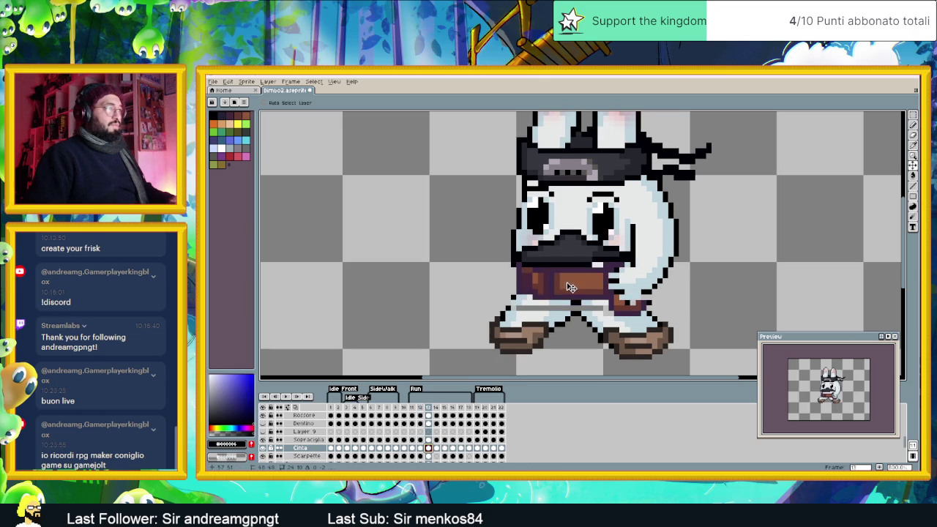
pyautogui.click(437, 448)
pyautogui.moveTo(556, 307); pyautogui.dragTo(560, 299)
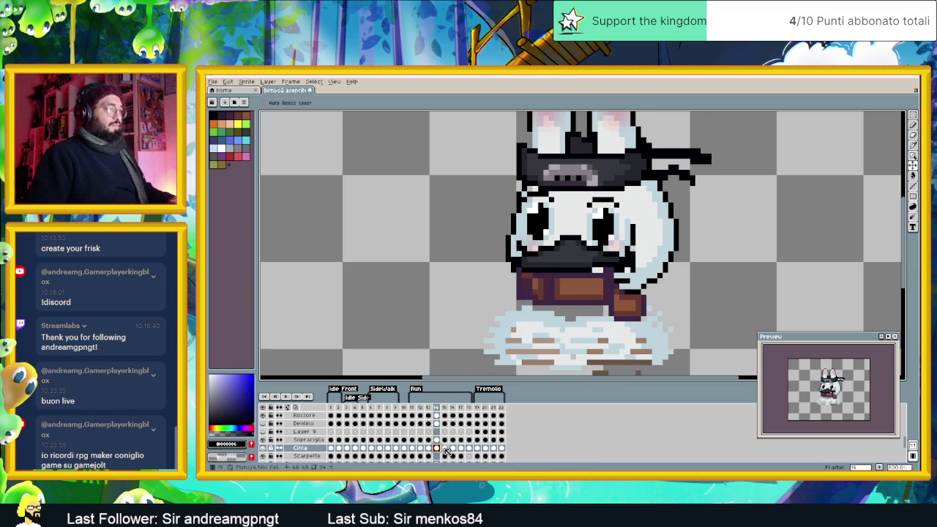
# Step: Raise the belt about two pixels on frames 15 through 18
pyautogui.click(444, 448)
pyautogui.moveTo(574, 283); pyautogui.dragTo(574, 274)
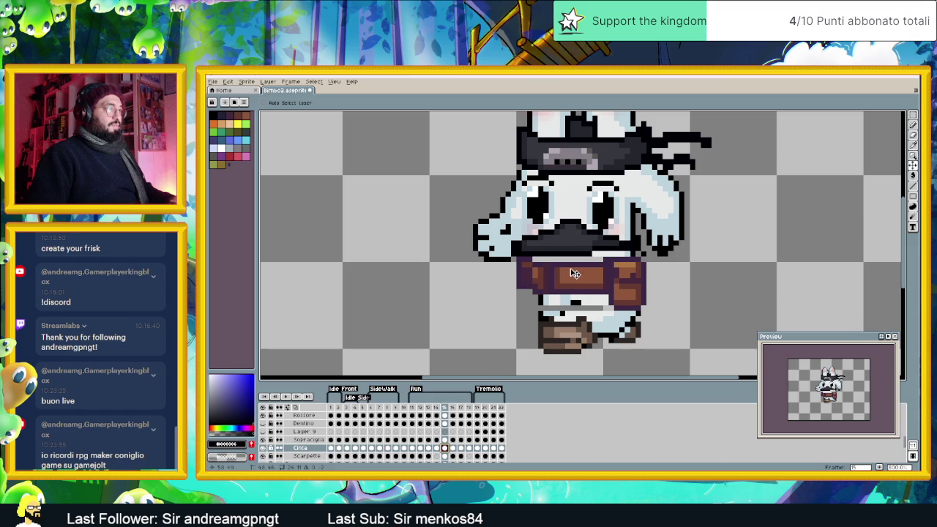
pyautogui.click(452, 448)
pyautogui.moveTo(595, 282); pyautogui.dragTo(596, 273)
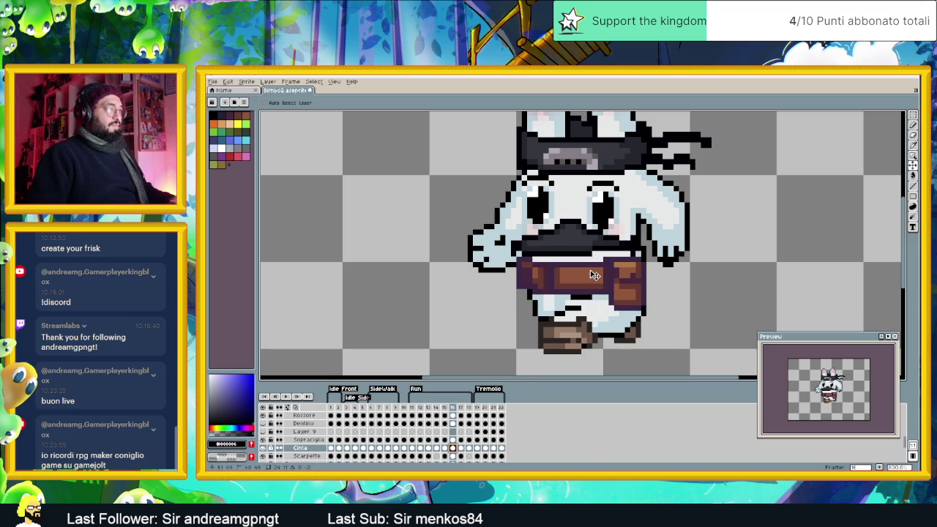
pyautogui.click(460, 448)
pyautogui.moveTo(561, 291); pyautogui.dragTo(562, 281)
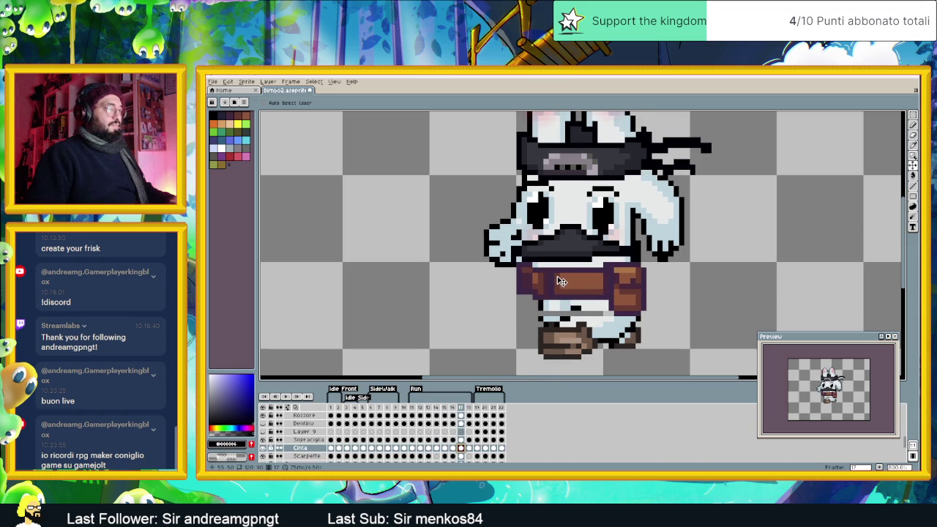
pyautogui.click(469, 448)
pyautogui.moveTo(587, 313); pyautogui.dragTo(587, 297)
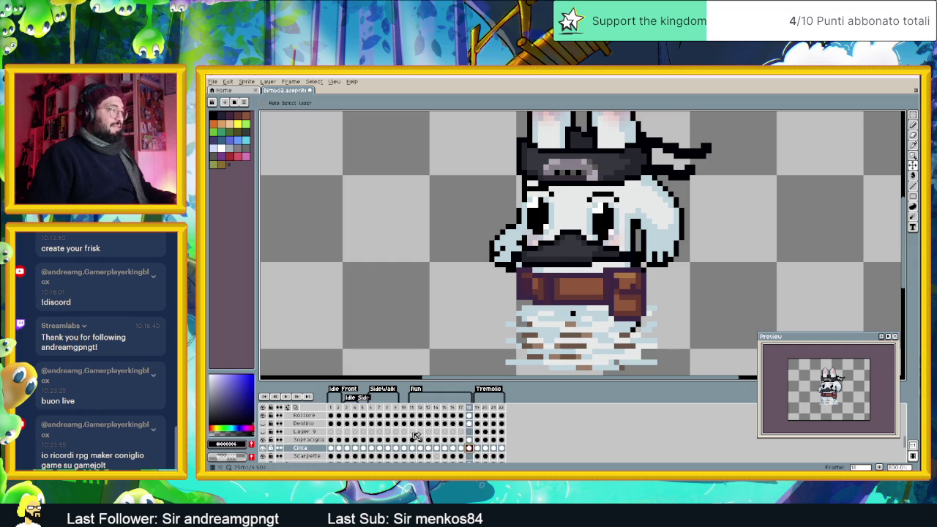
# Step: Step through Idle frames 1–4 to check the belt, comparing frame 3 with frame 1
pyautogui.scroll(1, 436, 429)
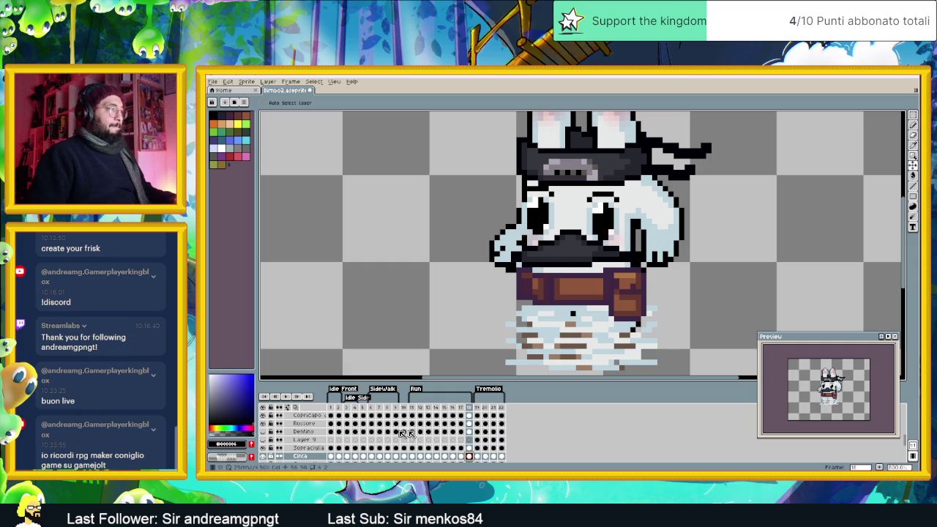
pyautogui.click(331, 408)
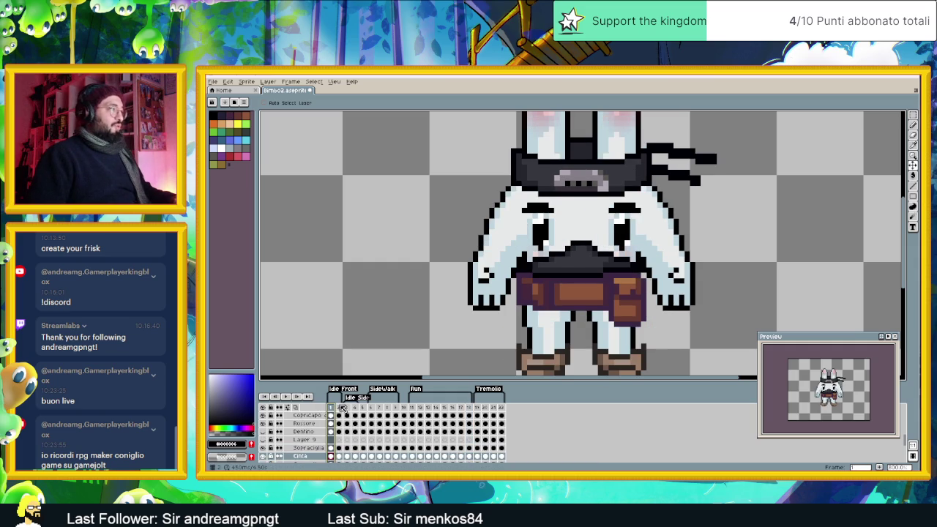
pyautogui.click(340, 408)
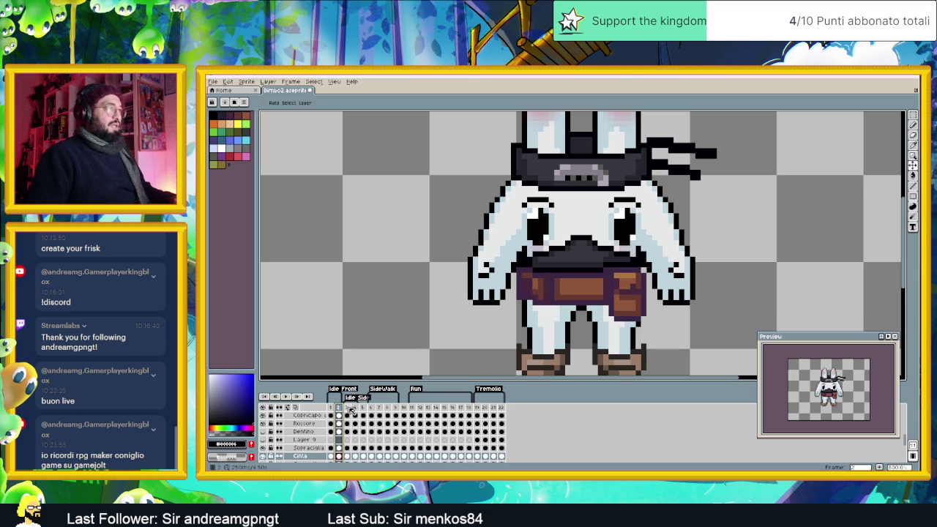
pyautogui.click(348, 408)
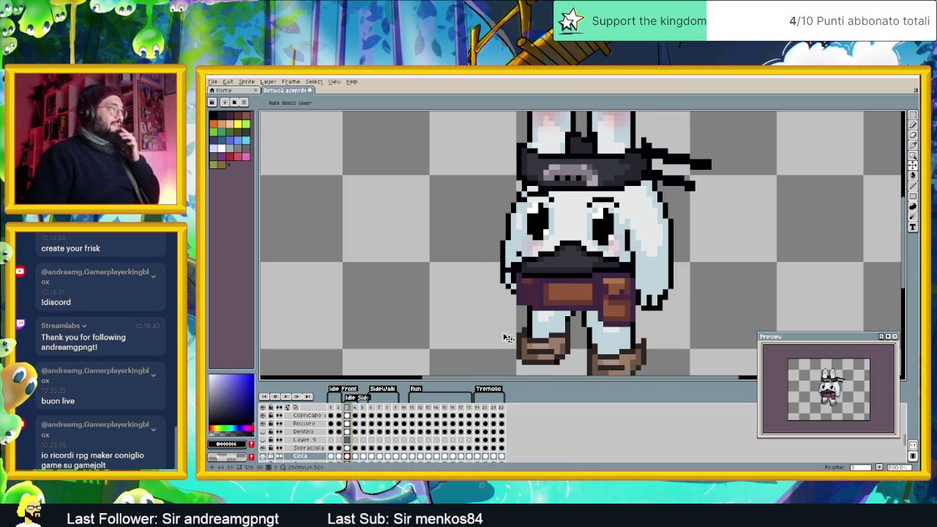
pyautogui.click(332, 411)
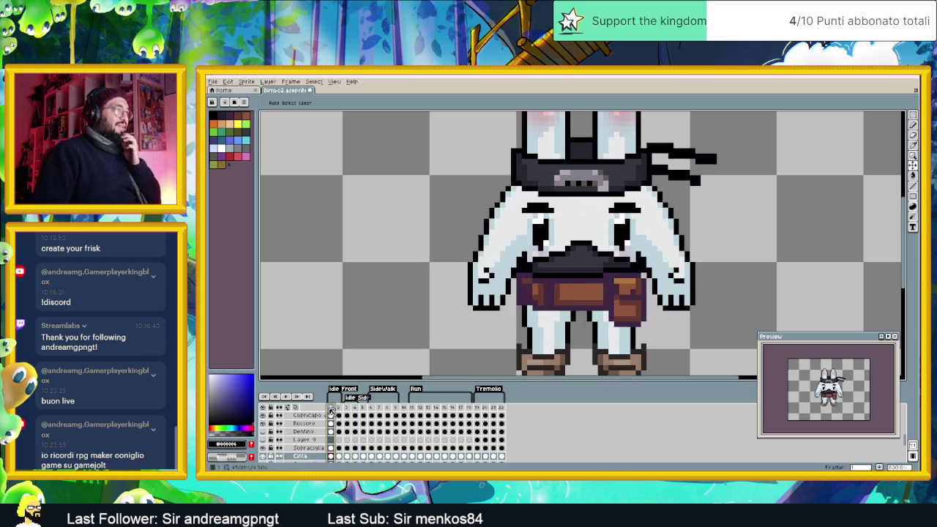
pyautogui.click(349, 412)
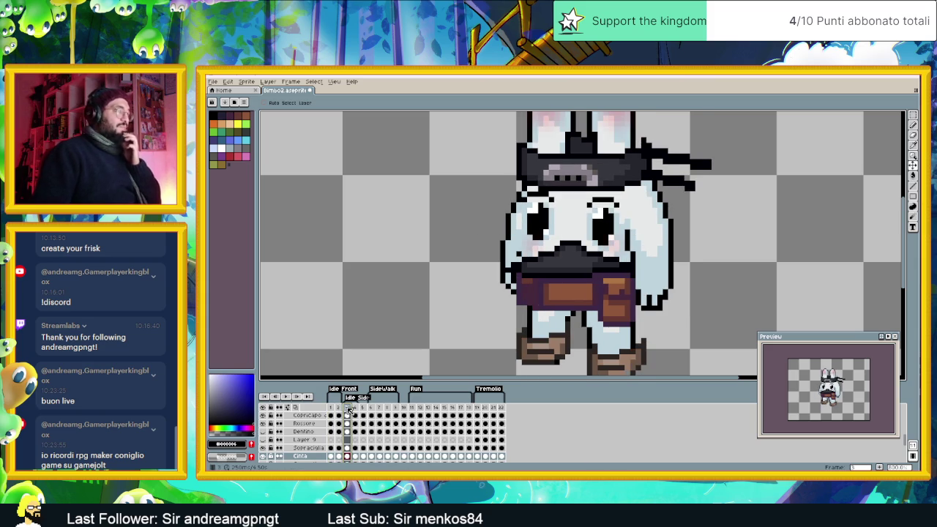
pyautogui.click(356, 412)
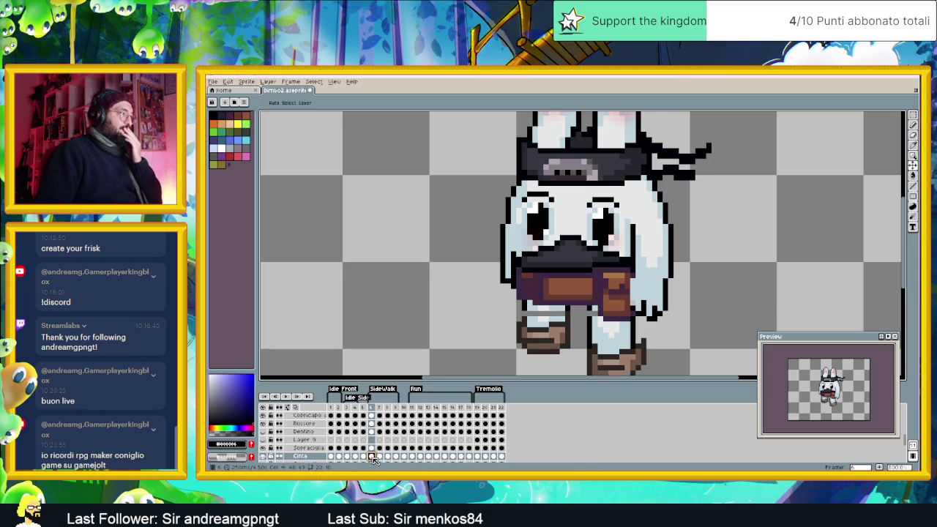
pyautogui.scroll(-3, 380, 435)
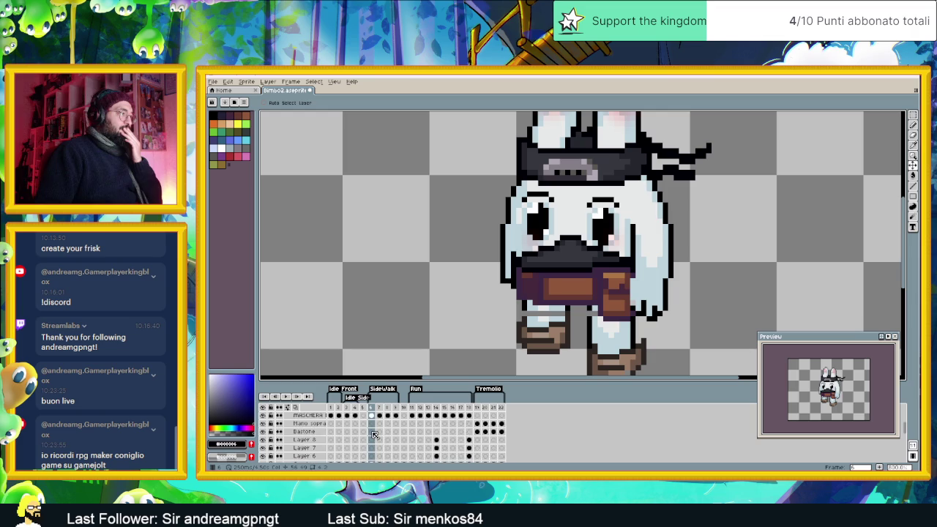
# Step: Extend the dark mask on MASCHERA frame 6 after comparing it with frame 3
pyautogui.click(371, 432)
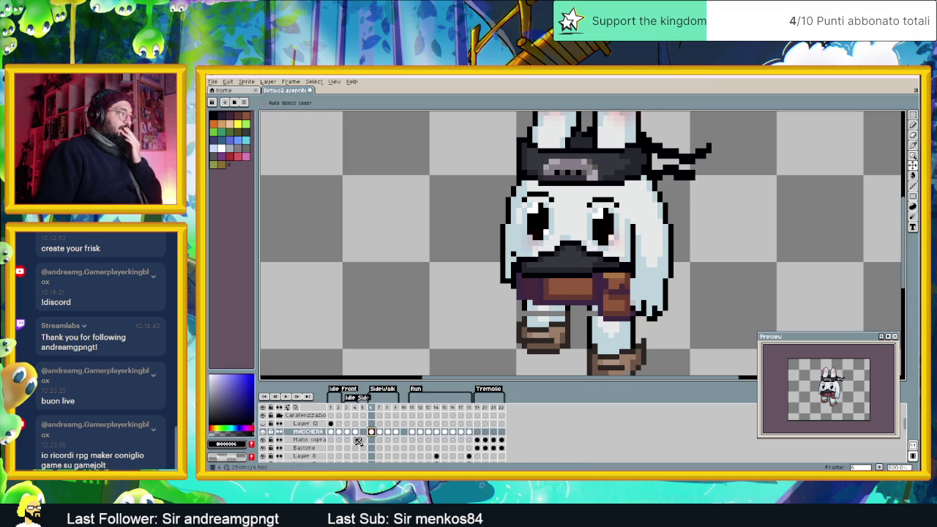
pyautogui.click(352, 433)
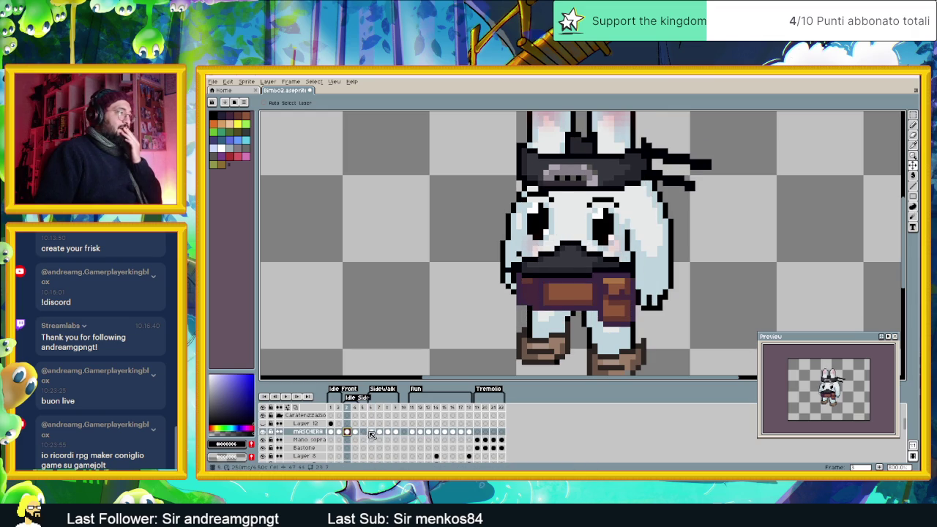
pyautogui.click(371, 432)
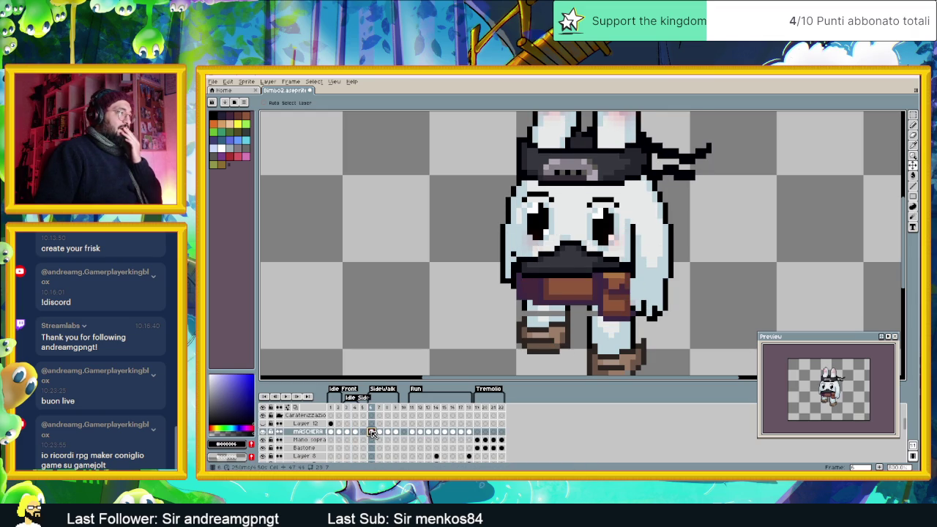
pyautogui.click(348, 433)
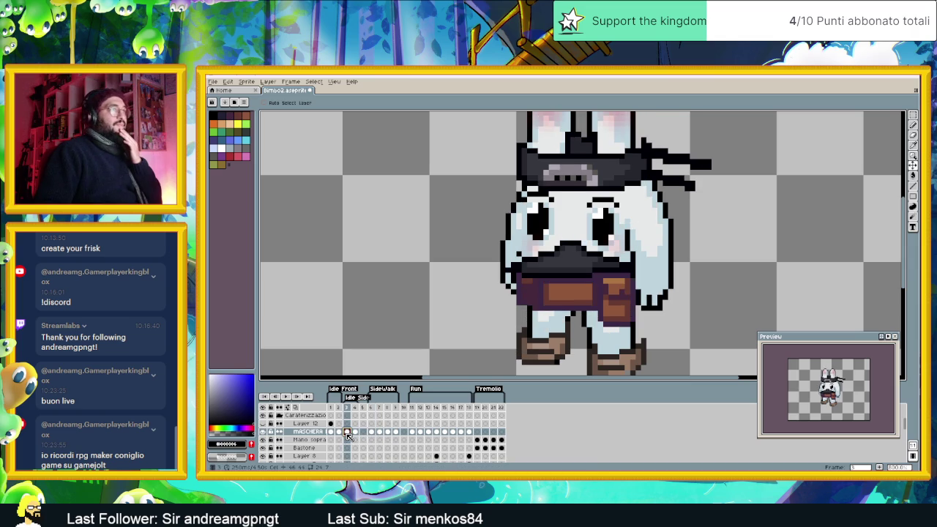
pyautogui.click(371, 432)
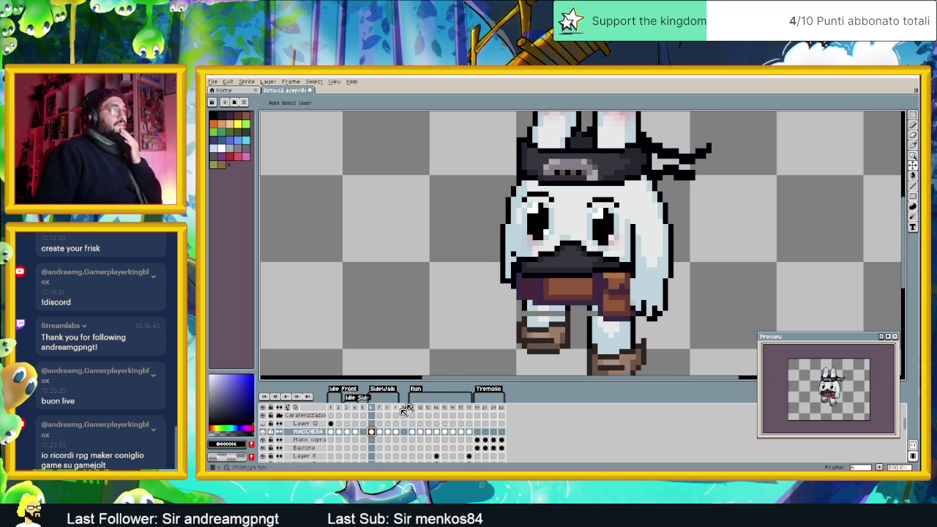
pyautogui.click(561, 265)
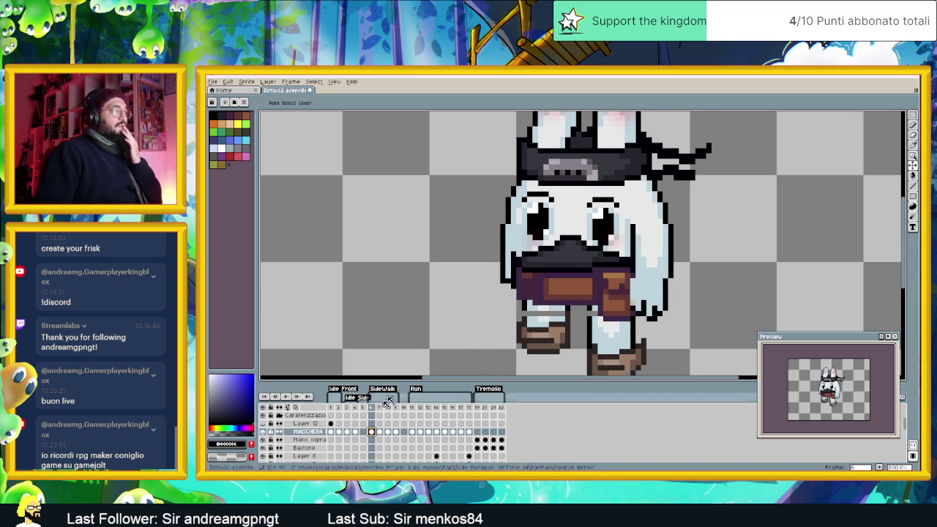
# Step: Review the mask across walk frames 7–9 and run frames 11–12, ending on frame 11
pyautogui.click(380, 432)
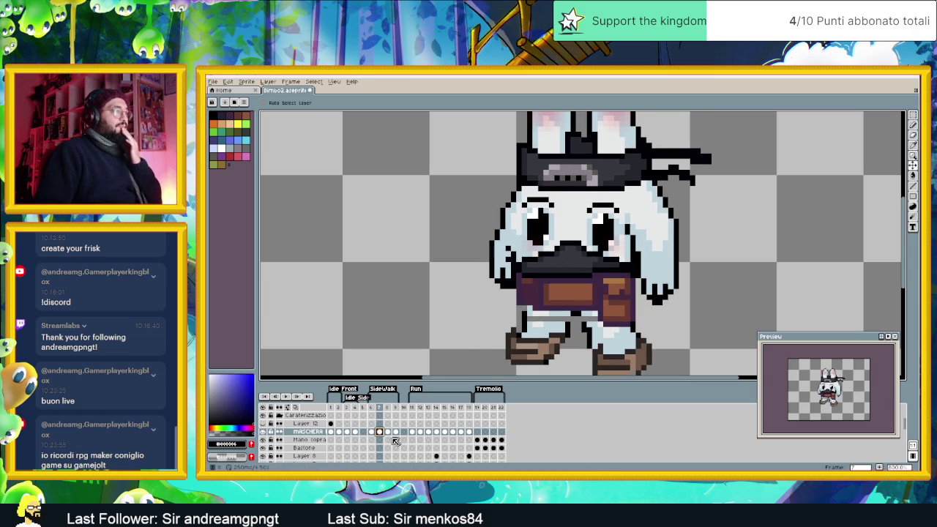
pyautogui.click(388, 432)
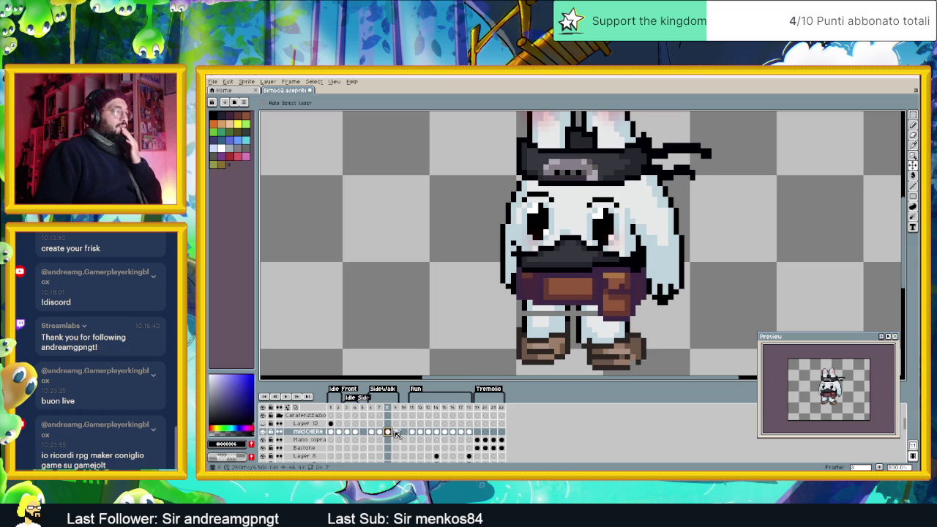
pyautogui.click(396, 432)
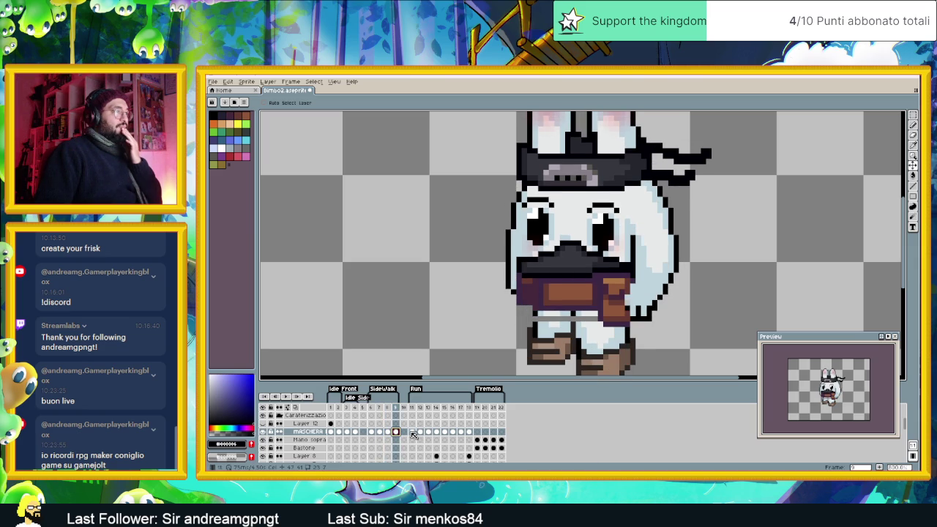
pyautogui.click(413, 432)
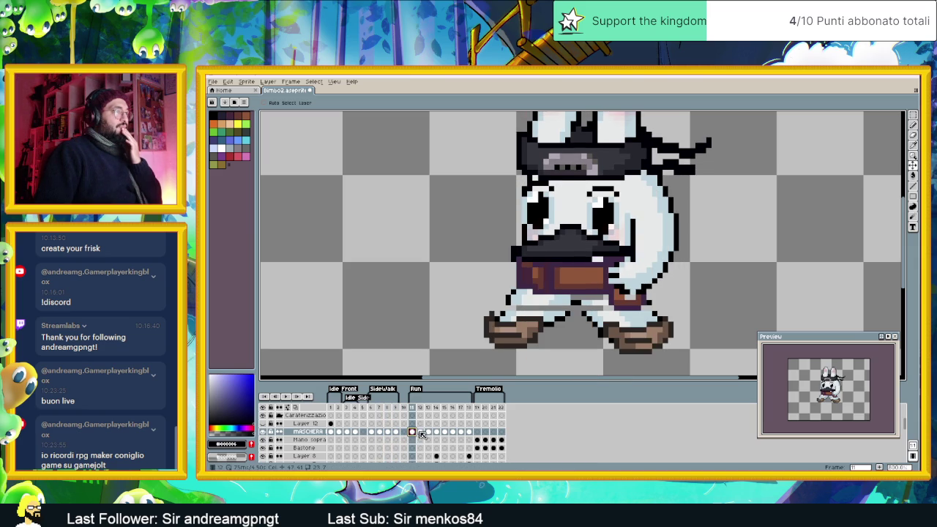
pyautogui.click(423, 432)
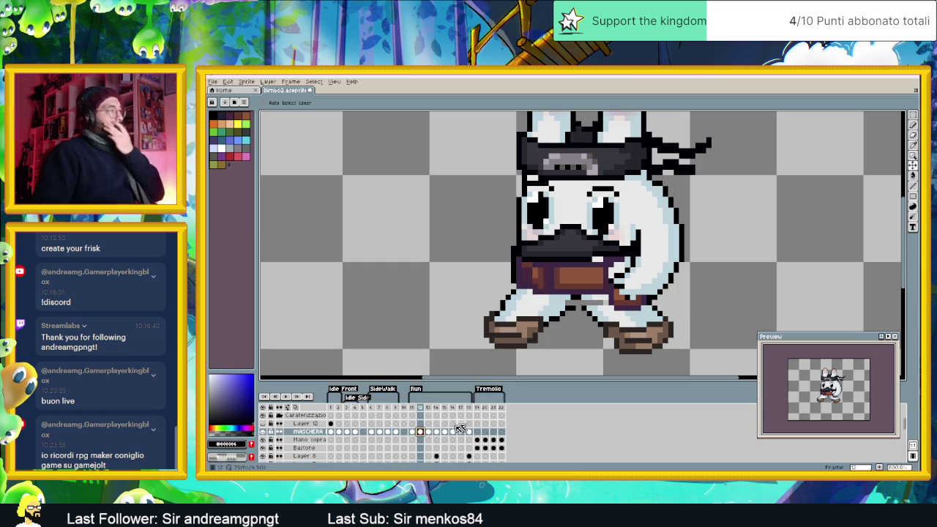
pyautogui.click(412, 432)
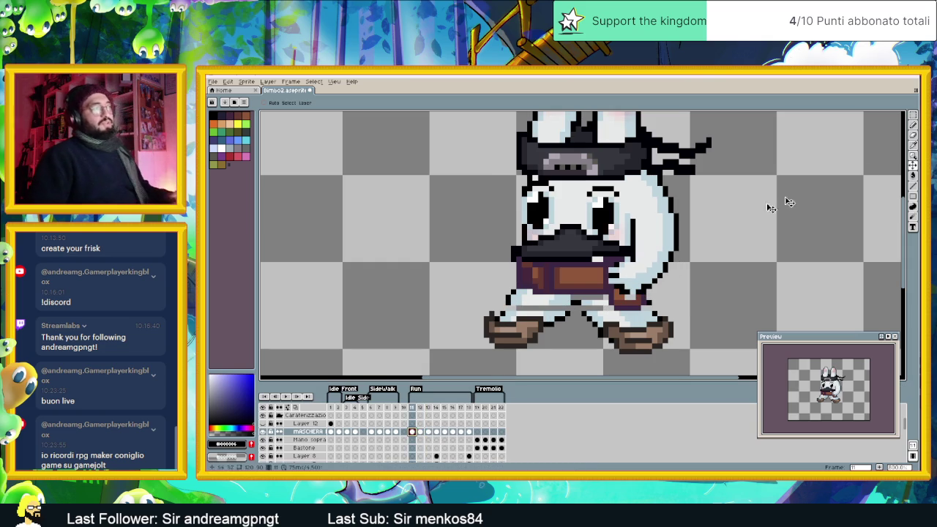
pyautogui.click(913, 125)
pyautogui.scroll(1, 549, 241)
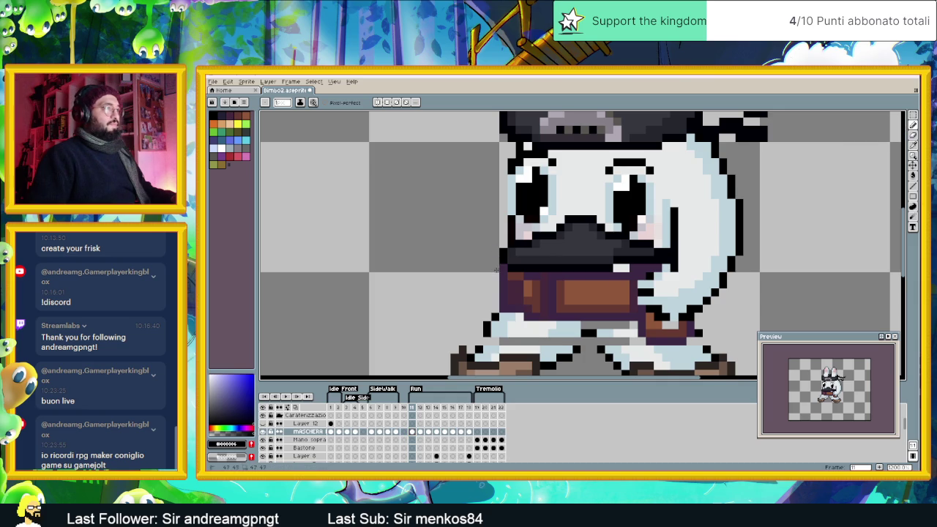
# Step: Zoom in and eyedrop the mask's dark greys and black on run frame 12
pyautogui.press('i')
pyautogui.press('b')
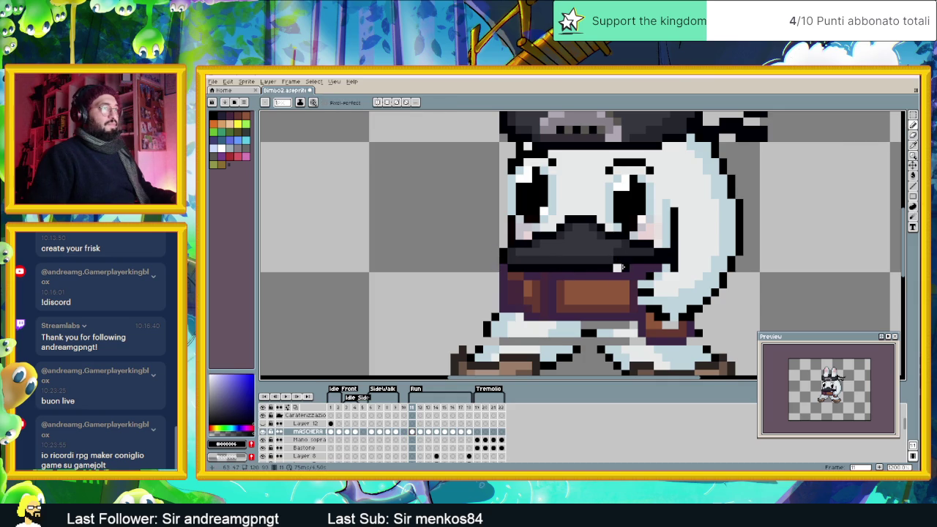
pyautogui.keyDown('alt'); pyautogui.click(616, 252); pyautogui.keyUp('alt')
pyautogui.scroll(-2, 594, 293)
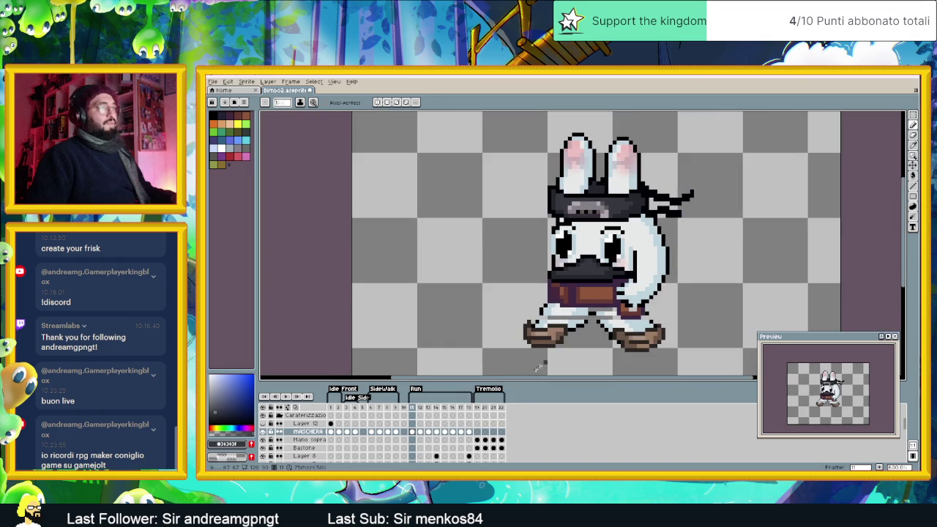
pyautogui.scroll(1, 590, 300)
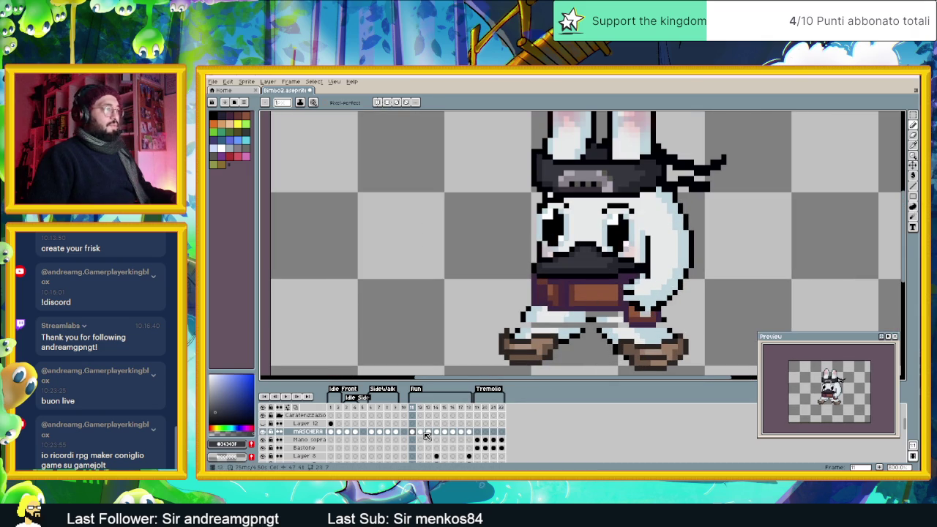
pyautogui.click(419, 432)
pyautogui.scroll(1, 610, 286)
pyautogui.scroll(1, 610, 287)
pyautogui.keyDown('alt'); pyautogui.click(592, 262); pyautogui.keyUp('alt')
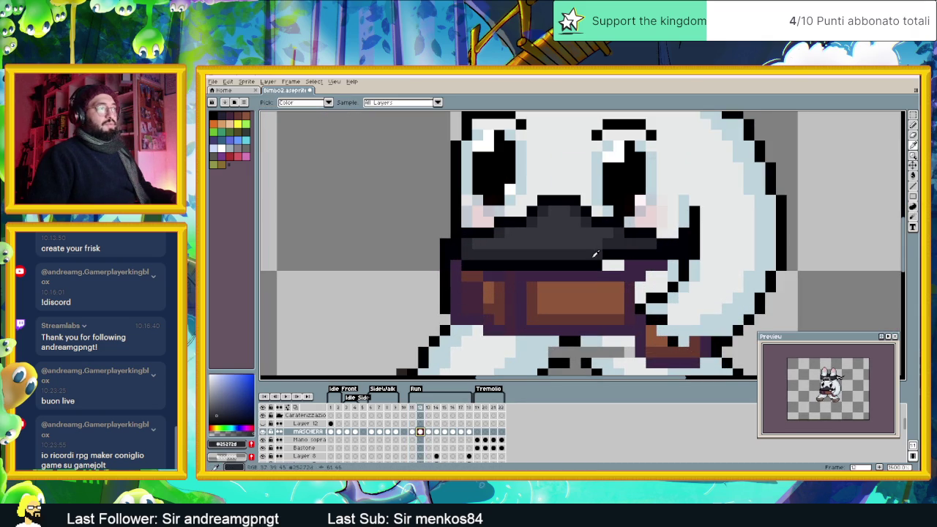
pyautogui.keyDown('alt'); pyautogui.click(591, 262); pyautogui.keyUp('alt')
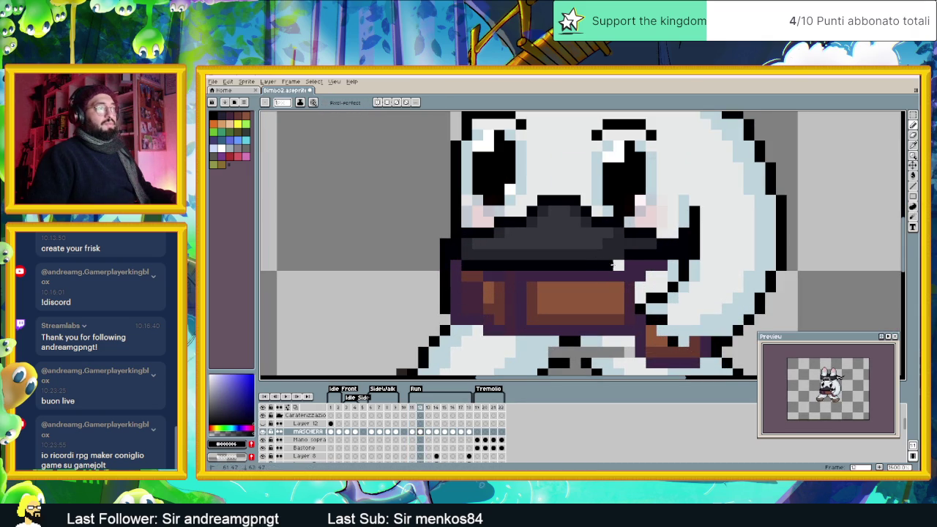
# Step: Compare run frames 12 and 13, sample the dark grey, then check frames 14 and 15
pyautogui.click(429, 431)
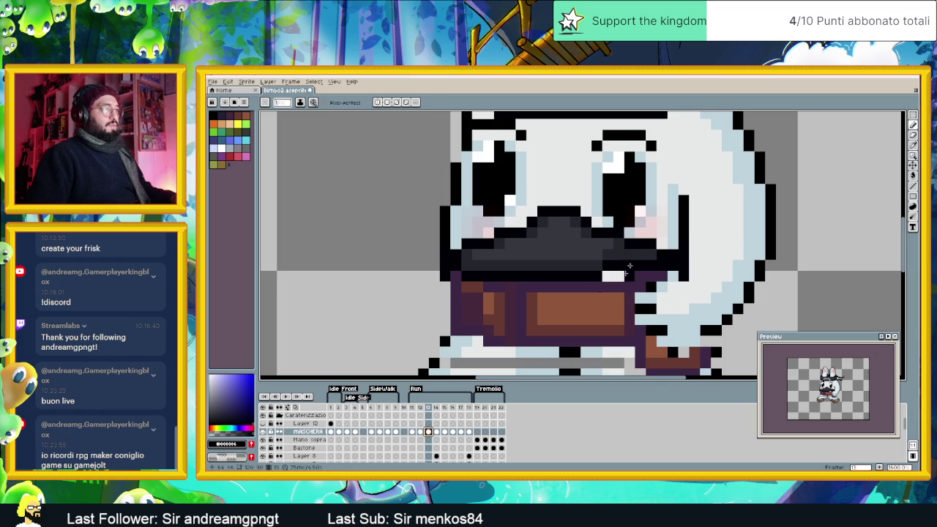
pyautogui.keyDown('alt'); pyautogui.click(594, 263); pyautogui.keyUp('alt')
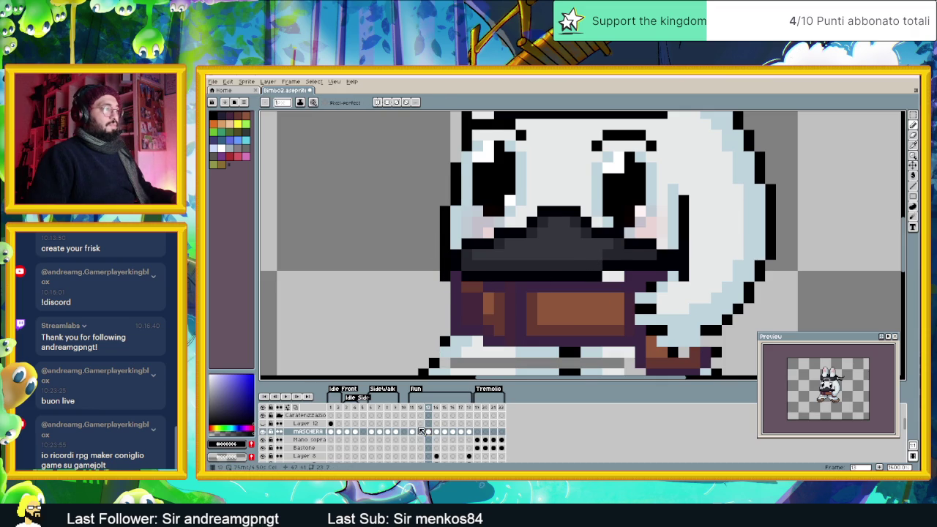
pyautogui.click(420, 431)
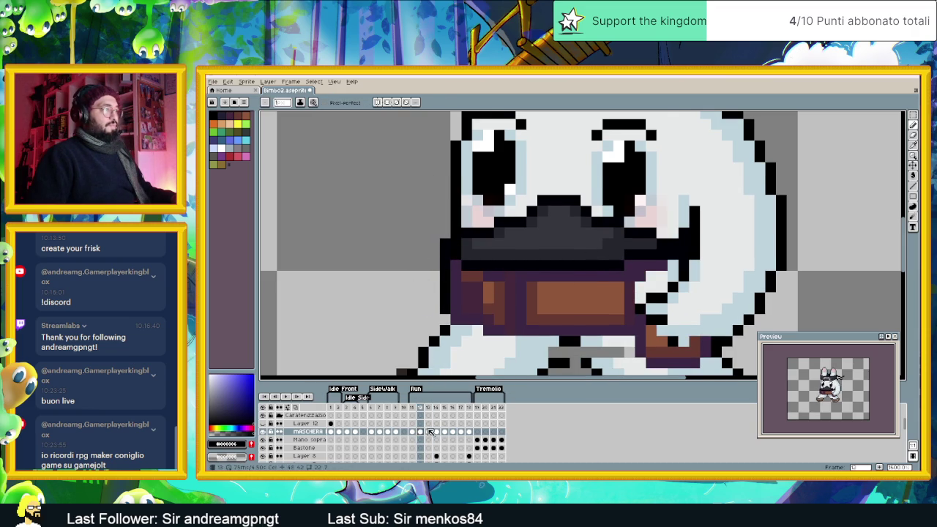
pyautogui.click(429, 431)
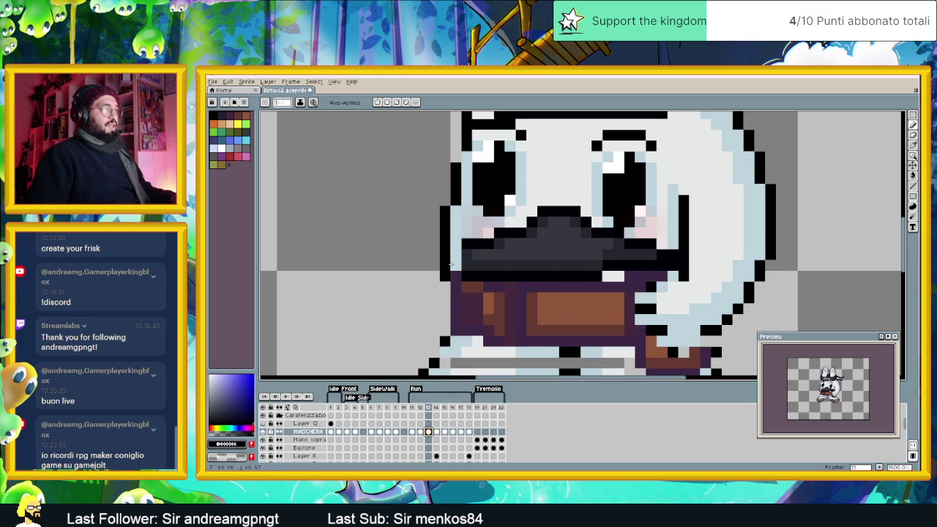
pyautogui.keyDown('alt'); pyautogui.click(595, 262); pyautogui.keyUp('alt')
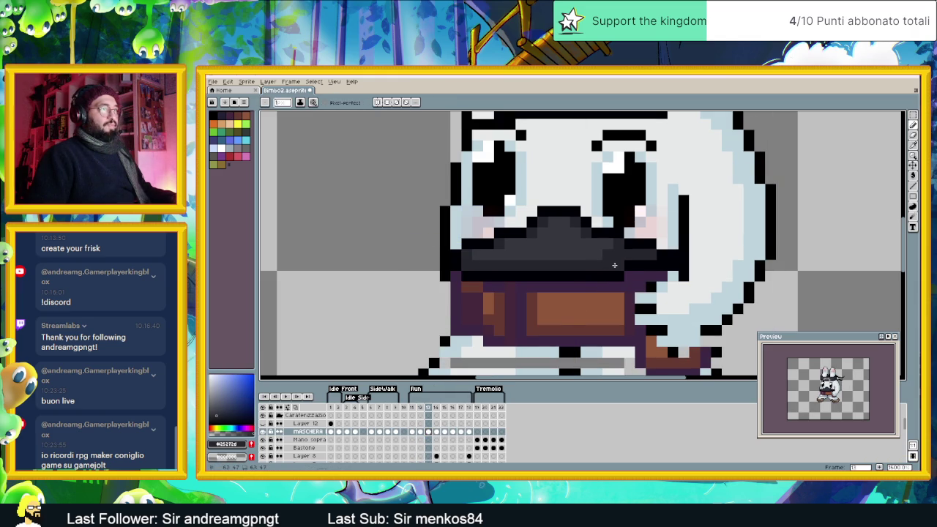
pyautogui.click(436, 432)
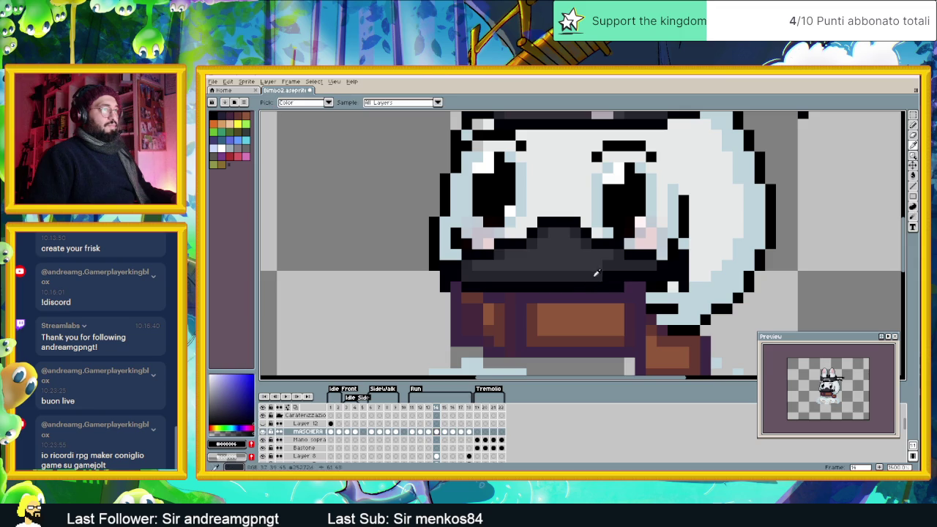
pyautogui.click(445, 432)
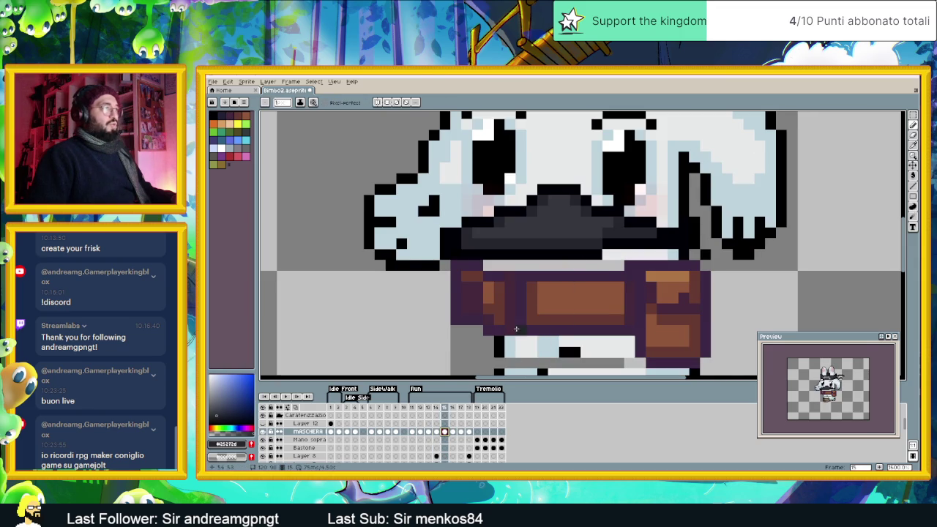
pyautogui.scroll(-3, 518, 330)
pyautogui.scroll(-1, 526, 327)
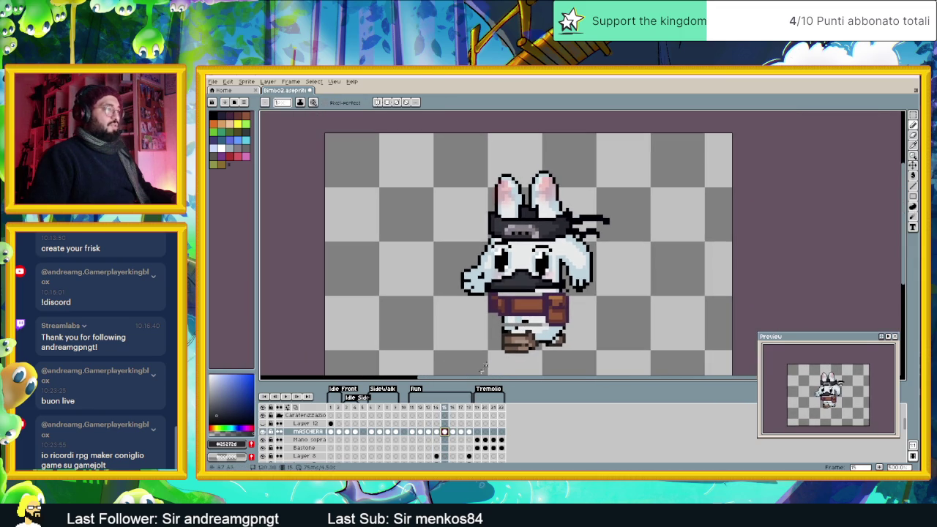
pyautogui.click(437, 432)
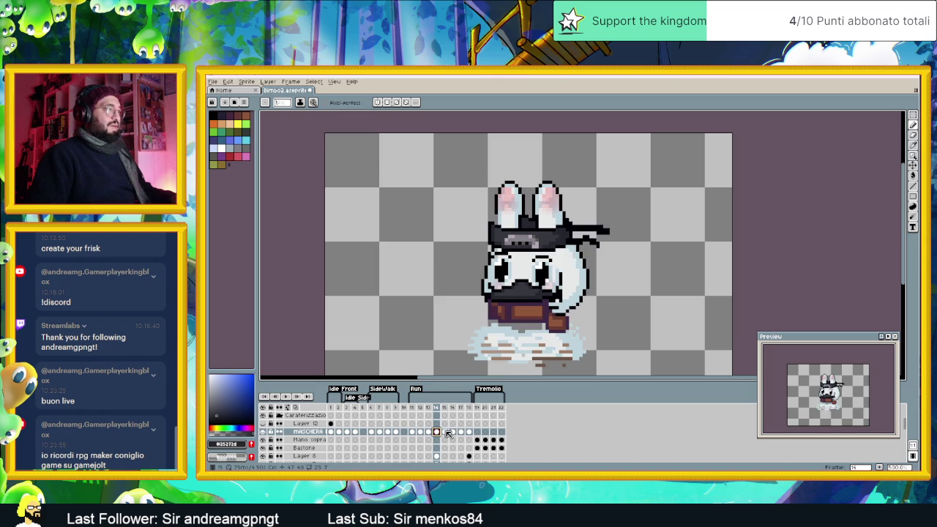
pyautogui.click(448, 433)
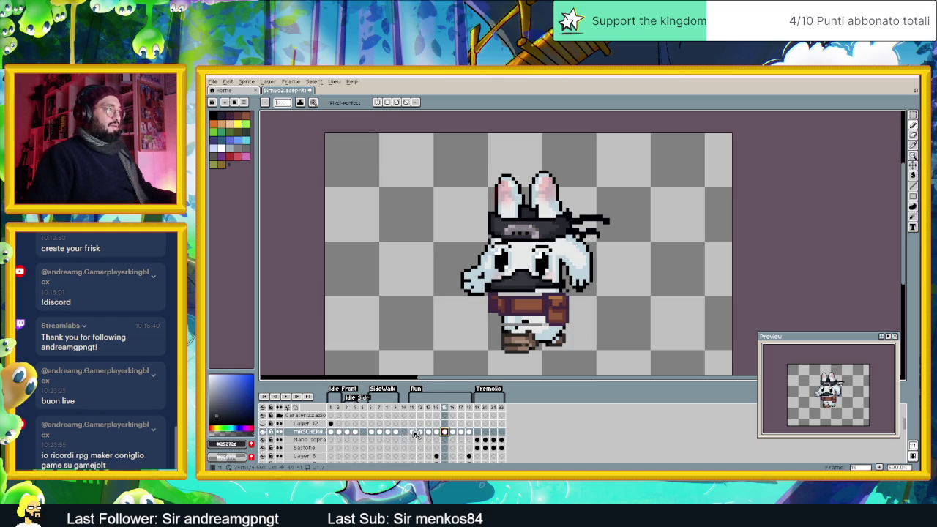
pyautogui.click(414, 432)
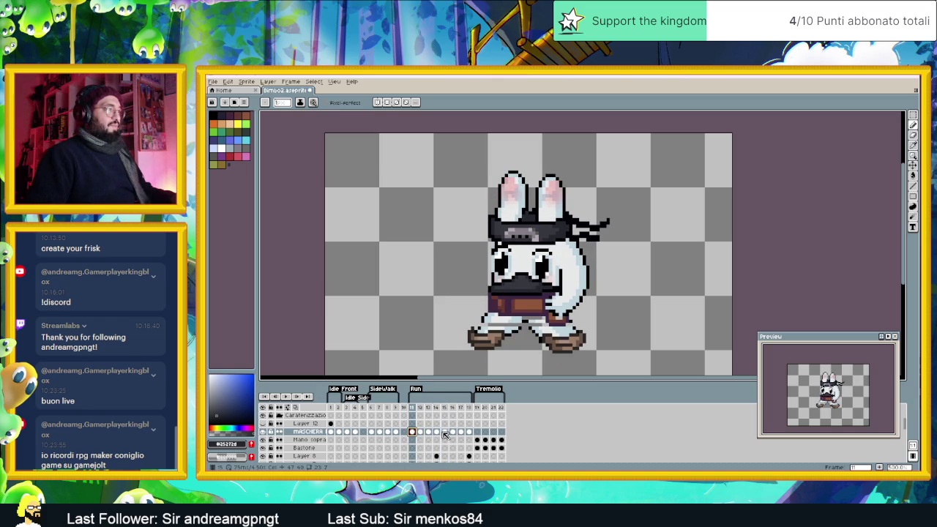
pyautogui.click(444, 432)
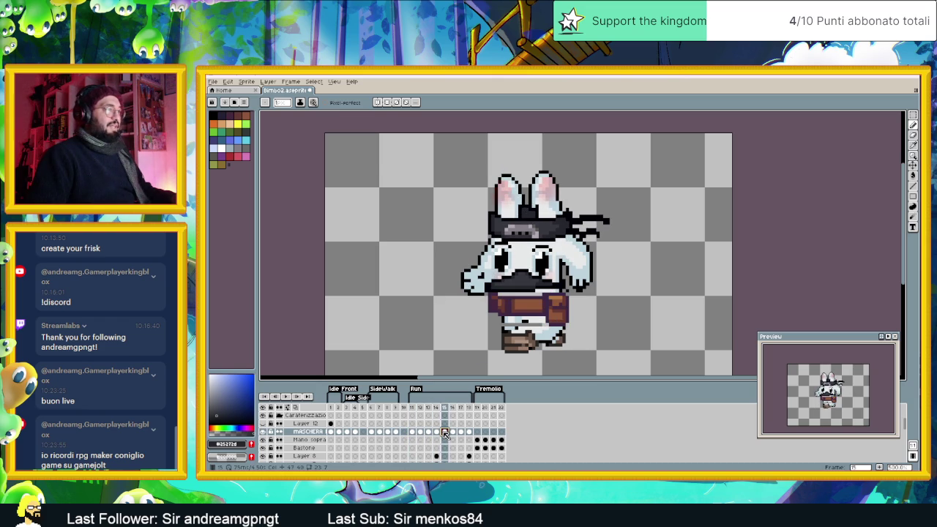
pyautogui.click(412, 432)
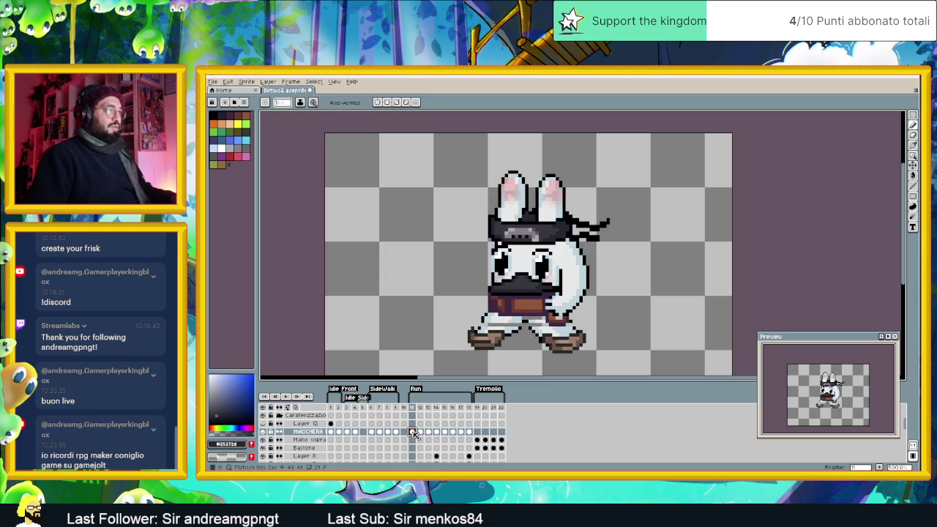
pyautogui.click(444, 432)
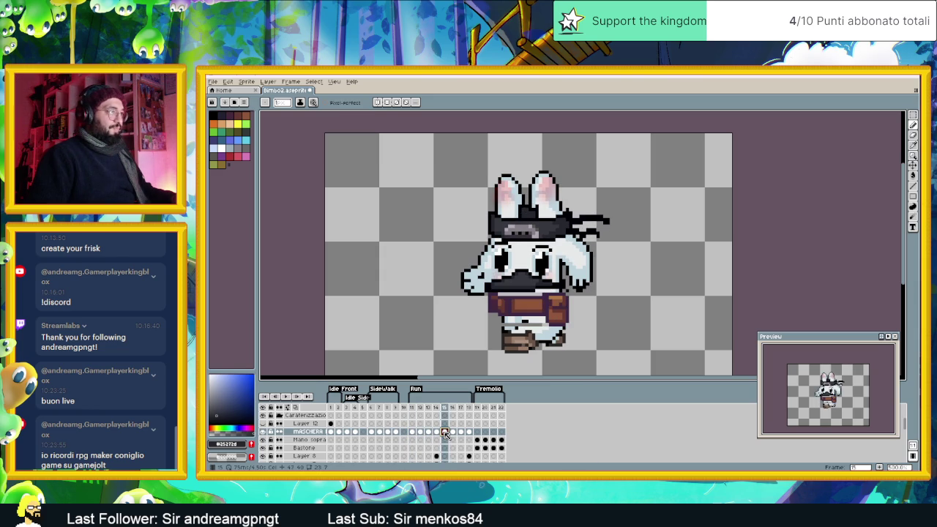
pyautogui.click(412, 432)
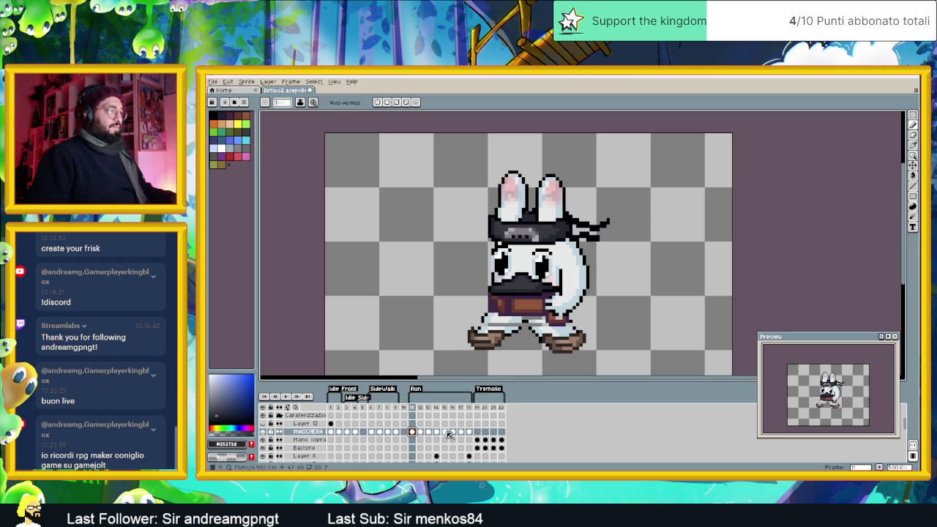
pyautogui.click(445, 432)
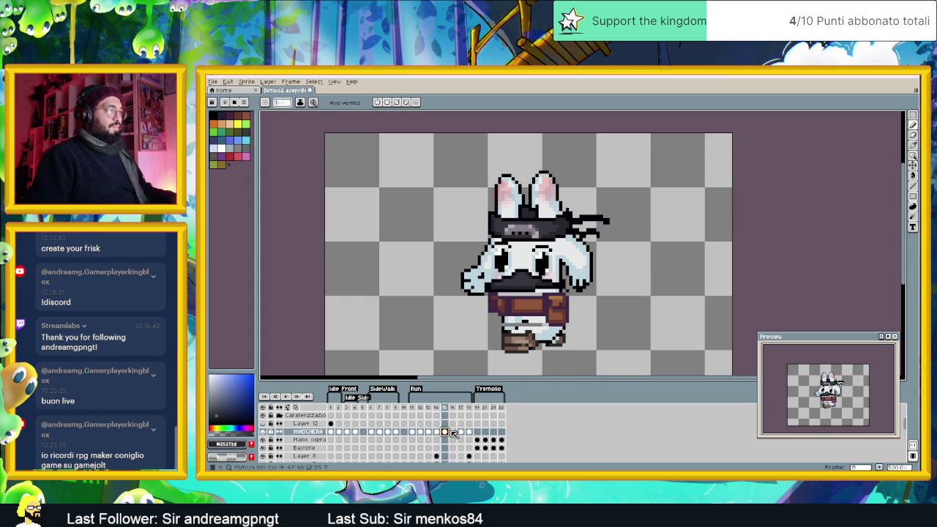
pyautogui.click(413, 432)
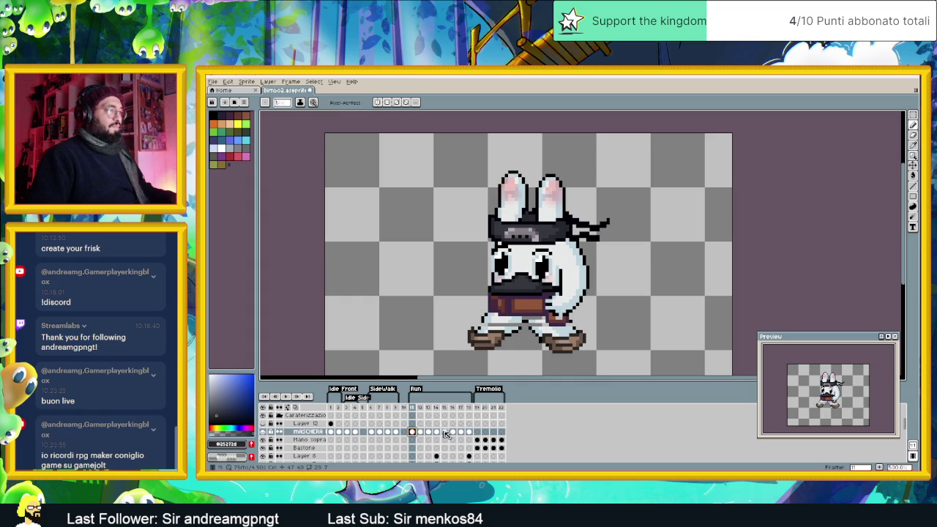
pyautogui.click(446, 432)
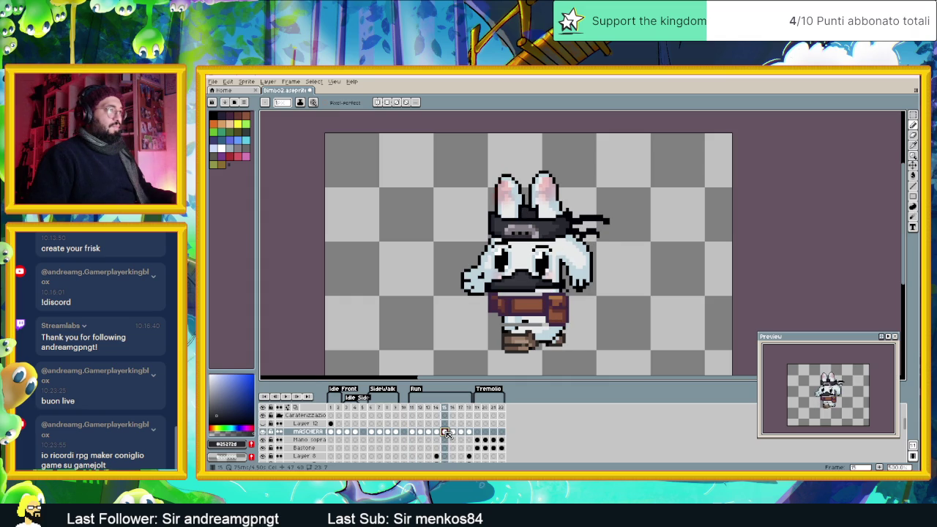
pyautogui.click(412, 432)
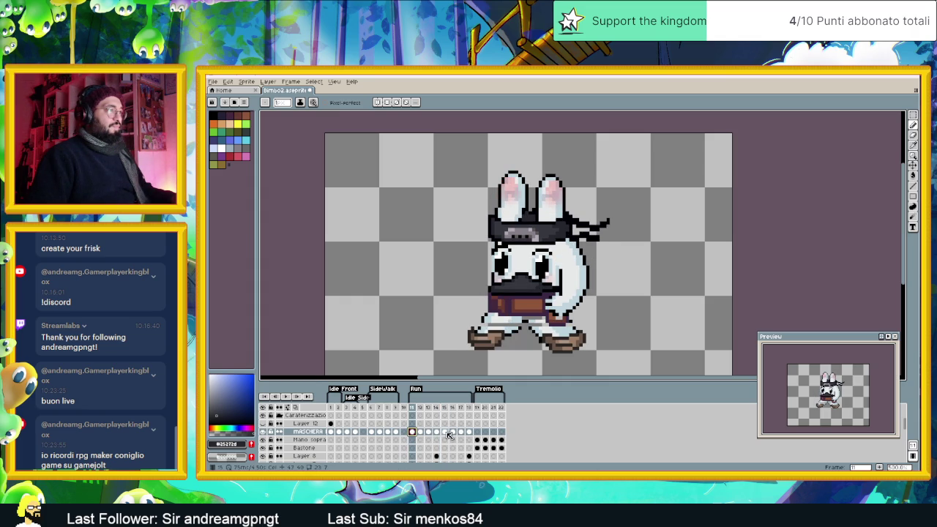
pyautogui.click(445, 432)
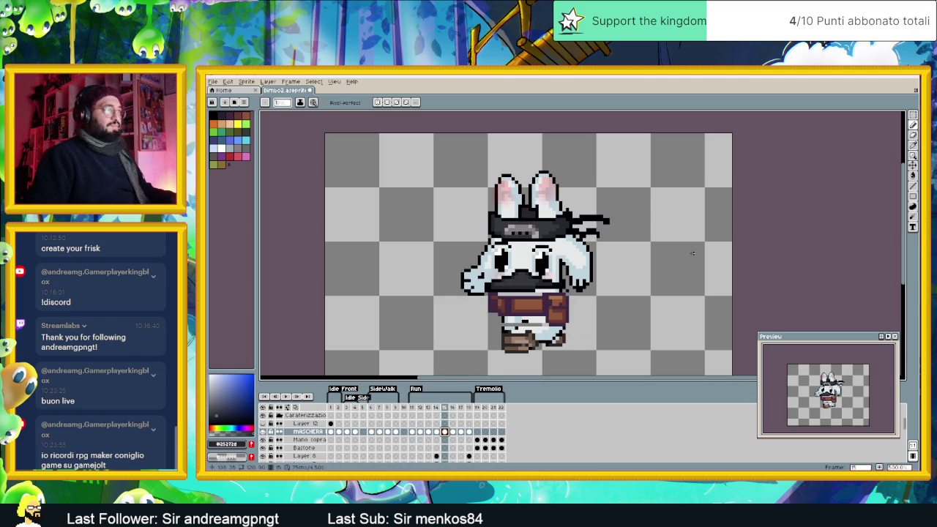
pyautogui.click(412, 432)
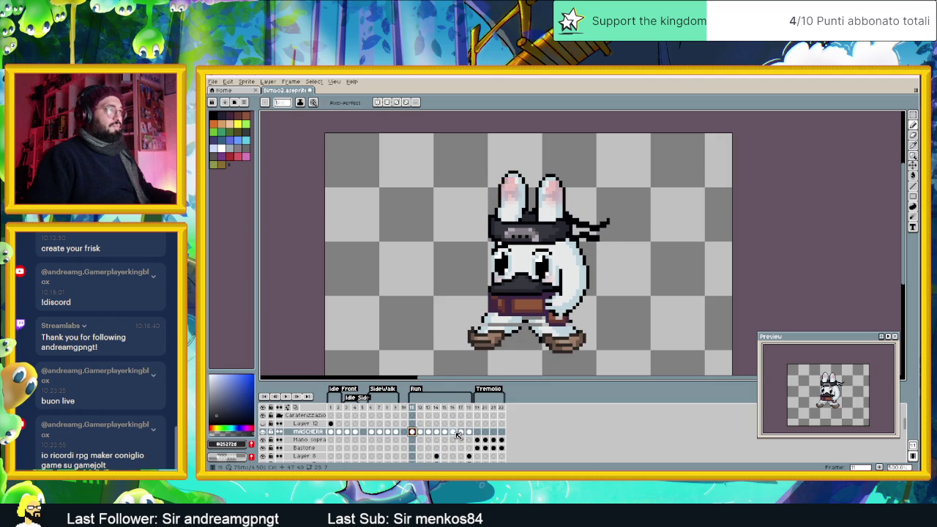
pyautogui.click(454, 432)
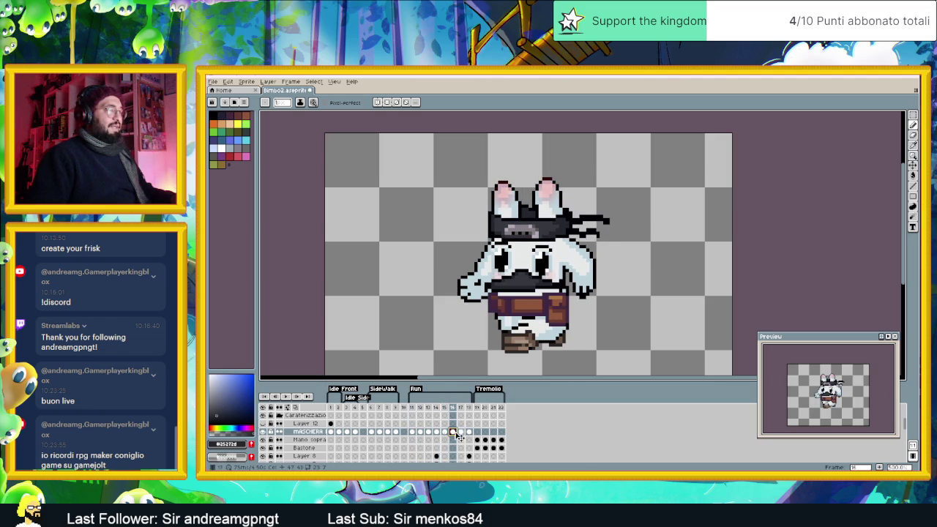
pyautogui.click(413, 433)
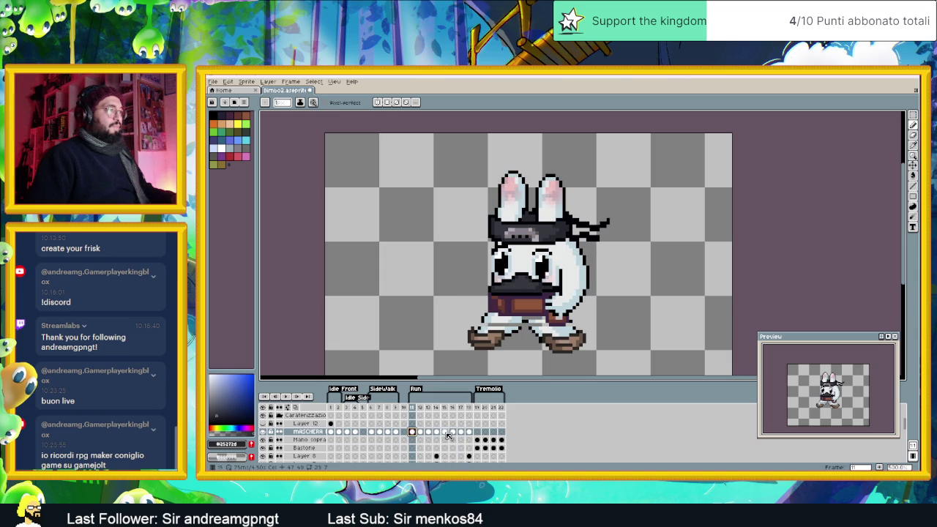
pyautogui.click(444, 432)
pyautogui.scroll(1, 542, 293)
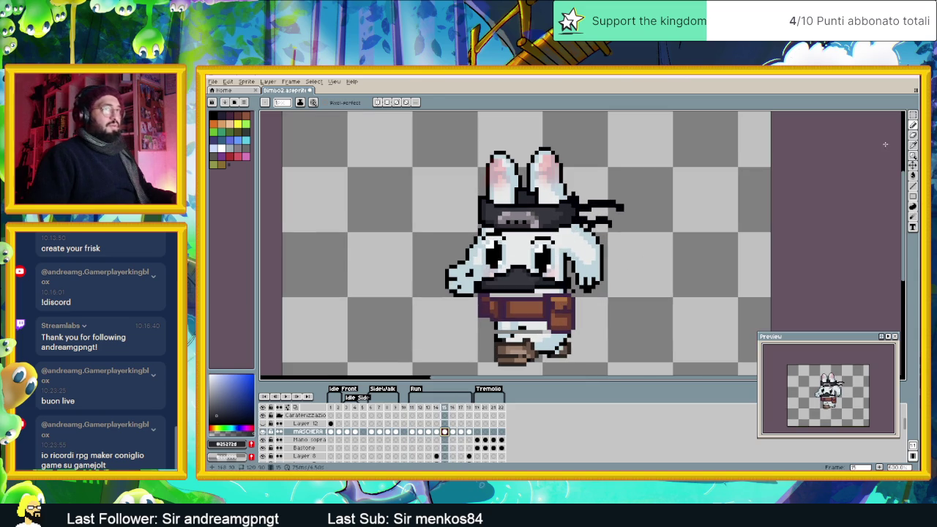
pyautogui.click(913, 166)
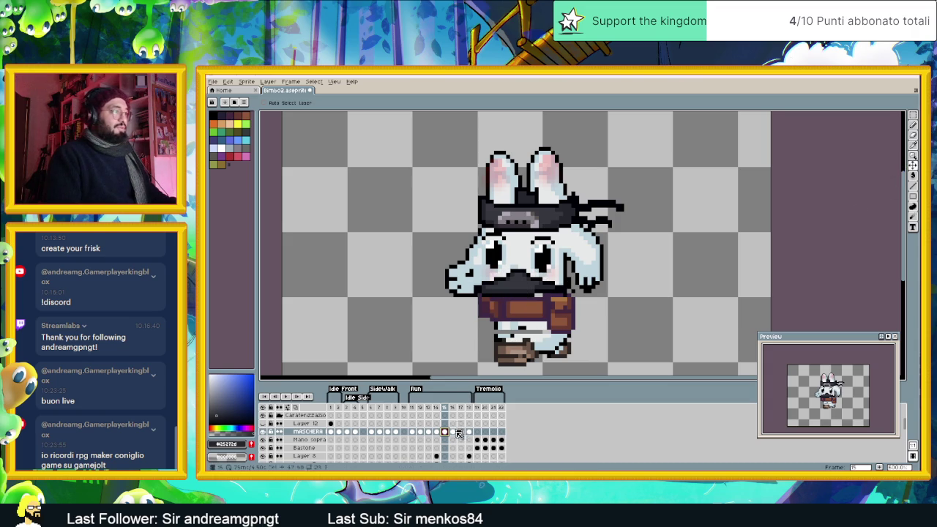
# Step: Adjust the black mask band under the face on run frames 16 through 18
pyautogui.click(437, 432)
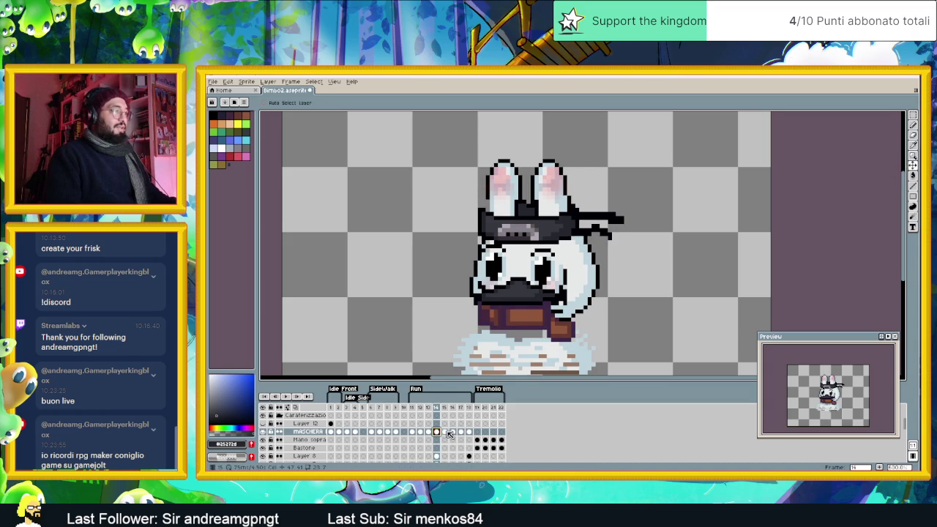
pyautogui.click(445, 432)
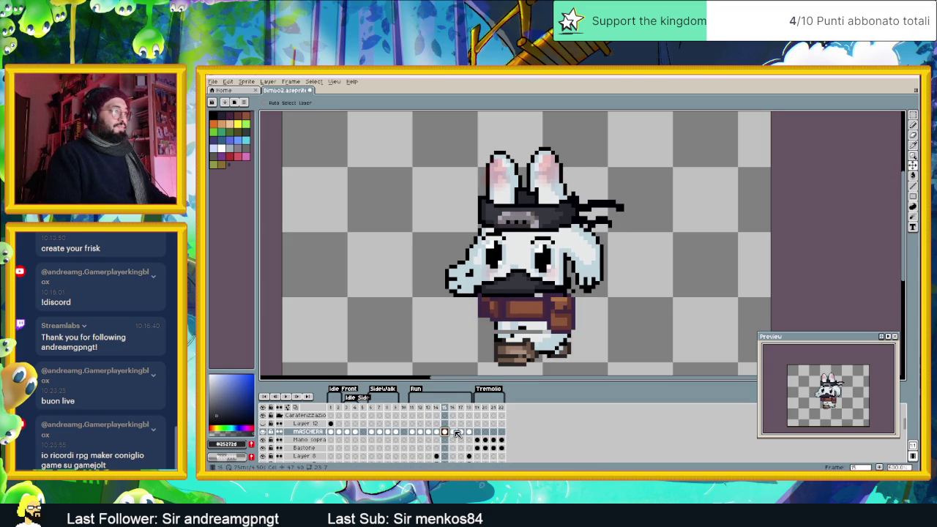
pyautogui.click(454, 432)
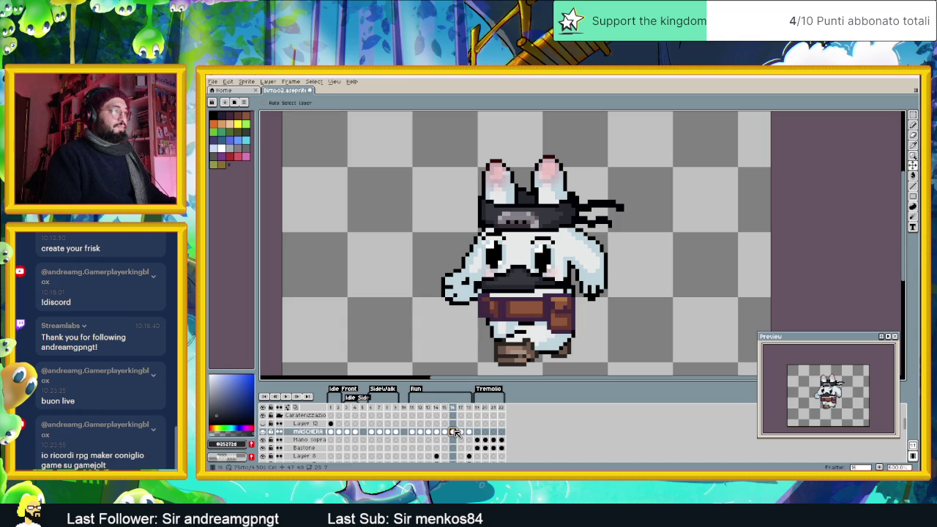
pyautogui.click(522, 280)
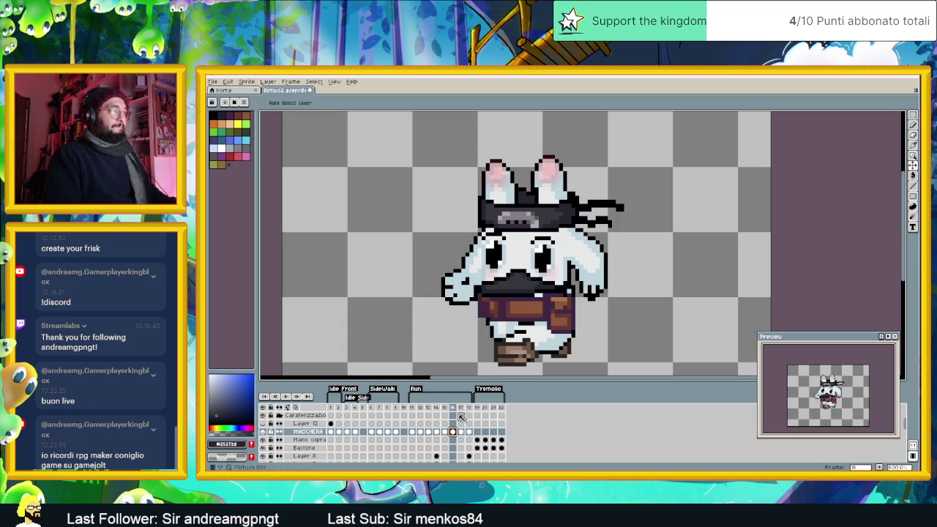
pyautogui.click(462, 433)
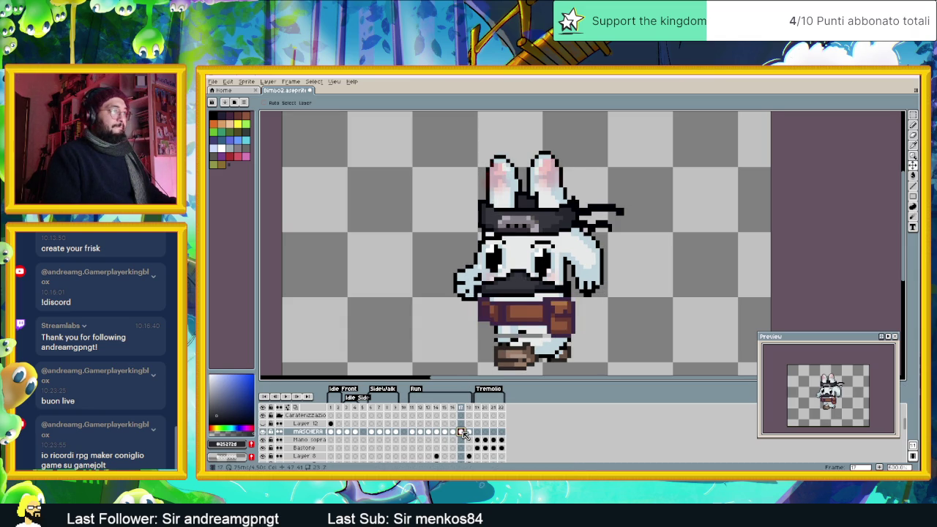
pyautogui.click(524, 290)
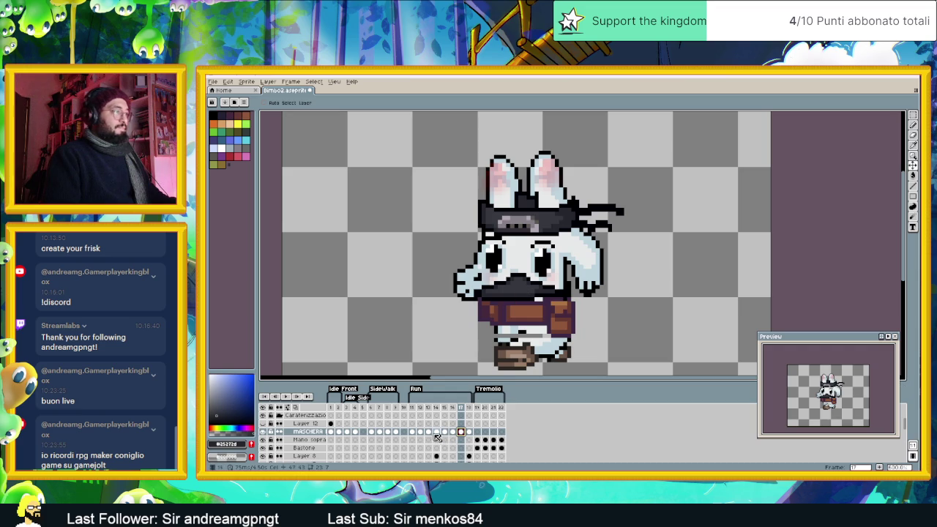
pyautogui.click(429, 433)
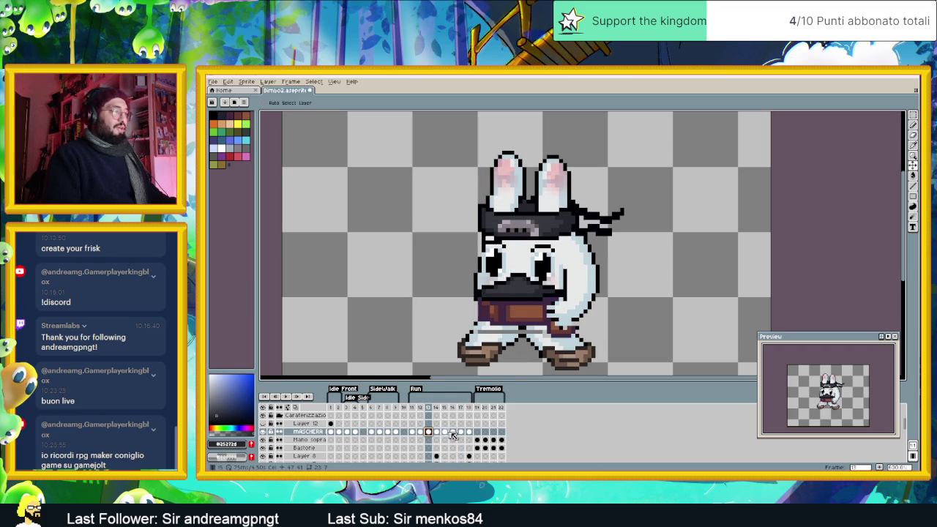
pyautogui.click(461, 433)
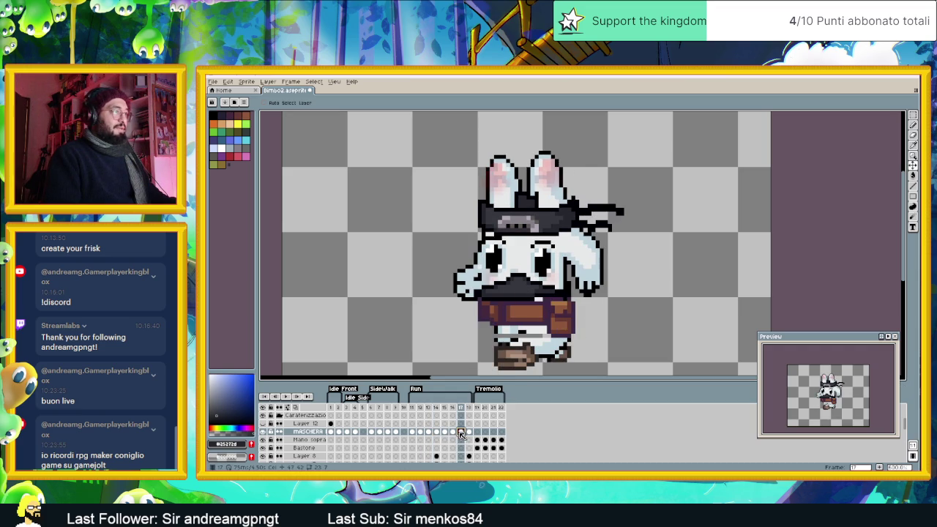
pyautogui.click(469, 432)
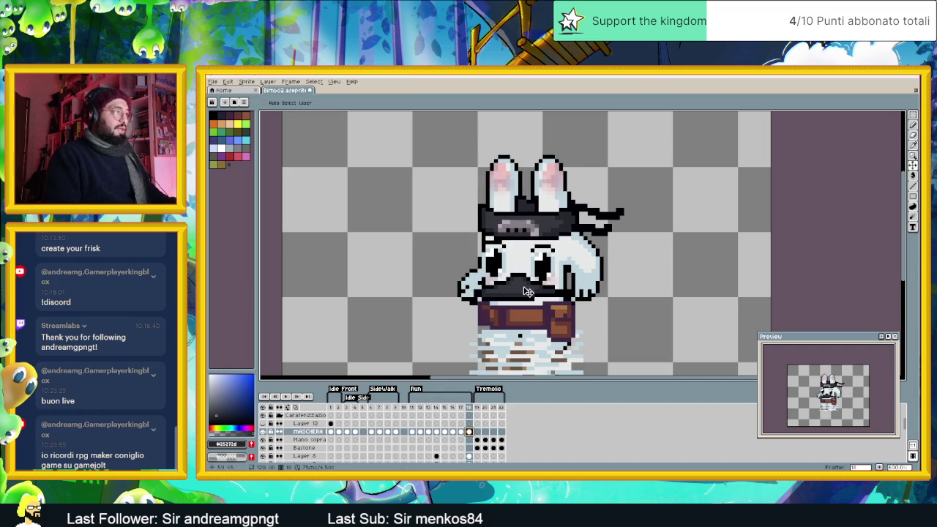
pyautogui.hotkey('ctrl', 'v')
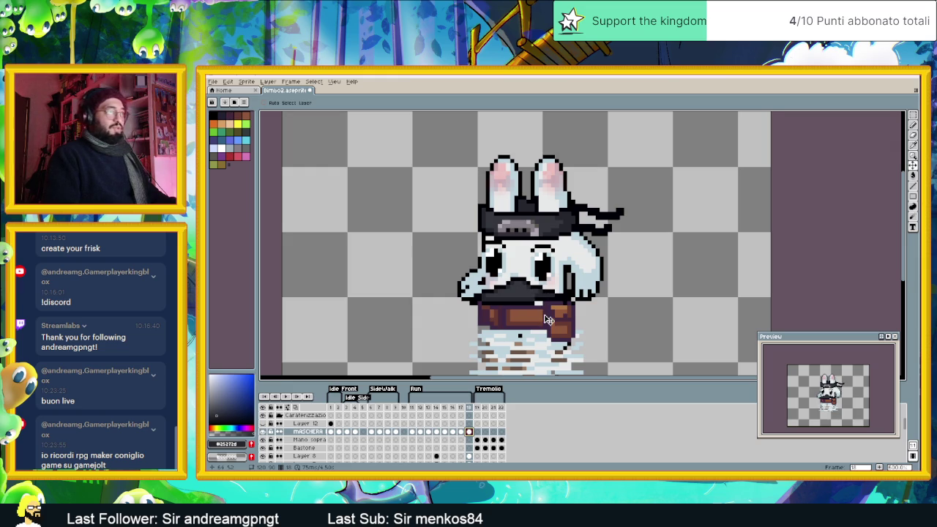
# Step: Check the mask on run frames 11, 12, 13, 15 and 16, comparing 12 with 15
pyautogui.click(414, 432)
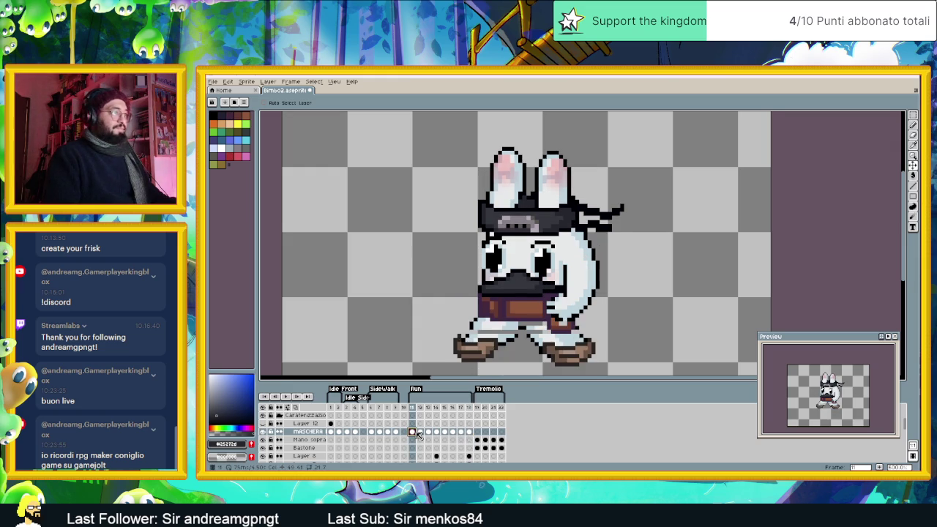
pyautogui.click(421, 433)
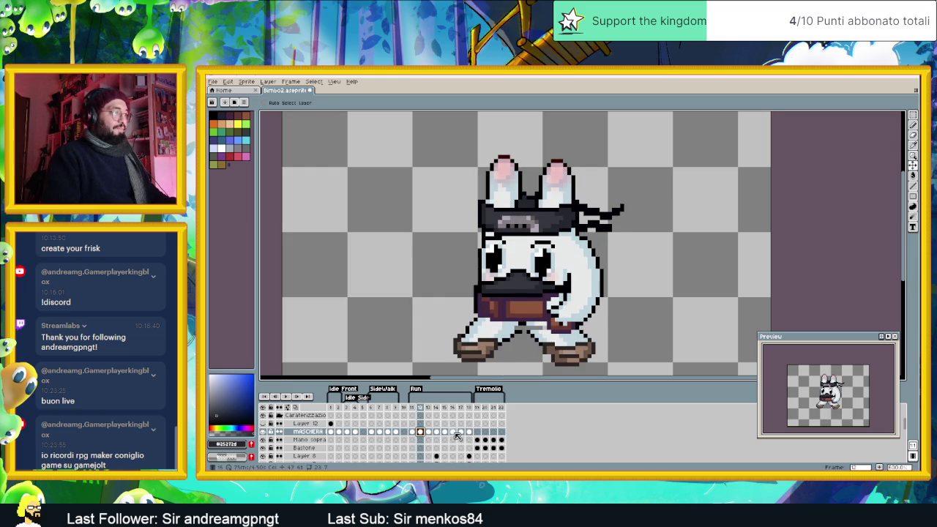
pyautogui.click(445, 433)
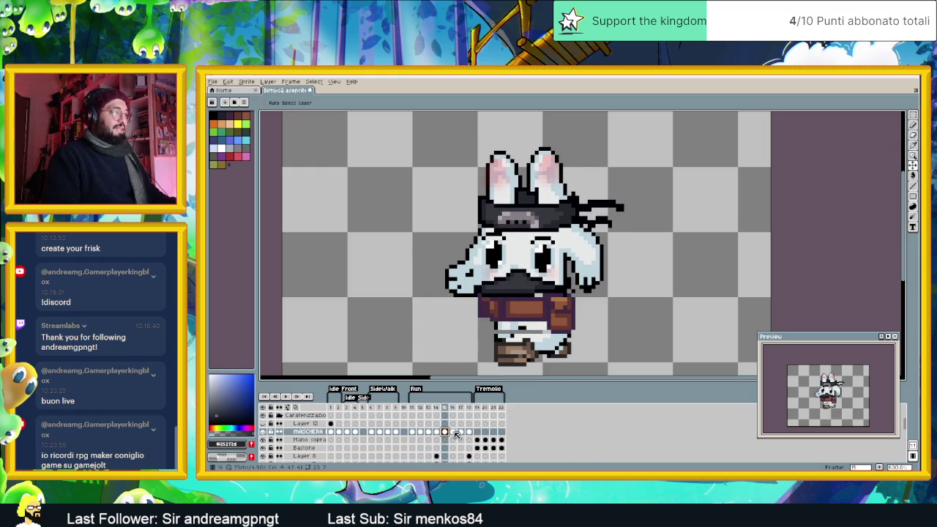
pyautogui.click(453, 432)
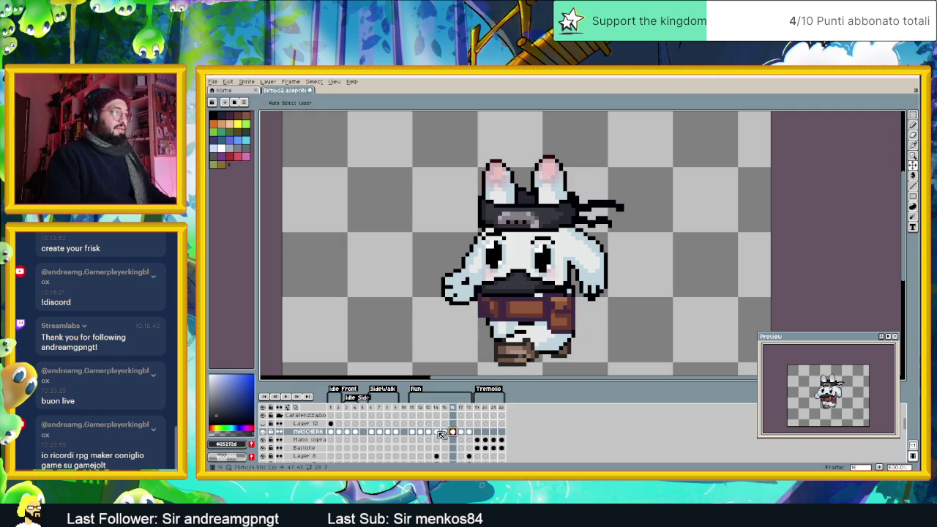
pyautogui.click(430, 432)
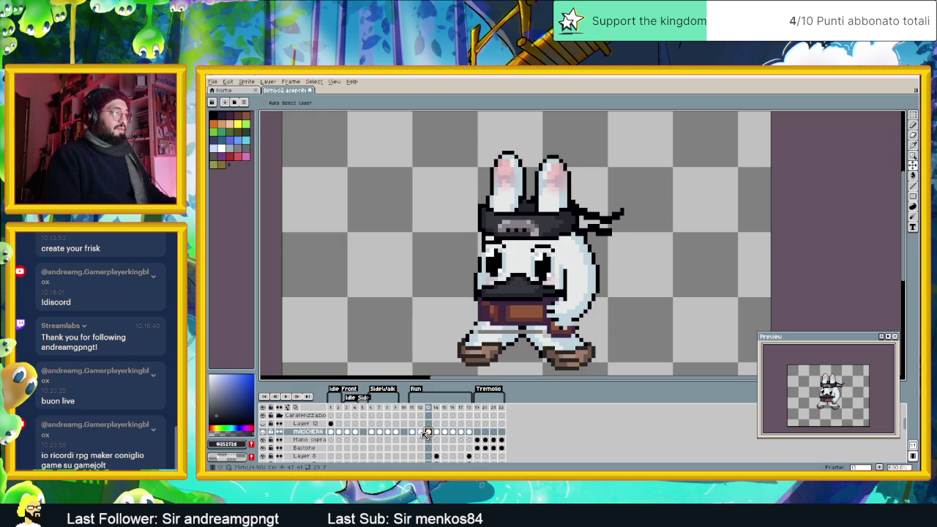
pyautogui.press('Left')
pyautogui.click(444, 432)
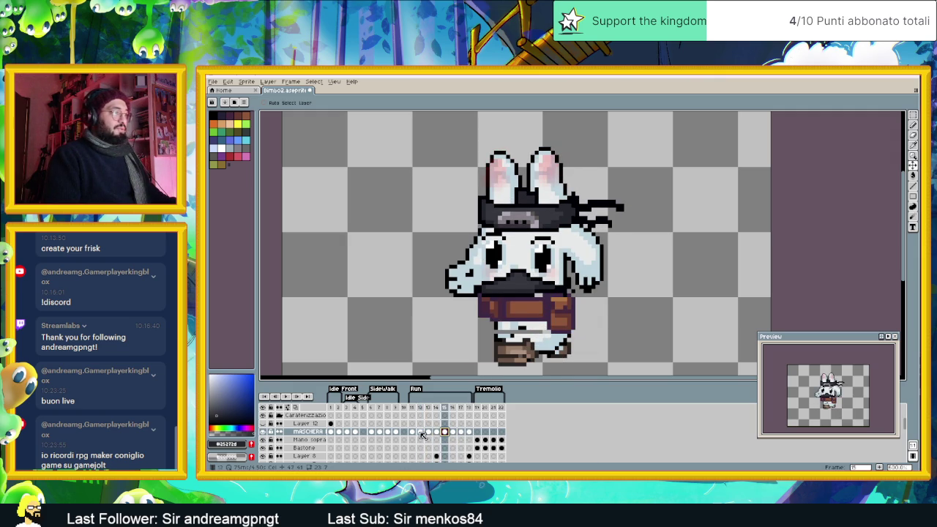
pyautogui.click(420, 432)
# Step: Review the mask on frames 15 to 18, rechecking frame 18 against frame 14
pyautogui.click(444, 432)
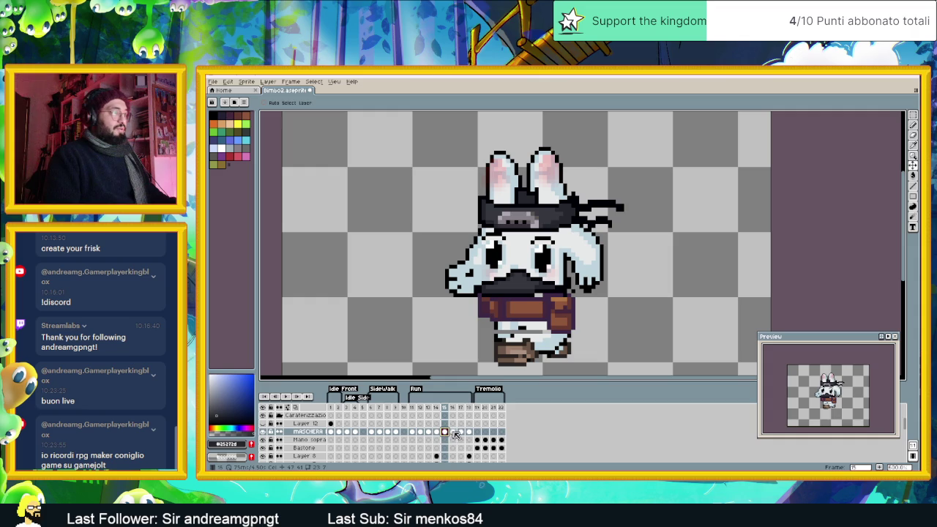
pyautogui.click(454, 432)
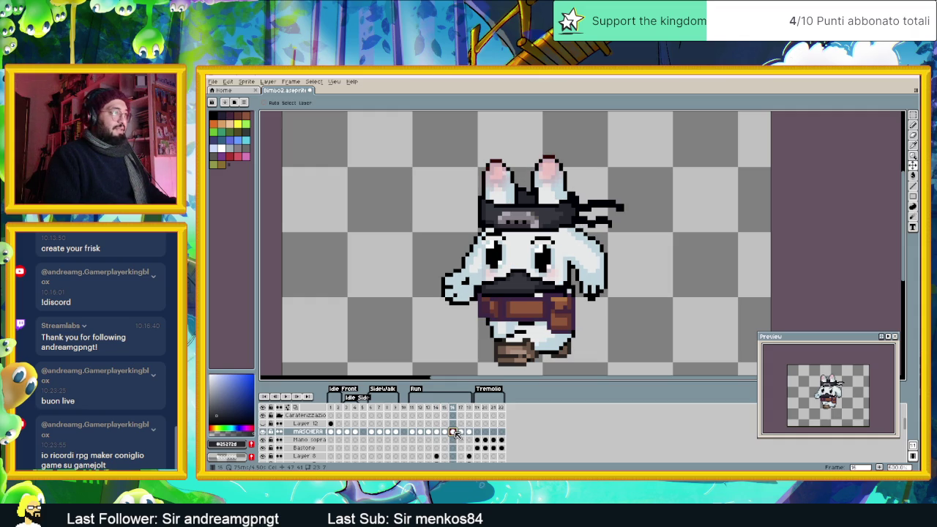
pyautogui.click(460, 432)
pyautogui.click(468, 432)
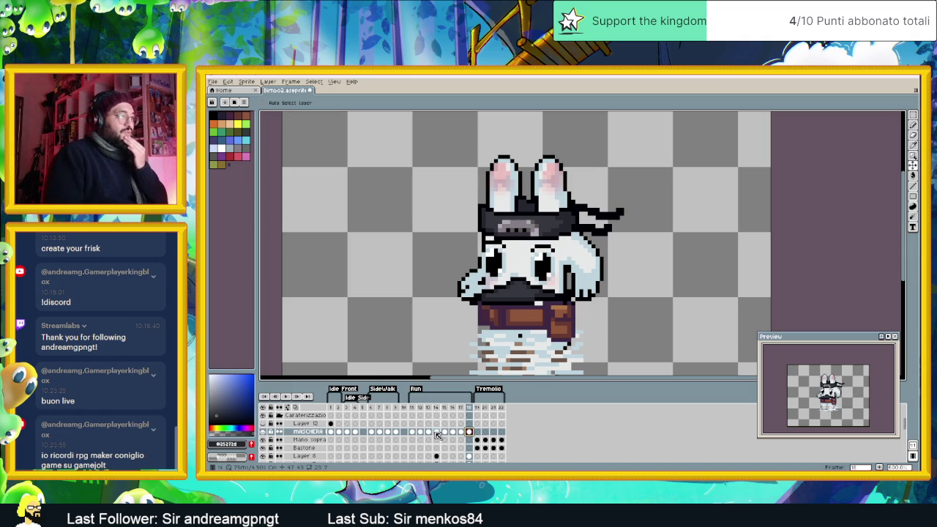
pyautogui.click(437, 434)
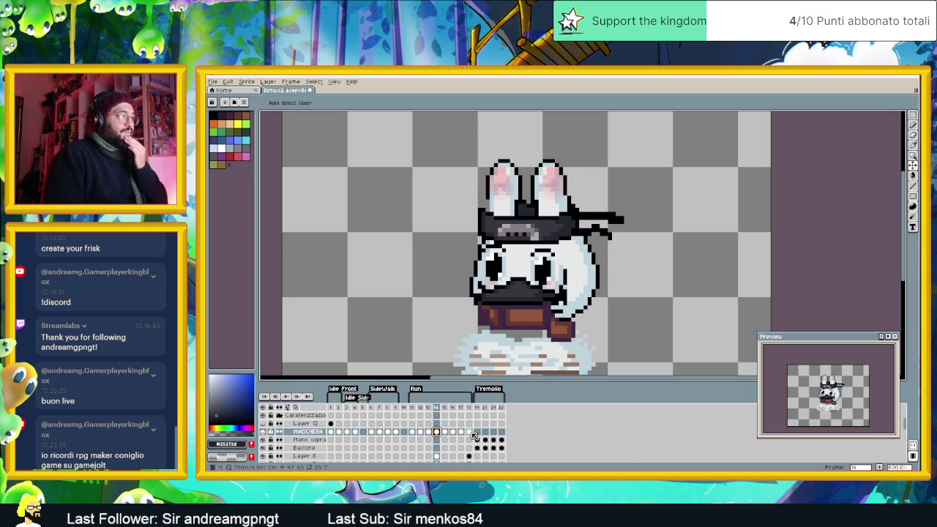
pyautogui.click(469, 433)
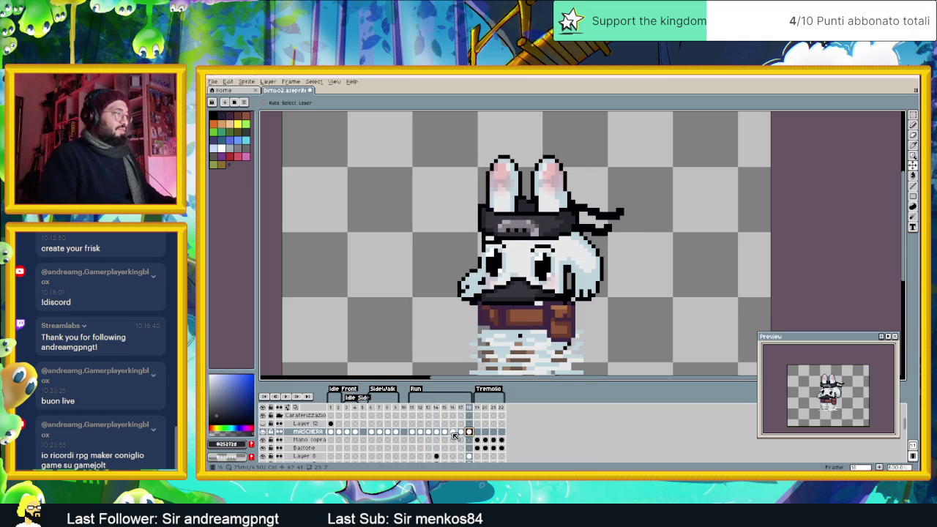
pyautogui.click(438, 433)
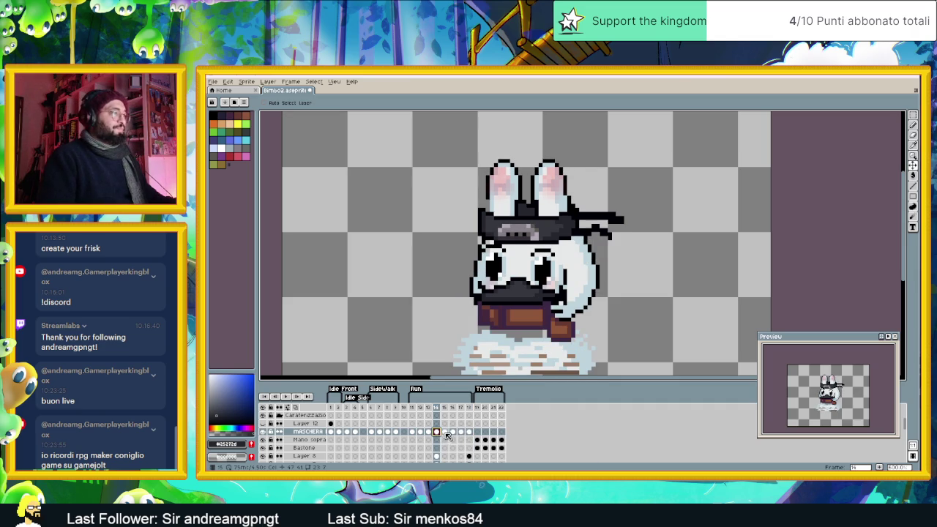
pyautogui.click(445, 432)
# Step: With the pixel pencil, eyedrop black and grey, and blacken the white pixels under the beak on frame 18
pyautogui.scroll(2, 545, 293)
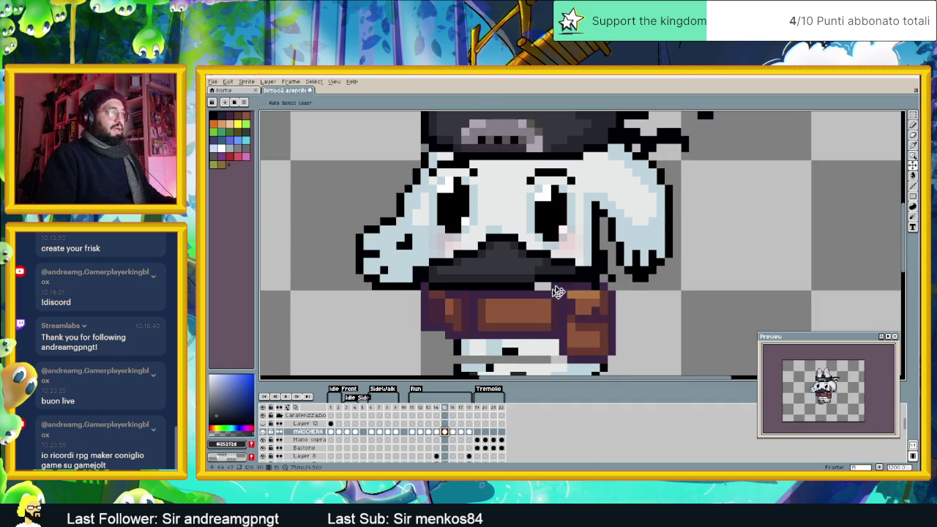
pyautogui.click(913, 124)
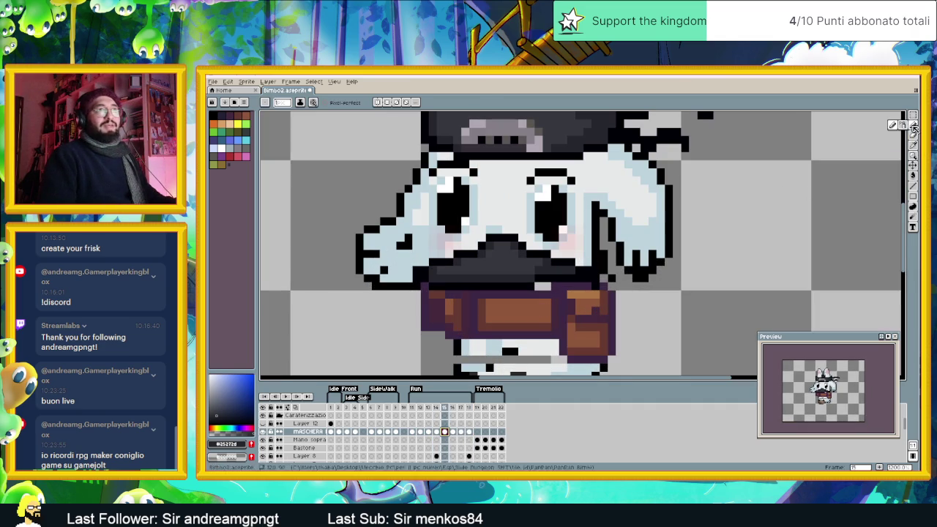
pyautogui.scroll(1, 547, 298)
pyautogui.press('alt')
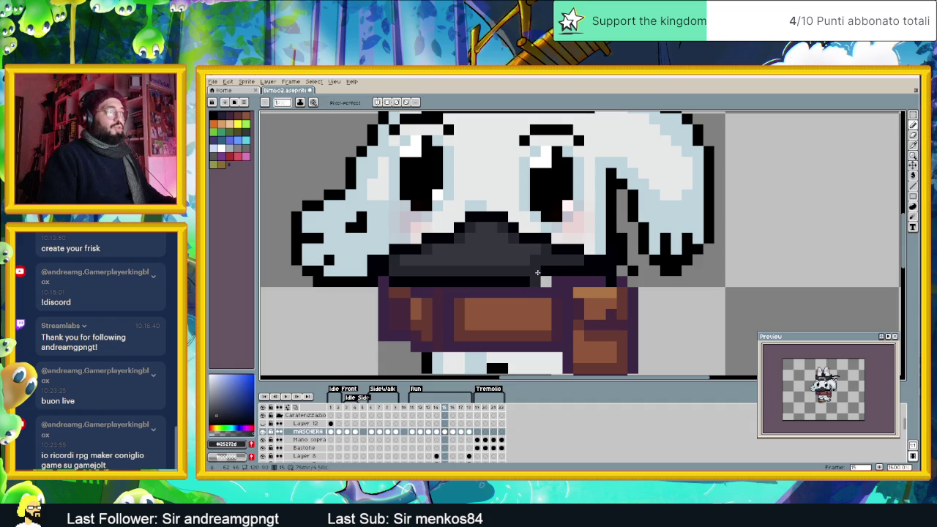
pyautogui.keyDown('alt'); pyautogui.click(532, 283); pyautogui.keyUp('alt')
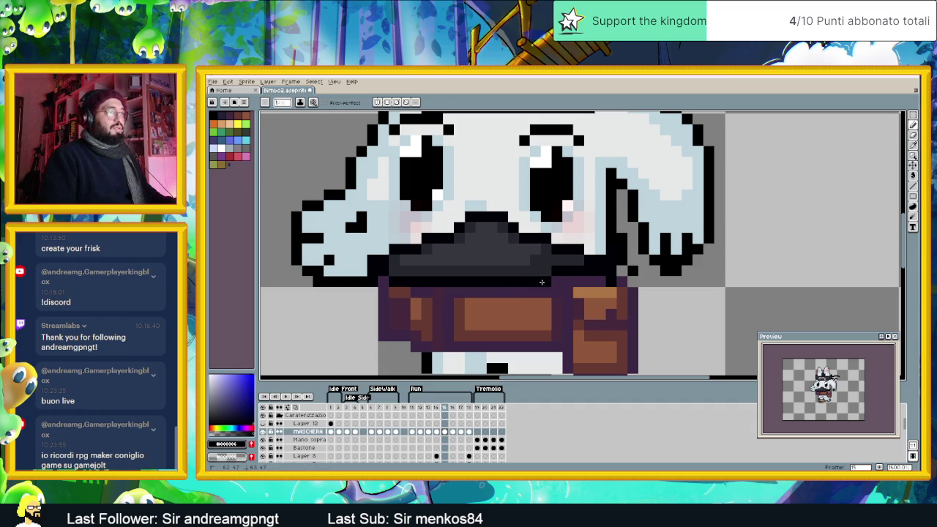
pyautogui.click(453, 432)
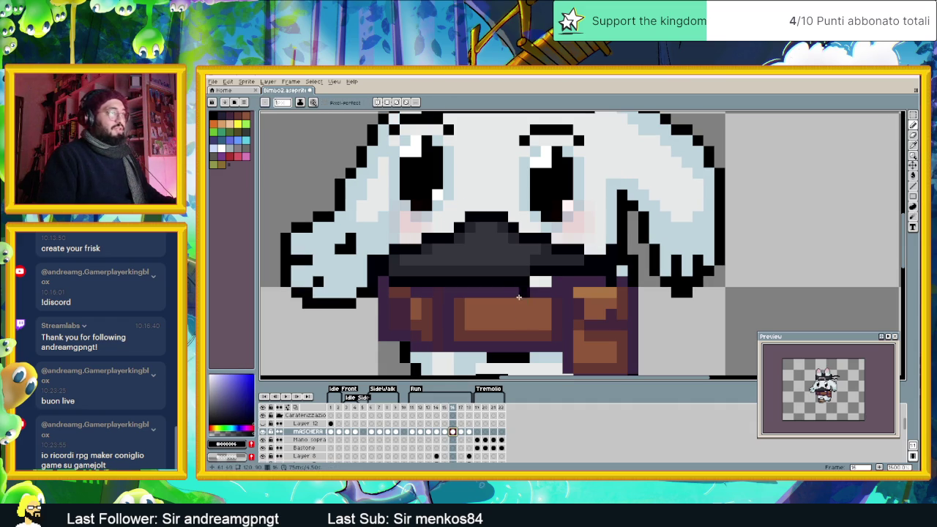
pyautogui.keyDown('alt'); pyautogui.click(537, 274); pyautogui.keyUp('alt')
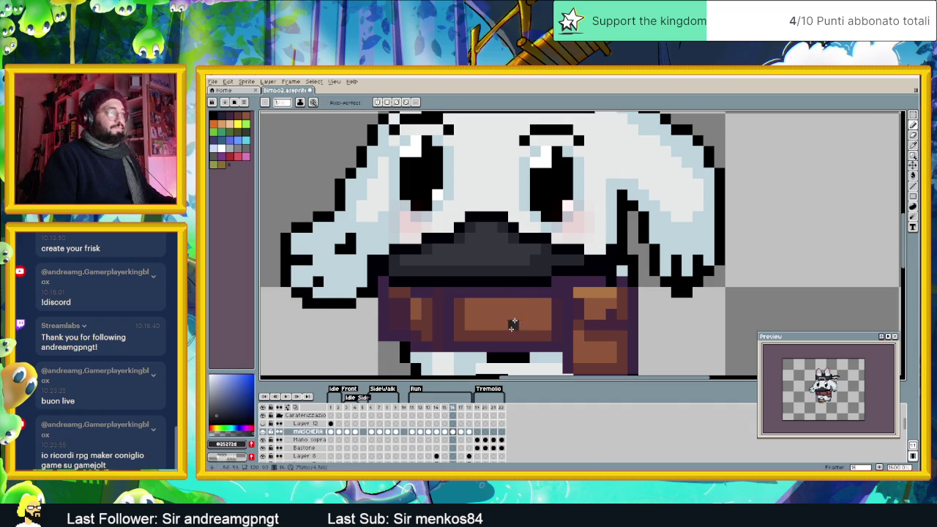
pyautogui.click(461, 431)
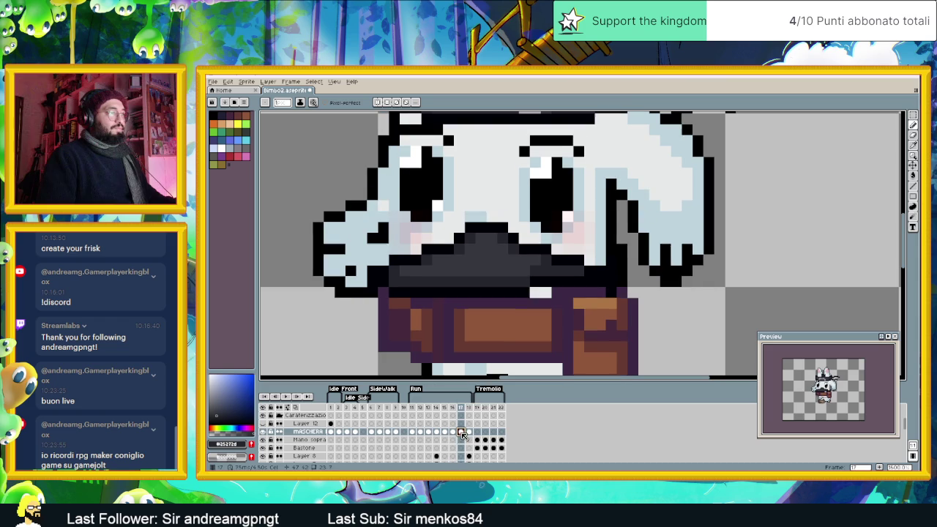
pyautogui.keyDown('alt'); pyautogui.click(527, 293); pyautogui.keyUp('alt')
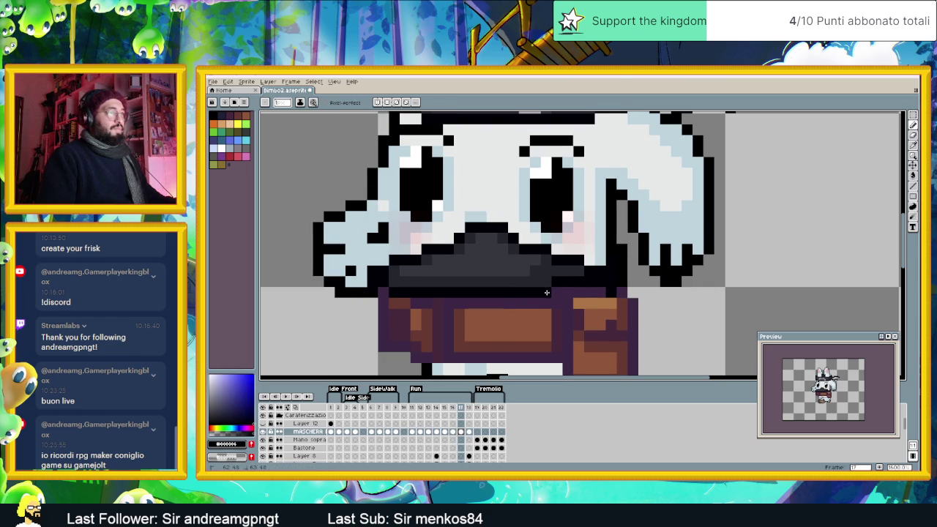
pyautogui.click(470, 432)
pyautogui.moveTo(526, 302); pyautogui.dragTo(546, 302)
pyautogui.keyDown('alt'); pyautogui.click(528, 294); pyautogui.keyUp('alt')
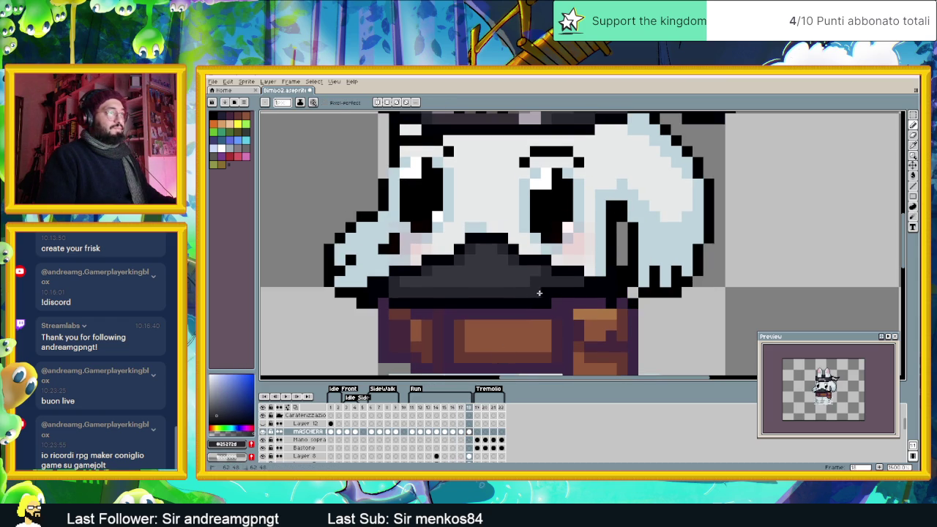
# Step: Step through run frames 11 to 18 to review the corrected mask
pyautogui.click(413, 432)
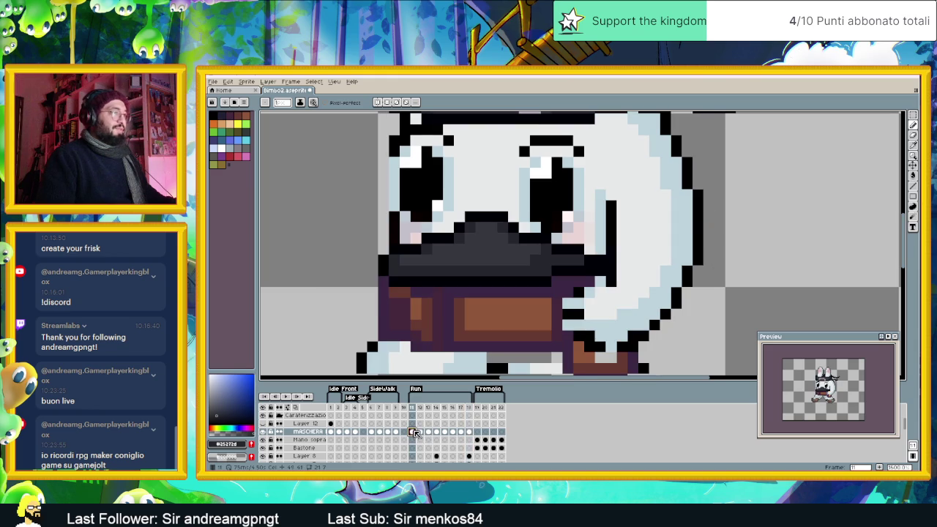
pyautogui.click(420, 432)
pyautogui.click(428, 432)
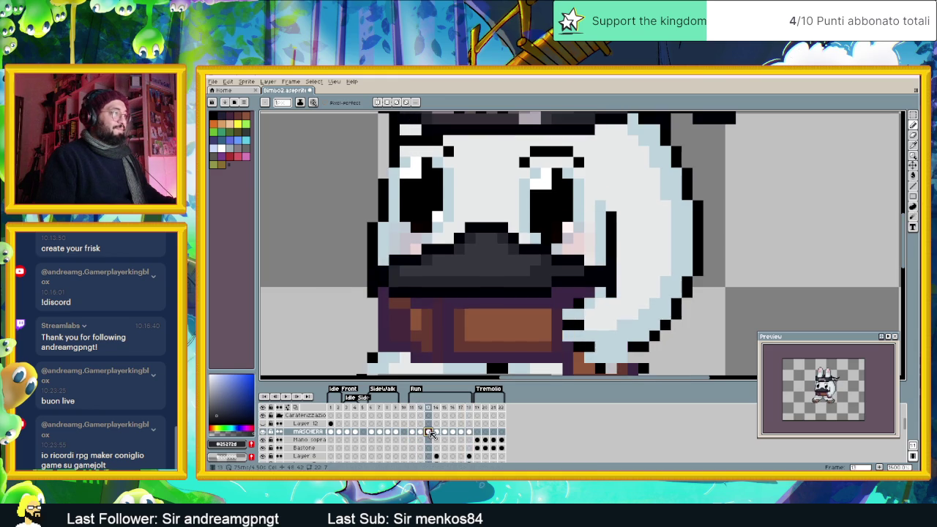
pyautogui.click(437, 432)
pyautogui.click(444, 432)
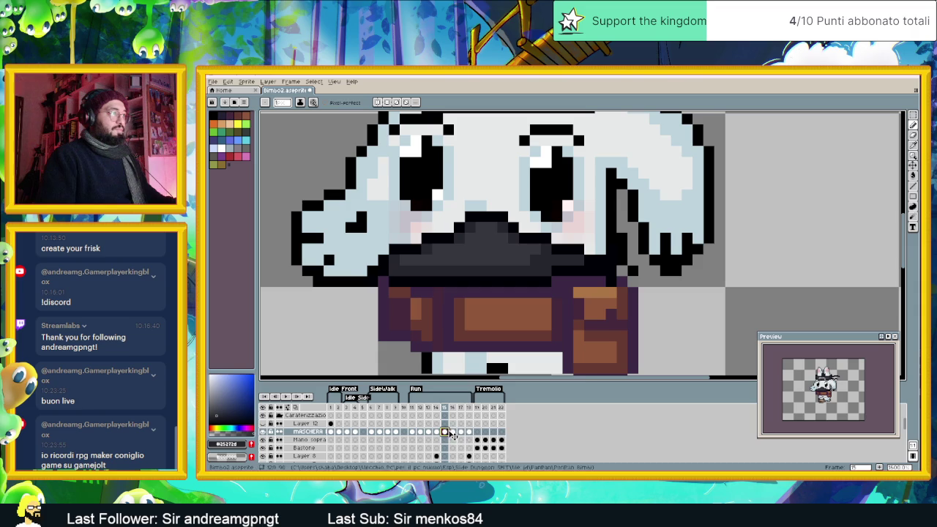
pyautogui.click(453, 432)
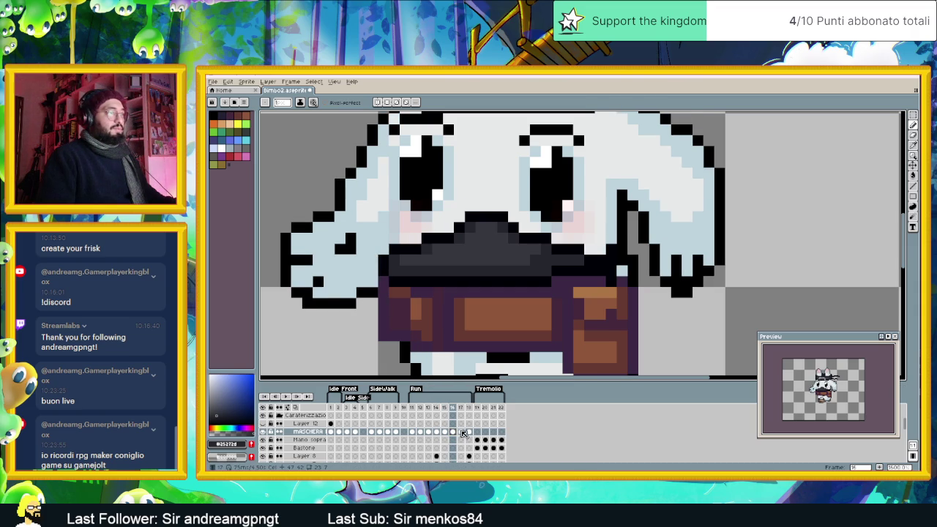
pyautogui.click(461, 432)
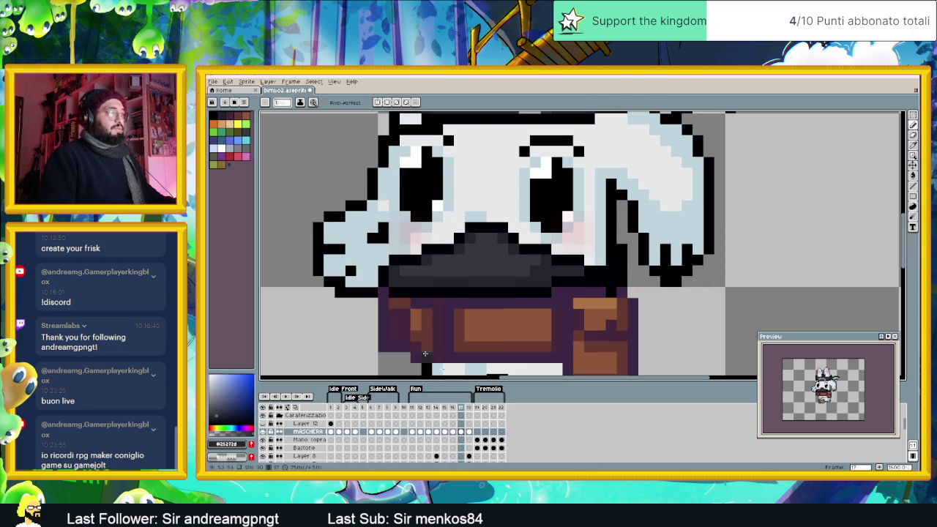
pyautogui.click(469, 432)
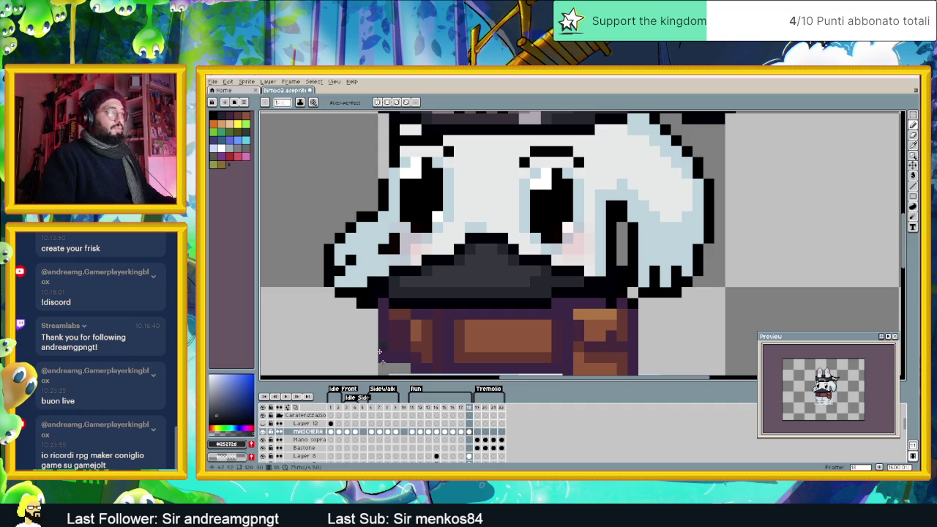
# Step: Go through run frames 11 to 18 once more to confirm the mask
pyautogui.click(413, 432)
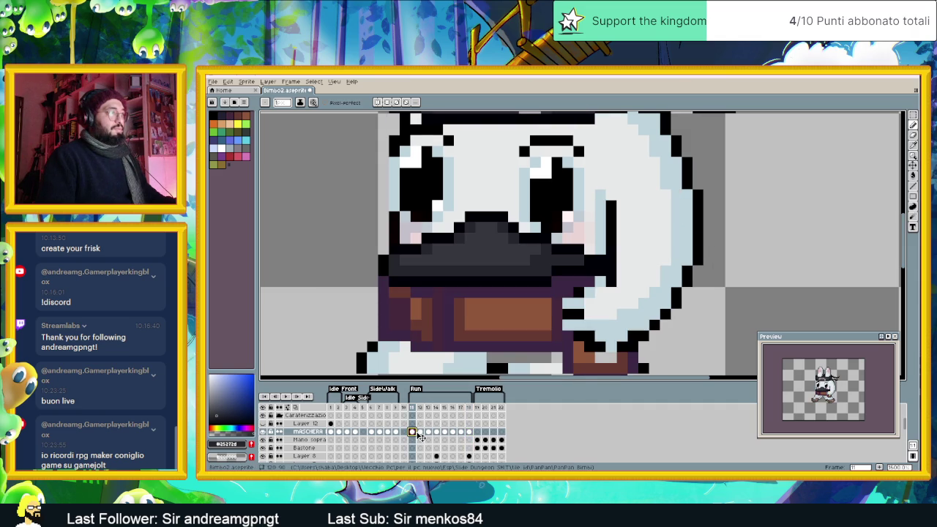
pyautogui.click(421, 432)
pyautogui.click(429, 433)
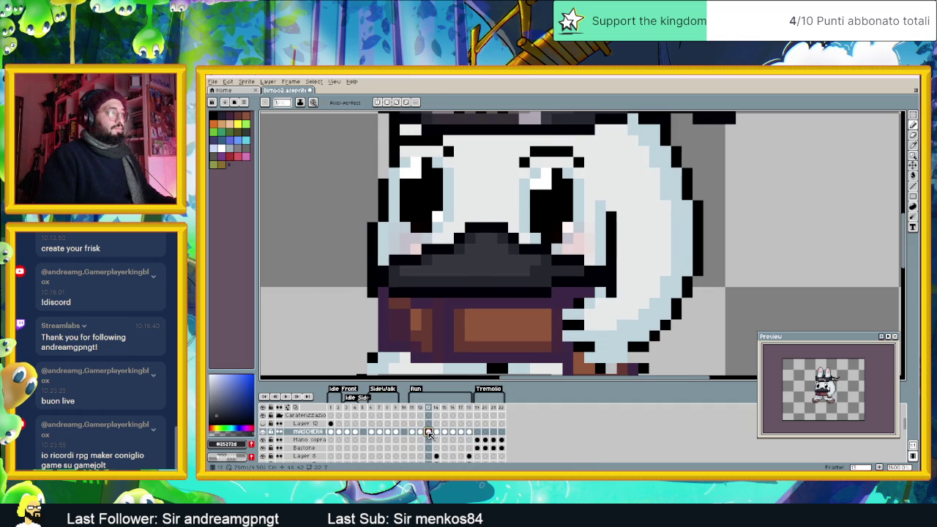
pyautogui.click(437, 433)
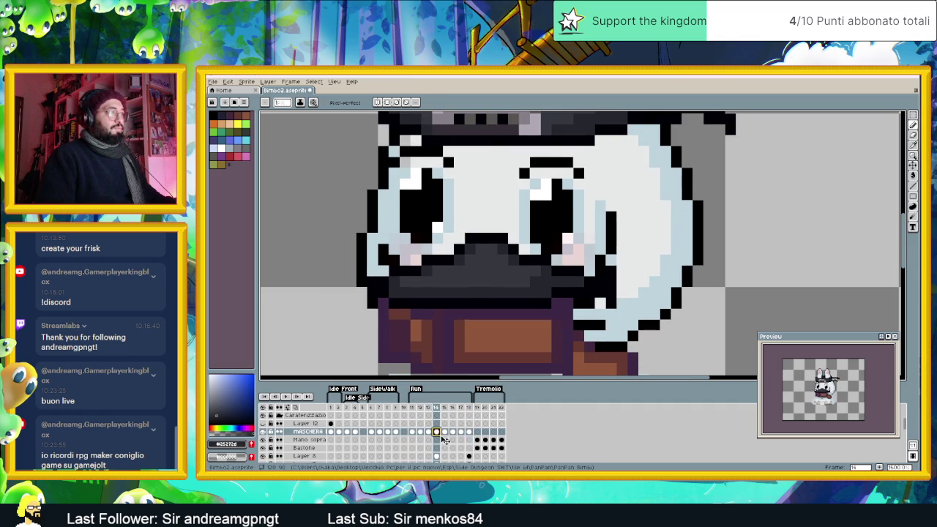
pyautogui.click(445, 432)
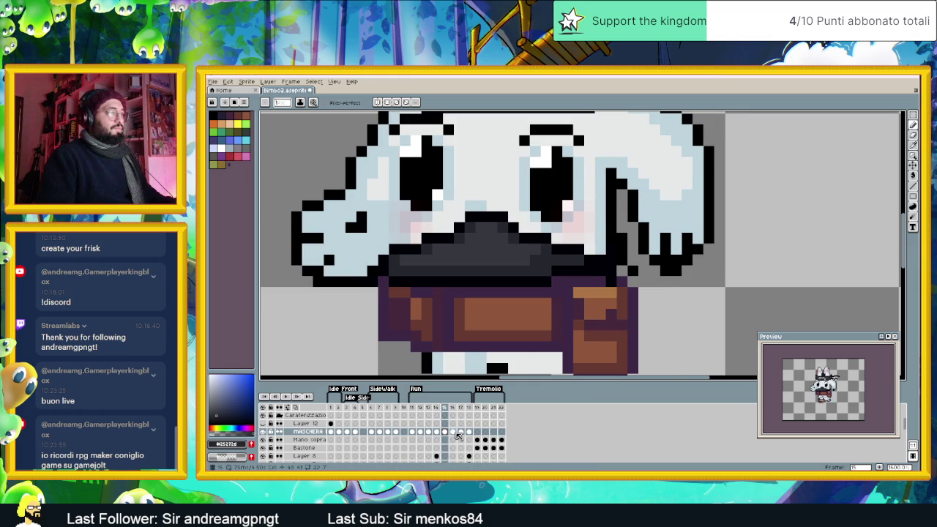
pyautogui.click(453, 432)
pyautogui.click(461, 432)
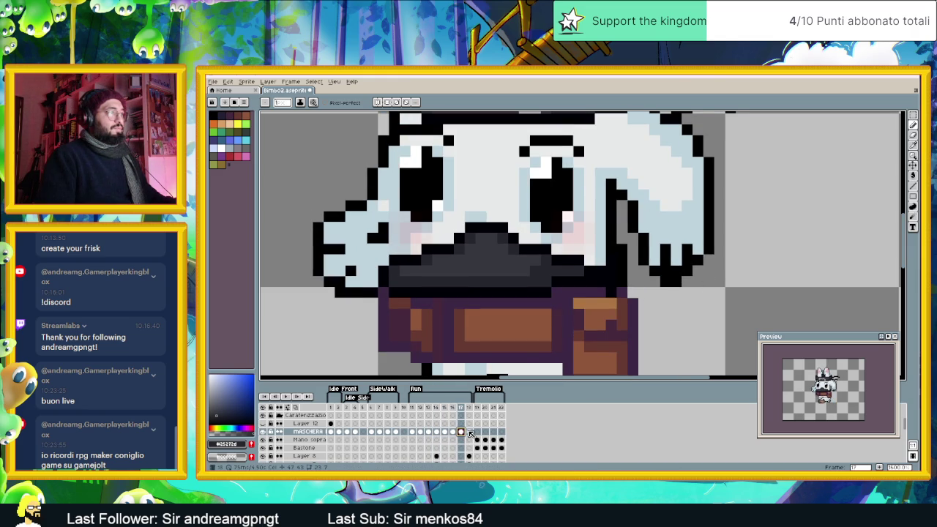
pyautogui.click(469, 432)
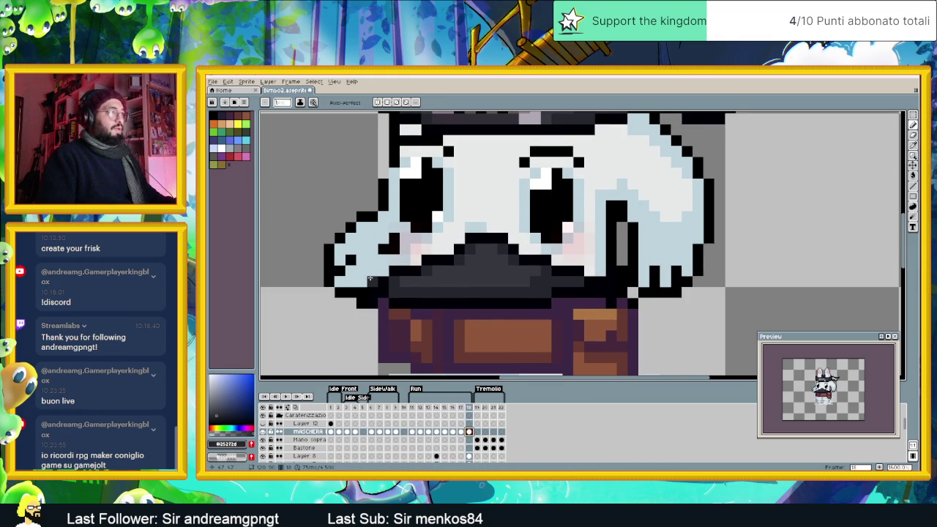
# Step: Zoom out and compare the eye position on frame 15 against frame 11
pyautogui.scroll(-1, 373, 336)
pyautogui.scroll(-1, 374, 336)
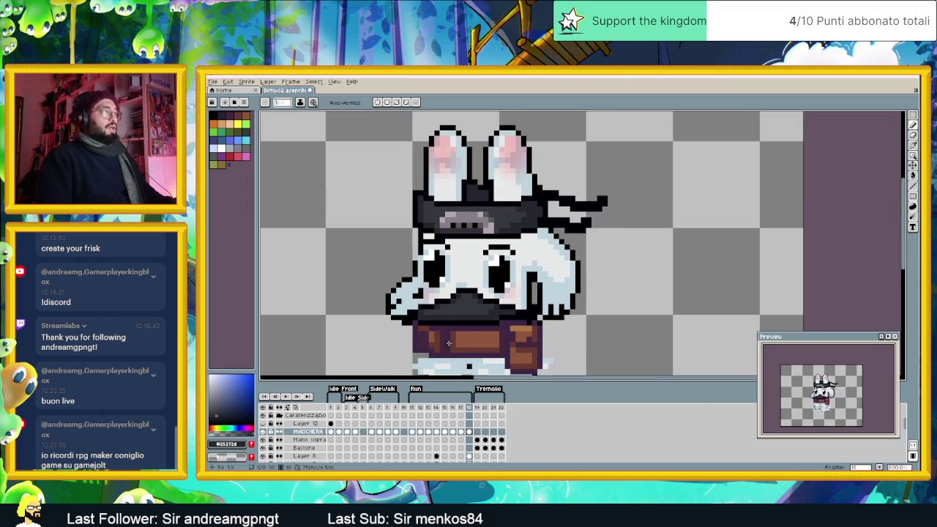
pyautogui.scroll(-1, 459, 344)
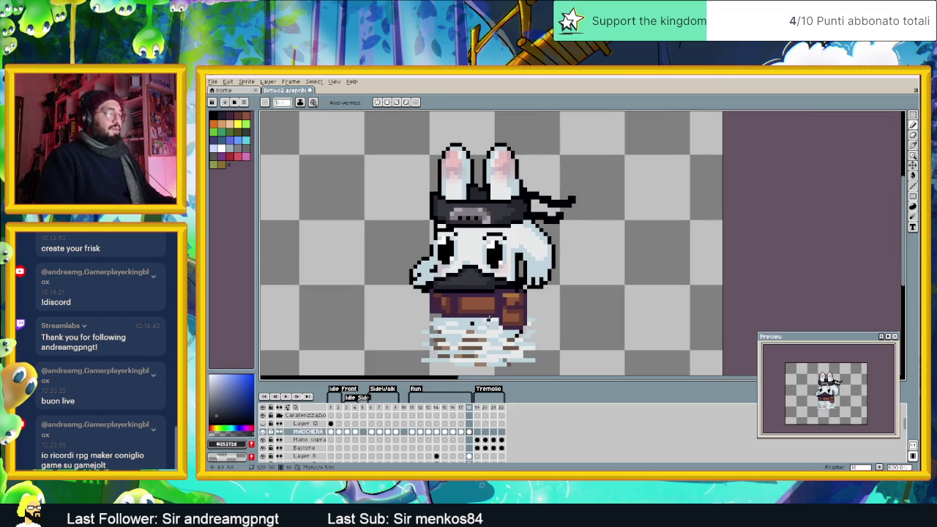
pyautogui.scroll(-3, 459, 430)
pyautogui.scroll(-1, 459, 442)
pyautogui.scroll(-1, 459, 445)
pyautogui.scroll(-1, 459, 449)
pyautogui.scroll(-3, 458, 449)
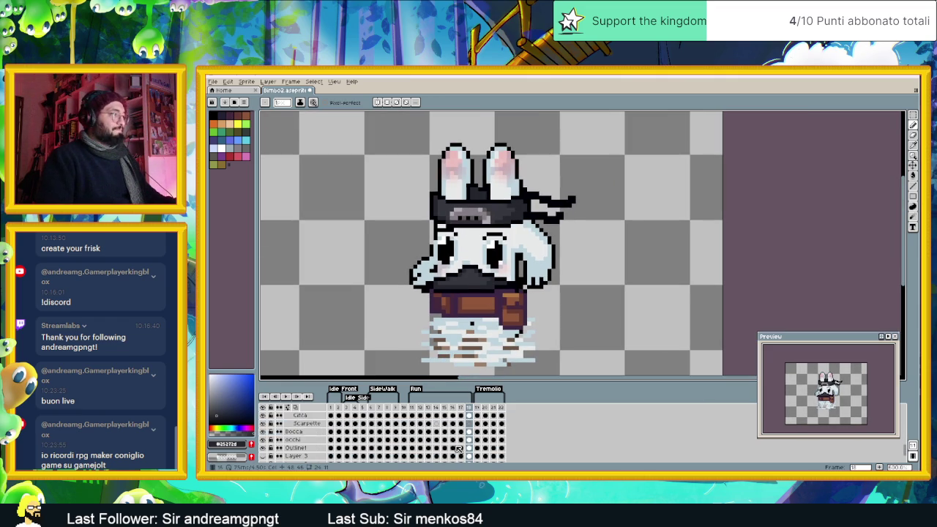
pyautogui.scroll(1, 451, 451)
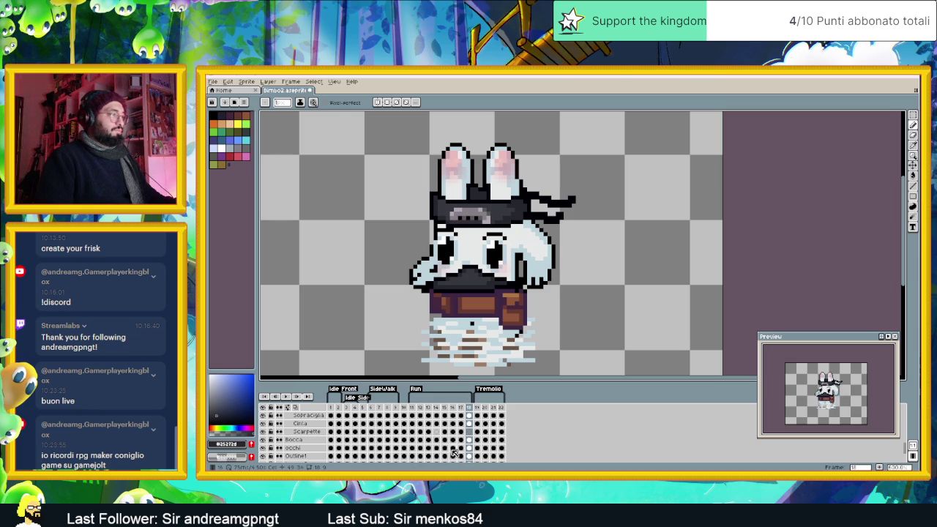
pyautogui.click(444, 448)
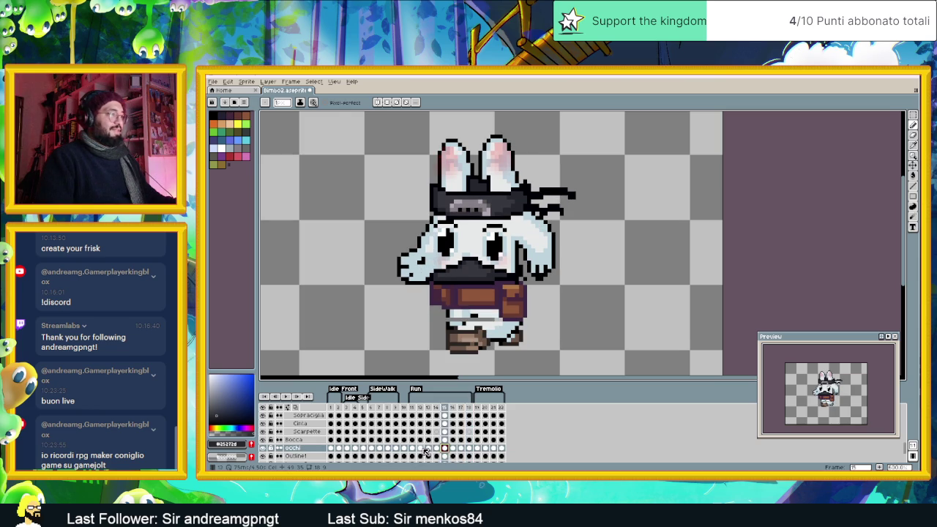
pyautogui.click(413, 448)
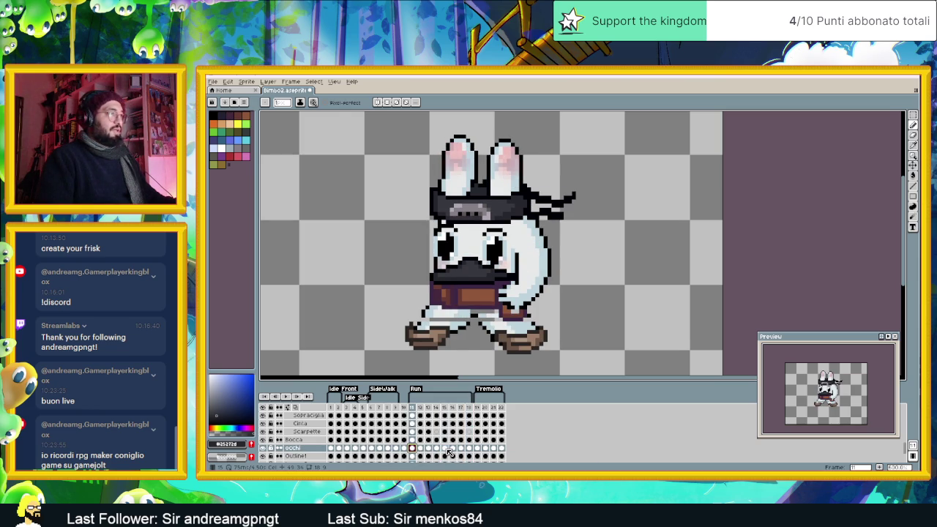
pyautogui.click(445, 449)
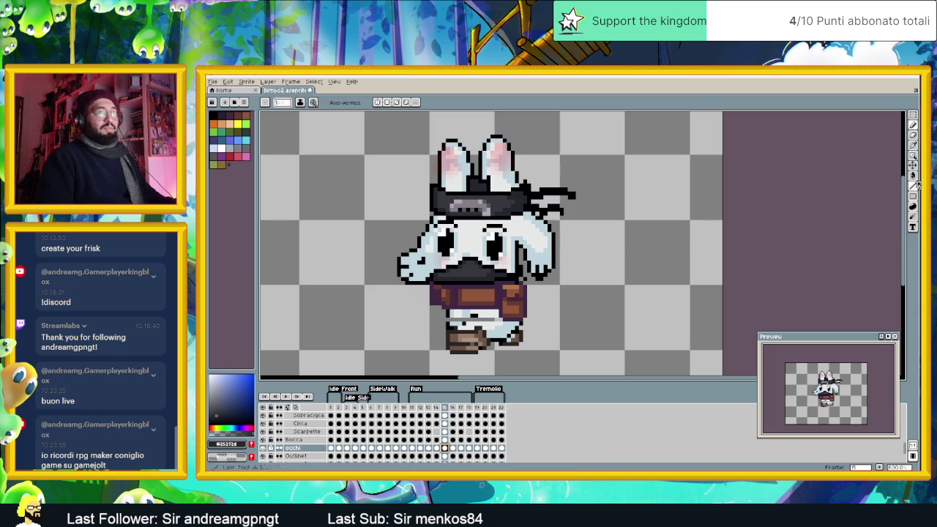
# Step: Shift the occhi eyes down a few pixels on frame 15, verify against frame 11, and select the Outline layer
pyautogui.press('v')
pyautogui.moveTo(519, 260); pyautogui.dragTo(519, 264)
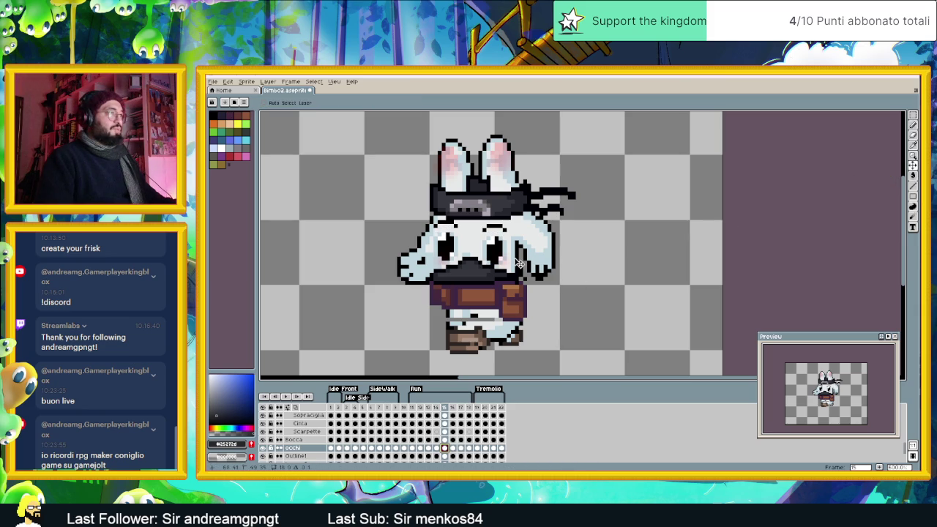
pyautogui.click(413, 449)
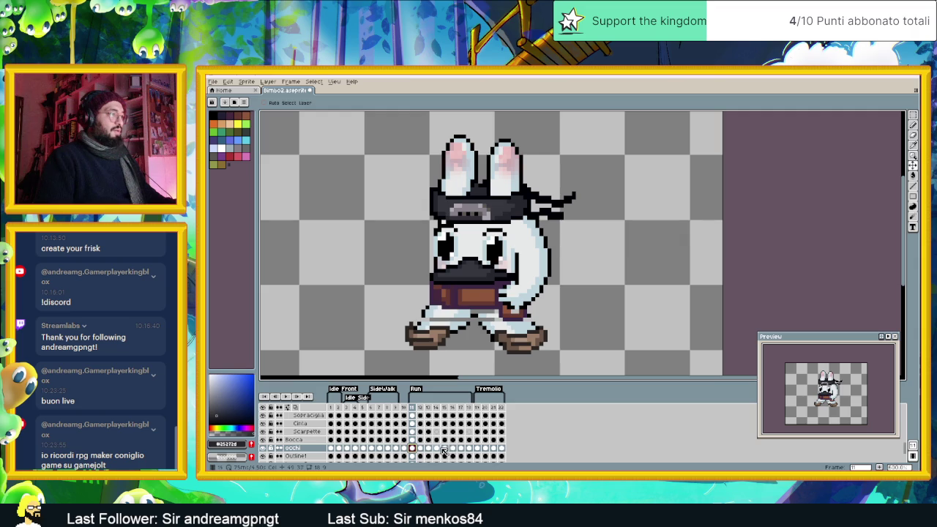
pyautogui.click(443, 449)
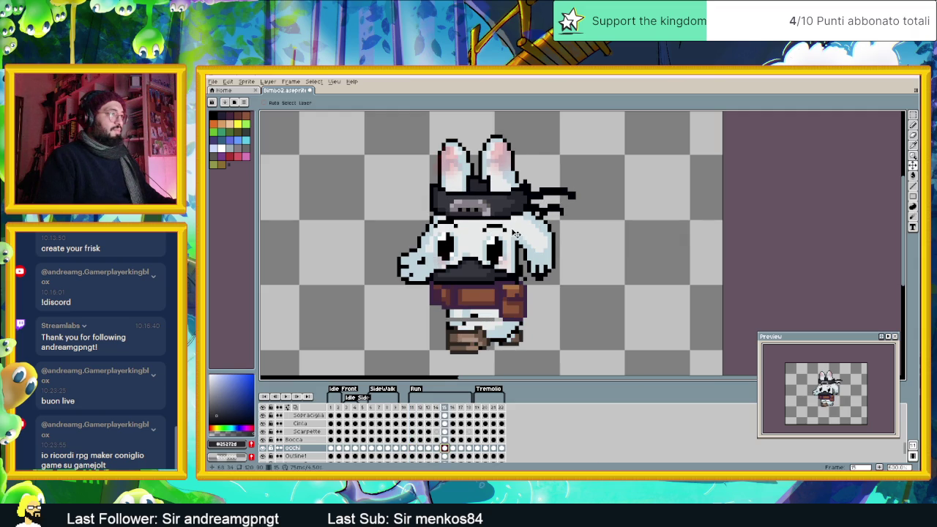
pyautogui.click(319, 456)
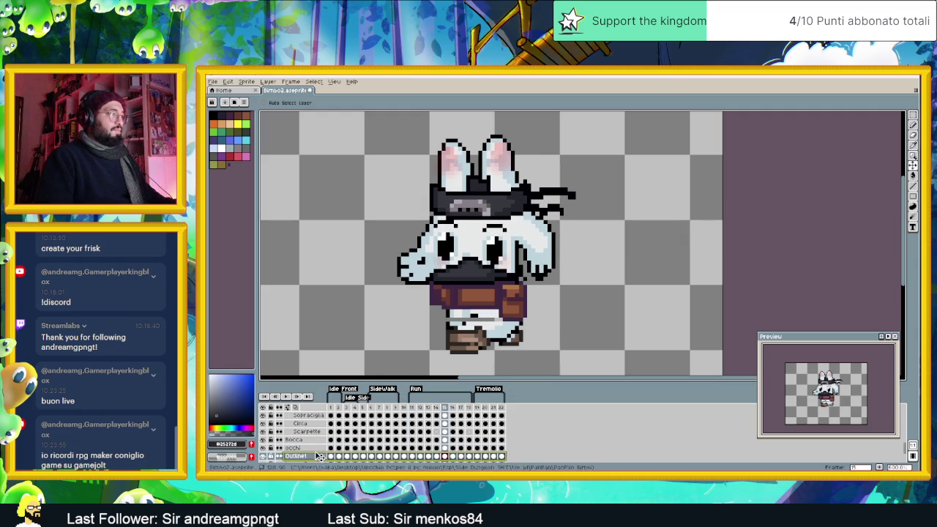
# Step: Select the eyes cel on frame 16 and zoom in on the bunny's face
pyautogui.scroll(1, 318, 436)
pyautogui.click(318, 425)
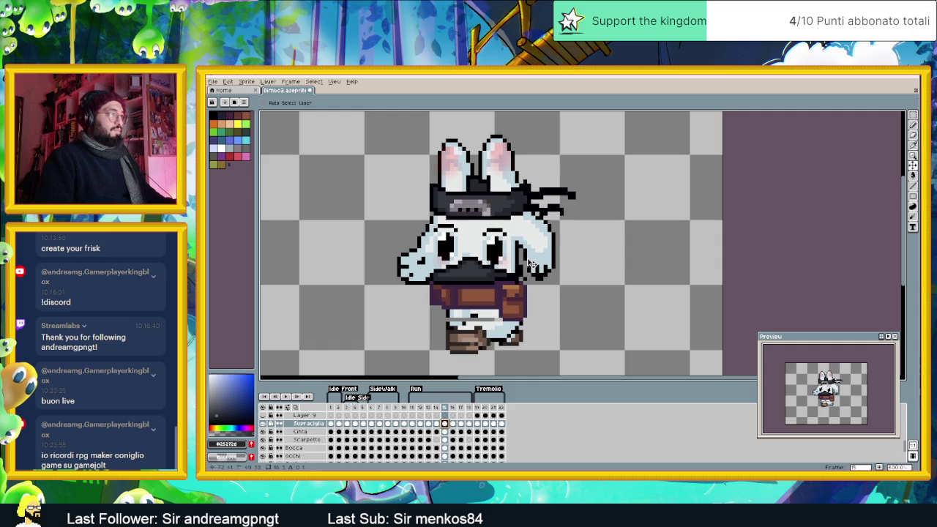
pyautogui.scroll(-1, 466, 438)
pyautogui.scroll(-2, 467, 437)
pyautogui.scroll(-1, 466, 437)
pyautogui.scroll(1, 466, 437)
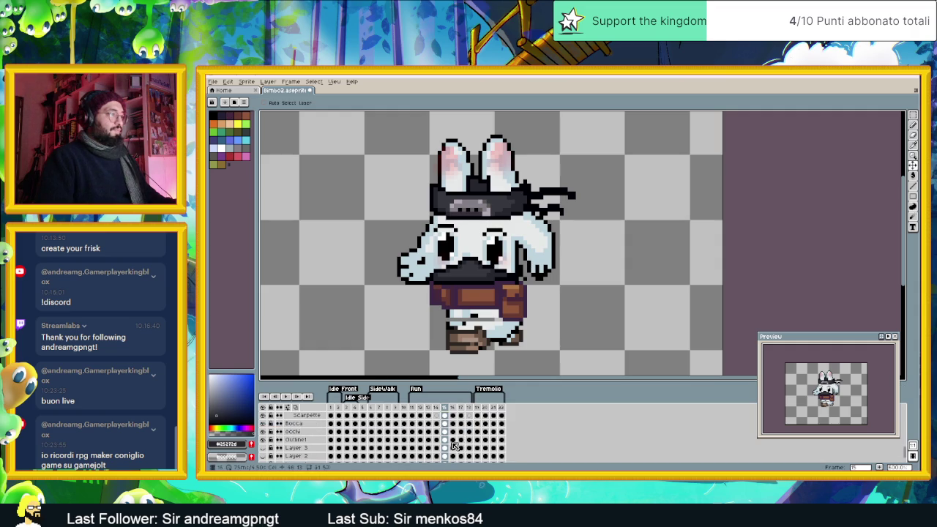
pyautogui.click(453, 432)
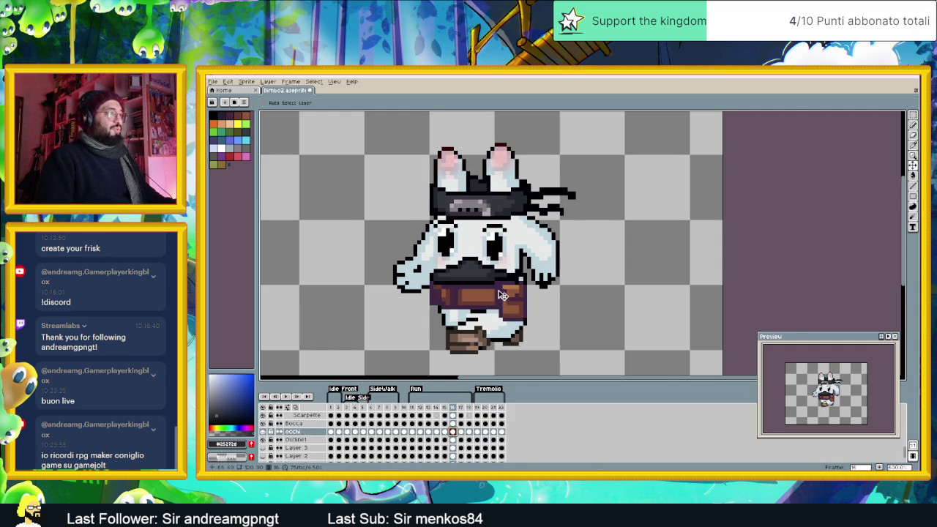
pyautogui.scroll(1, 498, 293)
pyautogui.scroll(1, 496, 282)
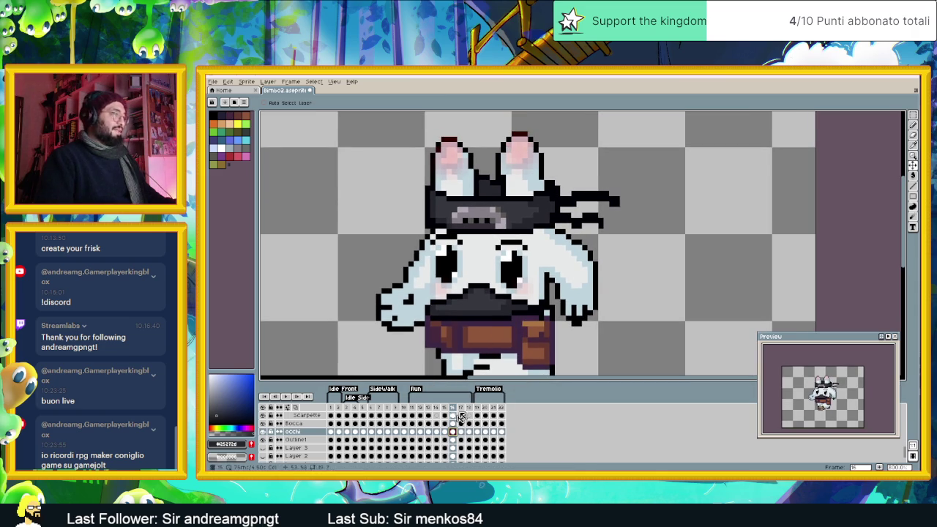
# Step: Step through frames 15 to 19 comparing eye placement, rechecking frame 18
pyautogui.click(444, 432)
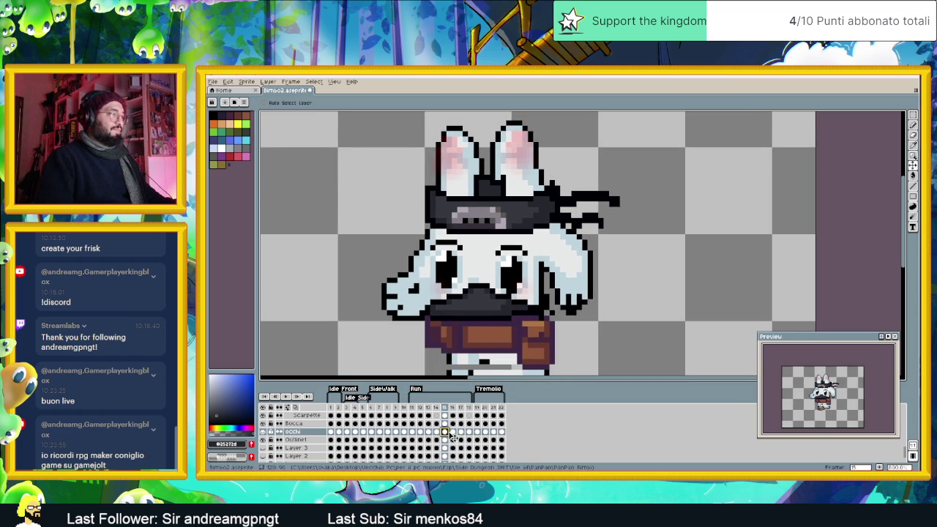
pyautogui.click(453, 432)
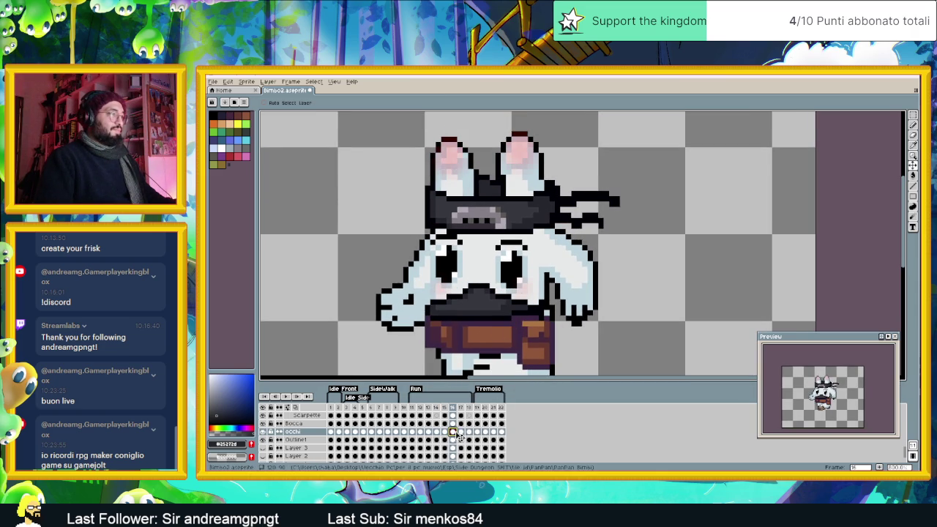
pyautogui.click(460, 432)
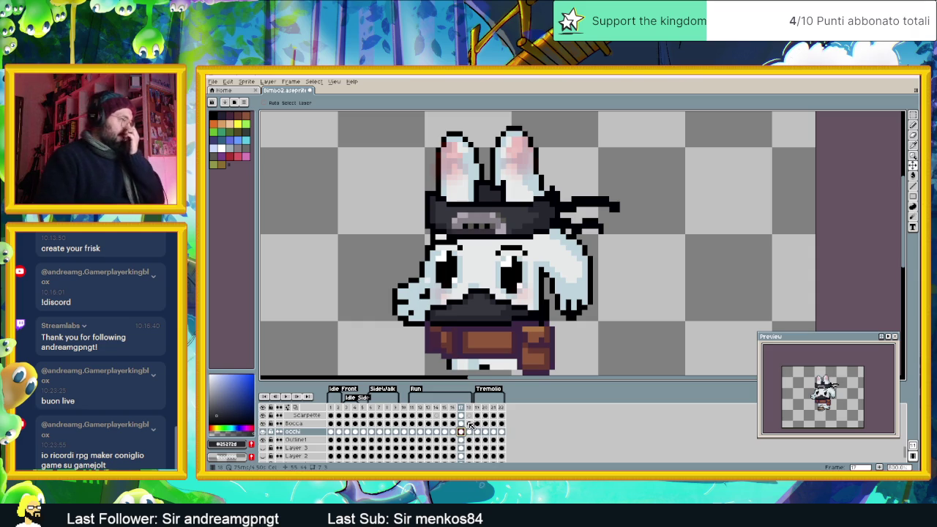
pyautogui.click(468, 433)
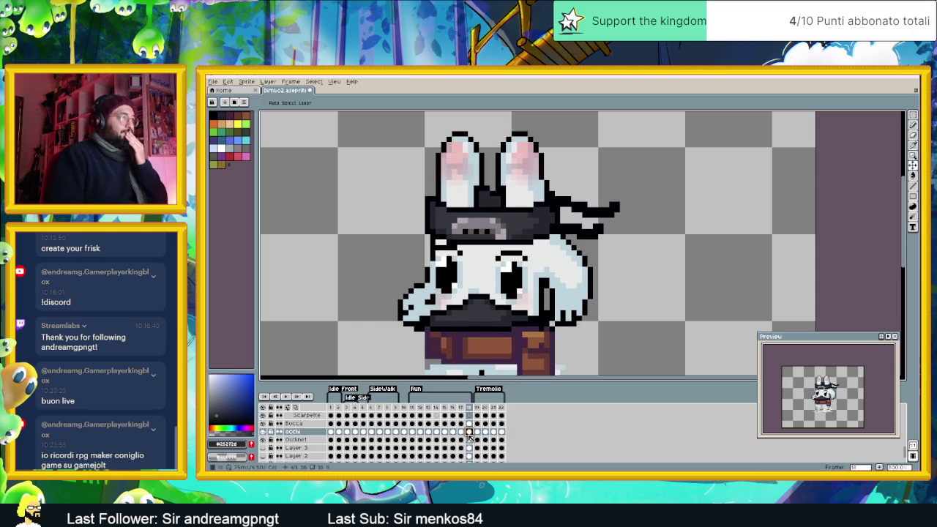
pyautogui.click(478, 433)
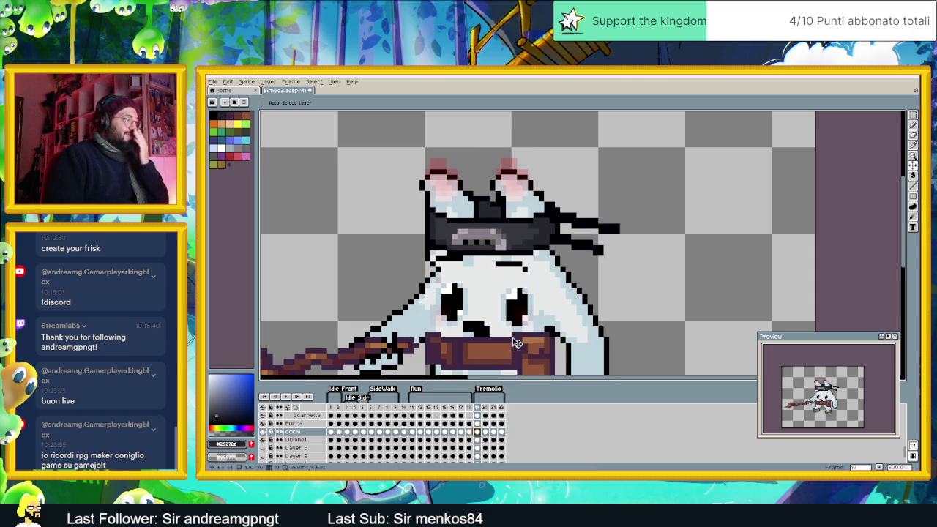
pyautogui.scroll(-2, 504, 366)
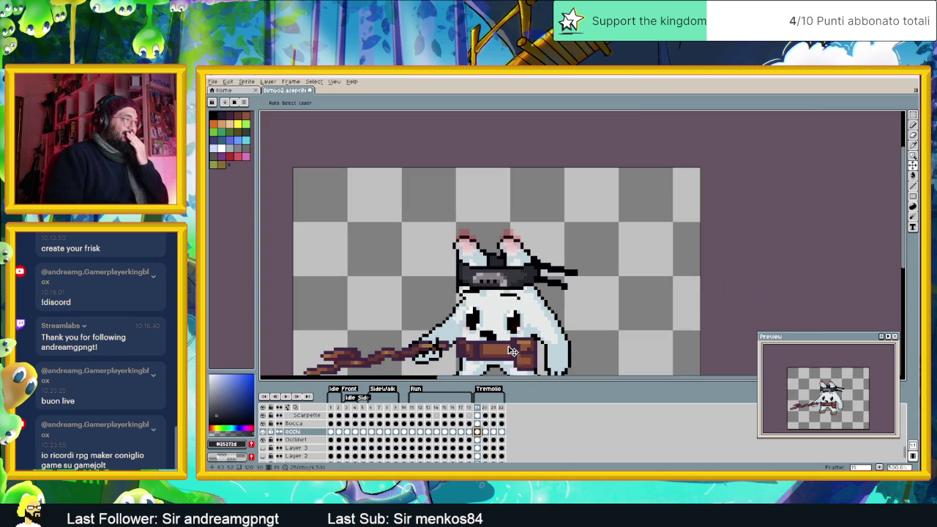
pyautogui.click(464, 433)
pyautogui.click(472, 433)
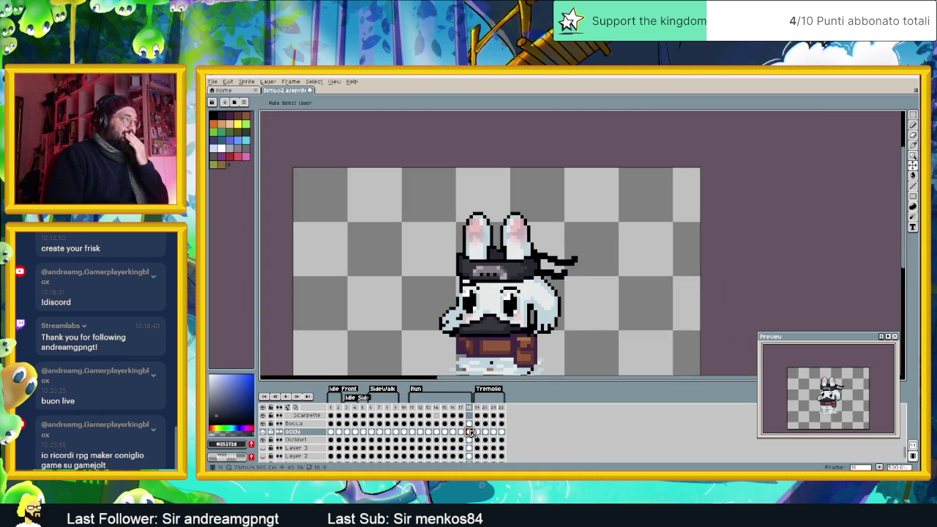
# Step: Zoom the canvas back out and jump to the first idle frame with Home
pyautogui.scroll(1, 472, 425)
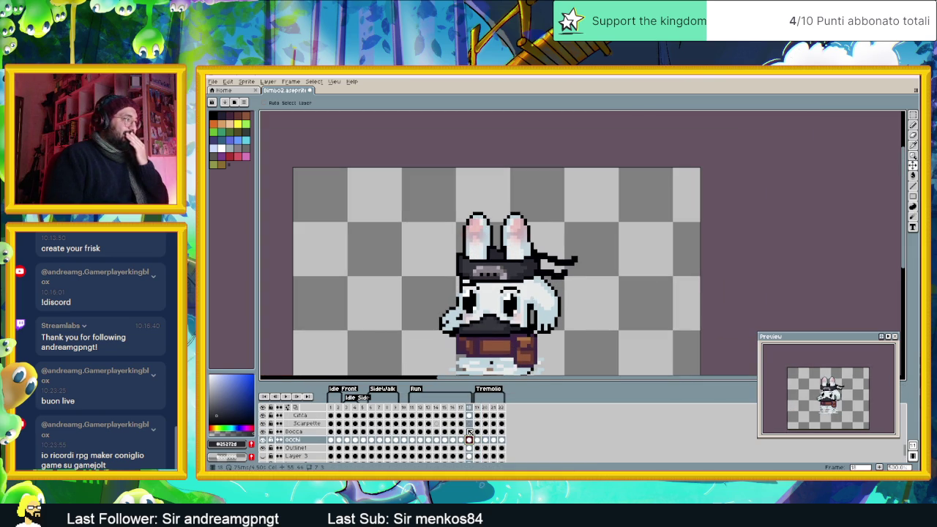
pyautogui.scroll(-2, 472, 426)
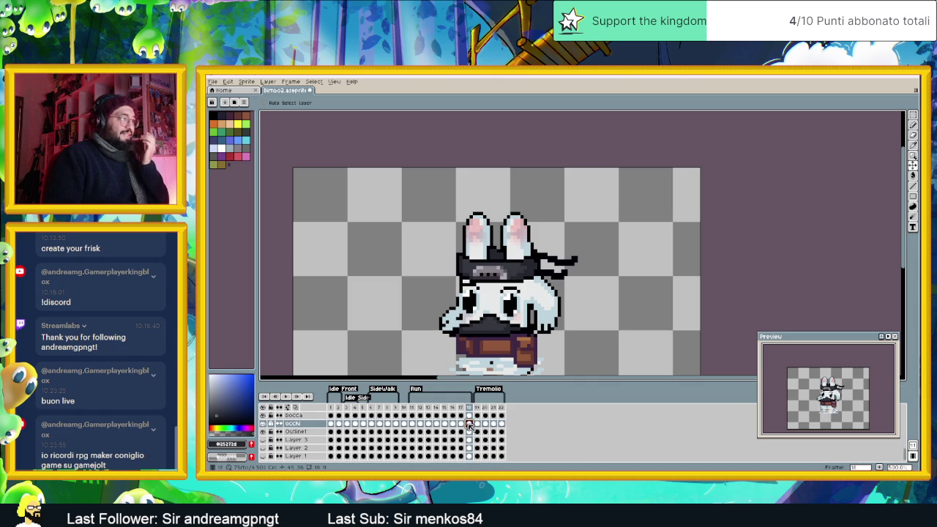
pyautogui.scroll(-2, 570, 308)
pyautogui.scroll(1, 570, 307)
pyautogui.scroll(1, 570, 308)
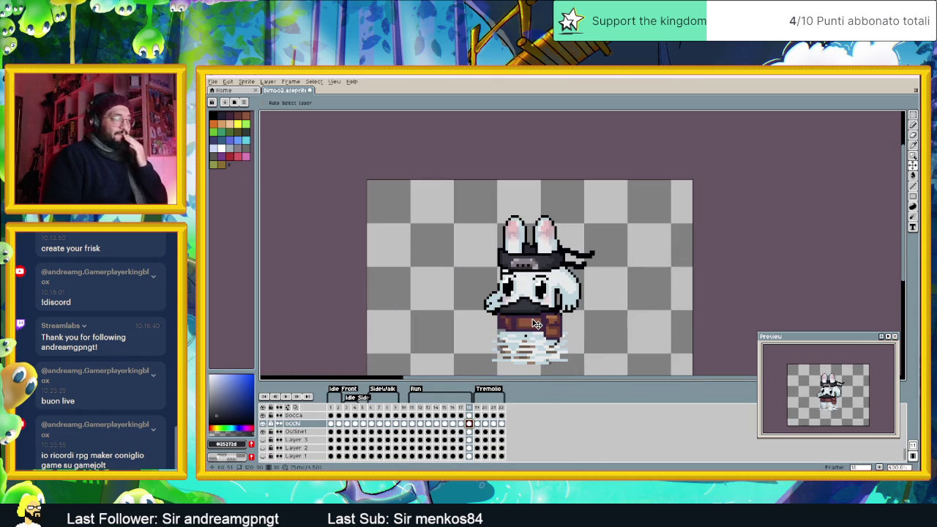
pyautogui.scroll(2, 430, 423)
pyautogui.scroll(2, 429, 423)
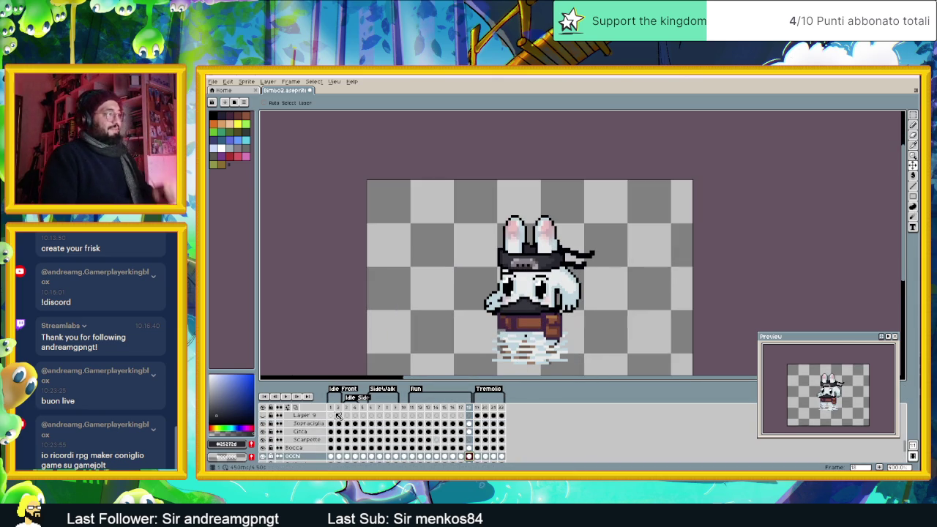
pyautogui.press('Home')
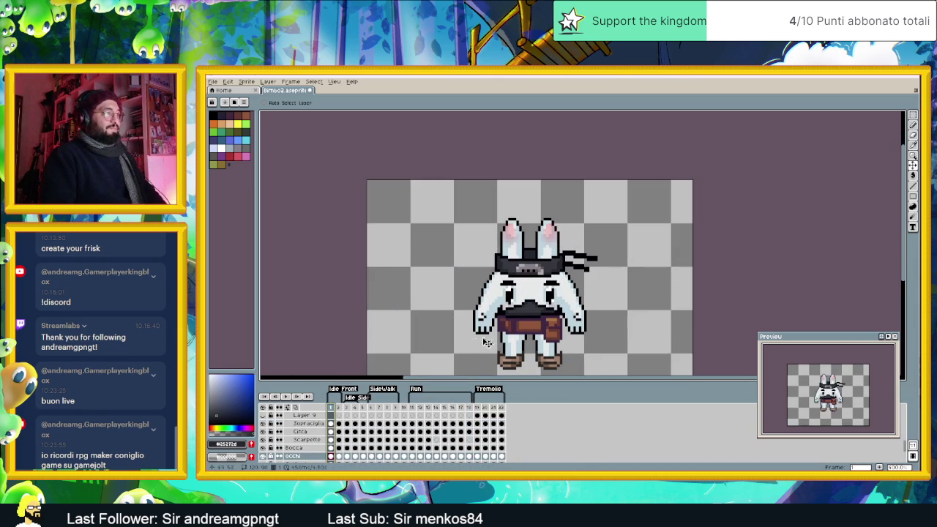
# Step: Select the occhi cel on frame 1, then make the eyebrows layer active
pyautogui.click(335, 456)
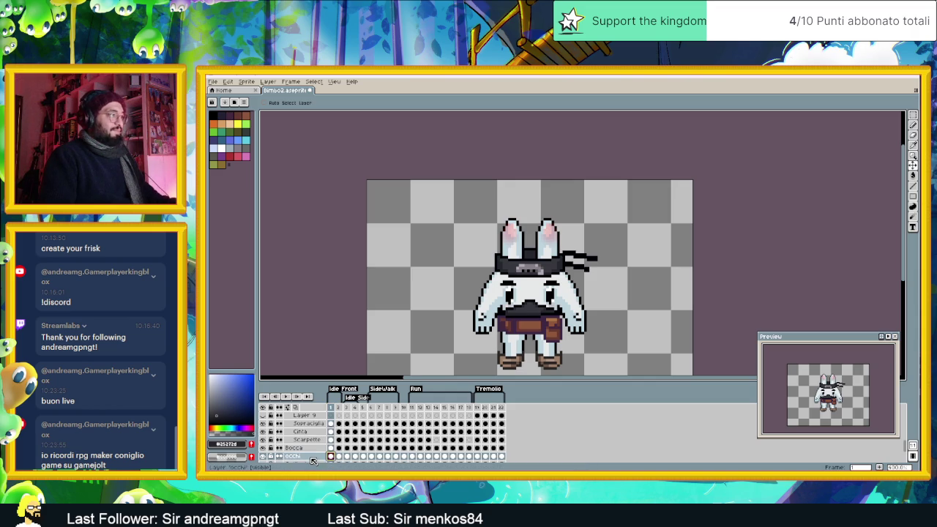
pyautogui.click(337, 456)
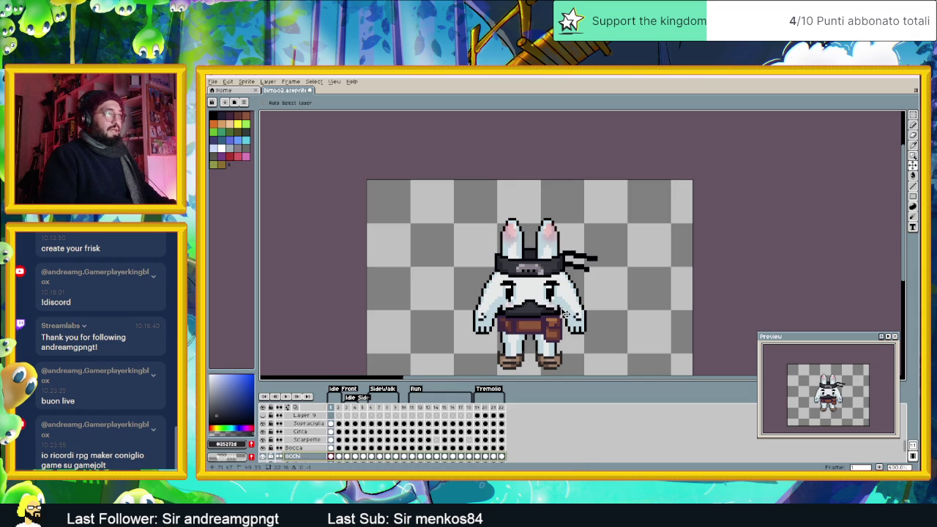
pyautogui.click(308, 423)
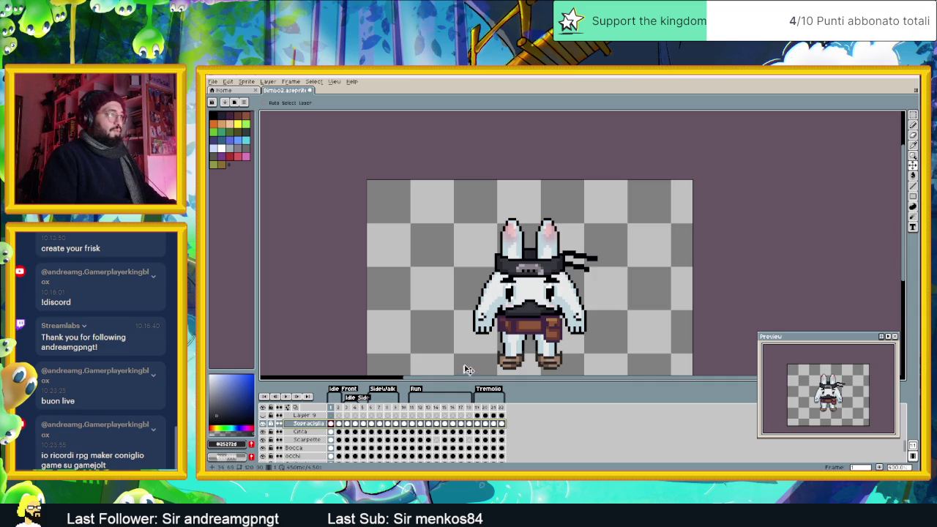
# Step: Compare the face on idle frames 1 and 2, ending on the Occhi eye layer
pyautogui.click(339, 424)
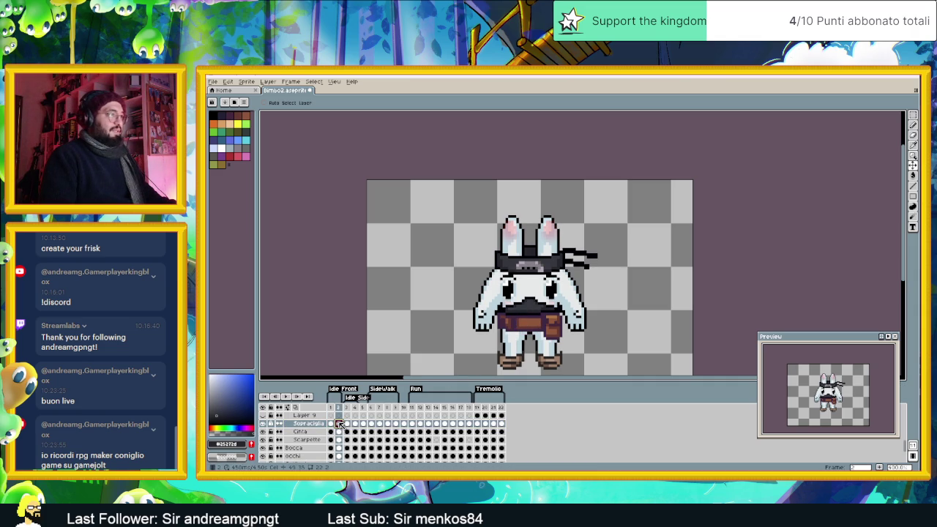
pyautogui.click(331, 424)
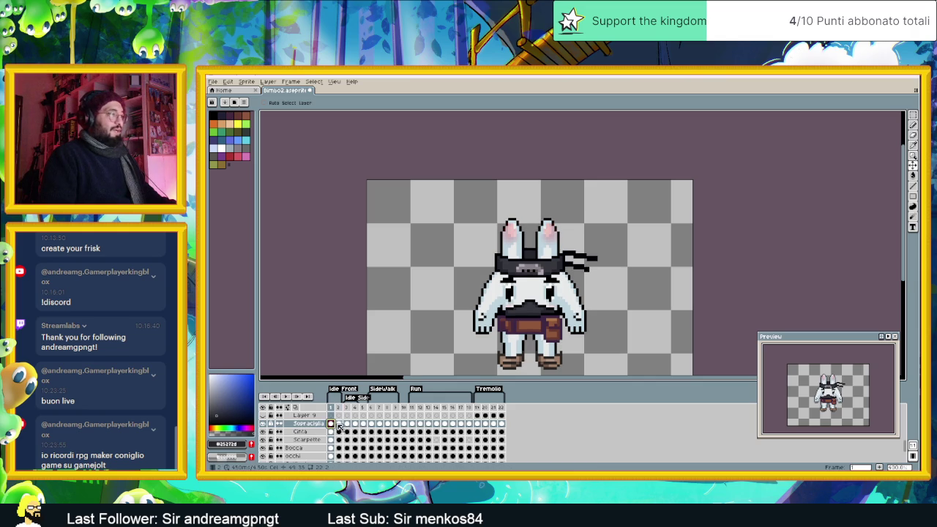
pyautogui.click(339, 425)
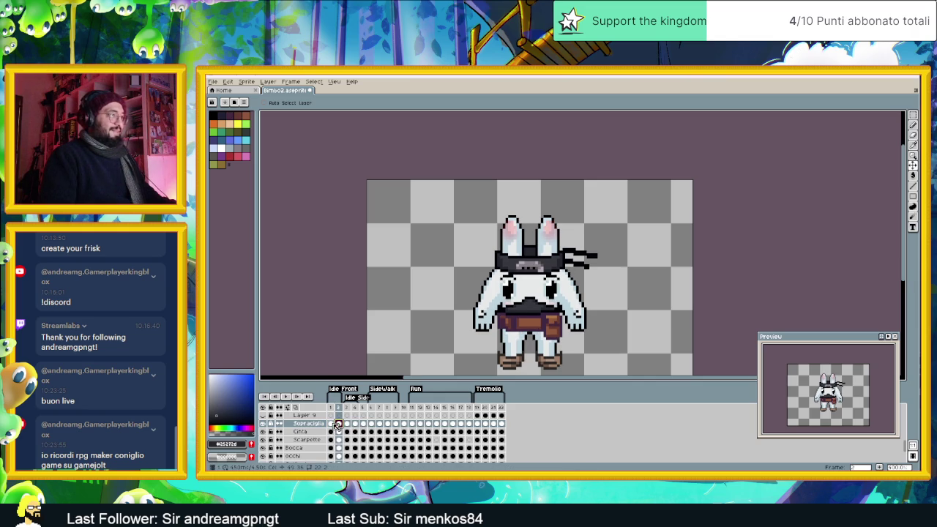
pyautogui.click(331, 425)
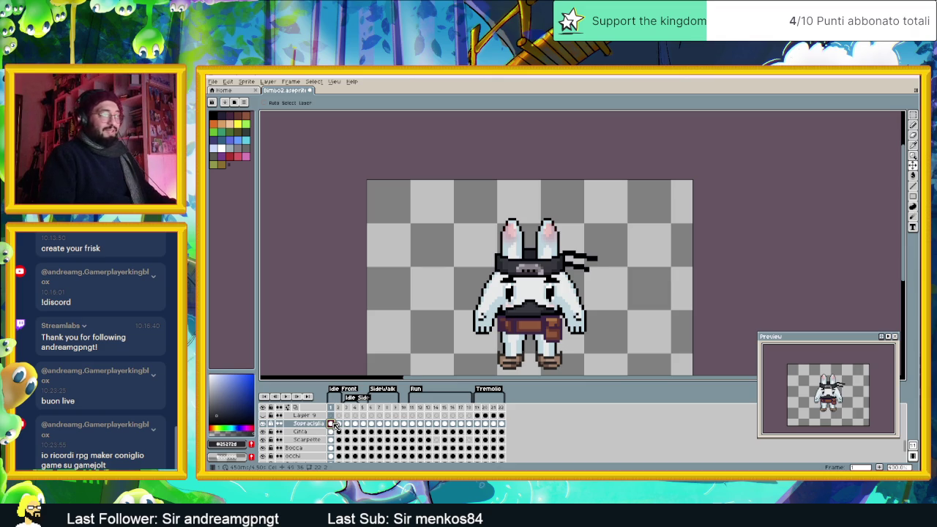
pyautogui.click(339, 425)
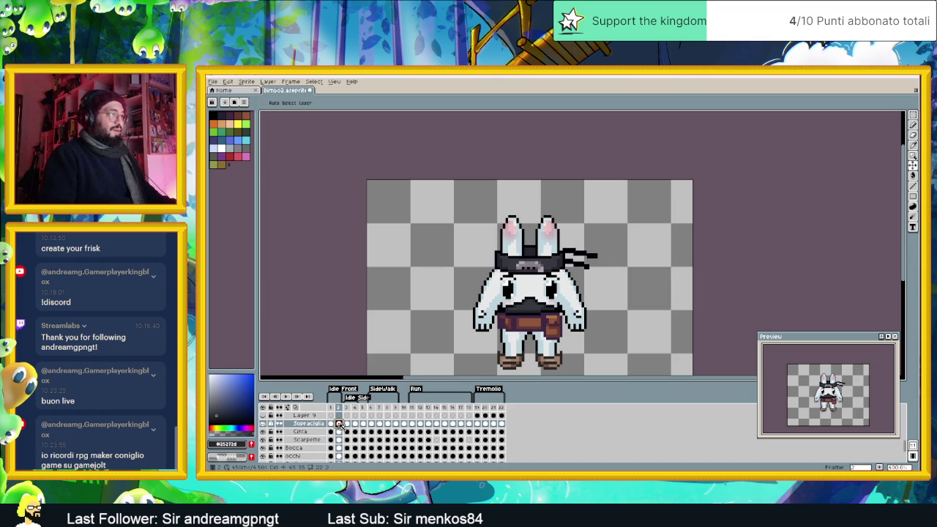
pyautogui.click(331, 425)
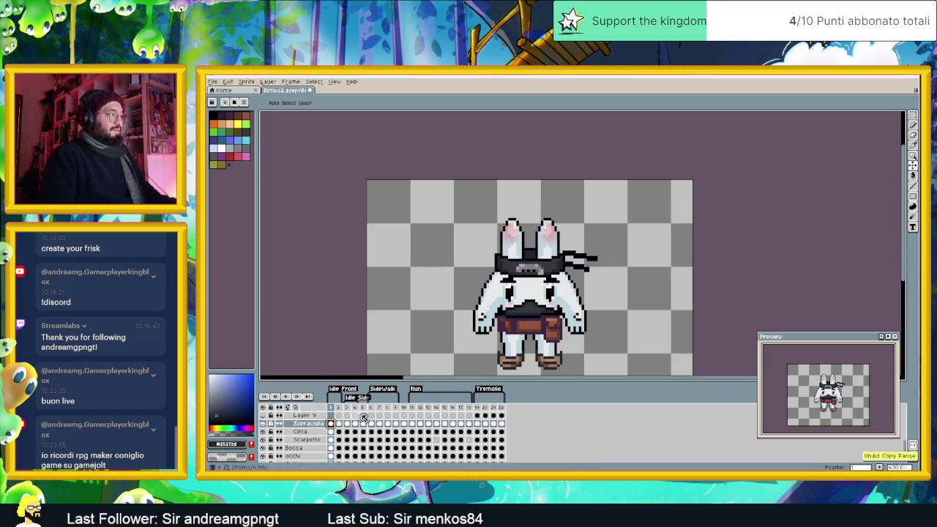
pyautogui.scroll(-2, 335, 439)
pyautogui.click(341, 440)
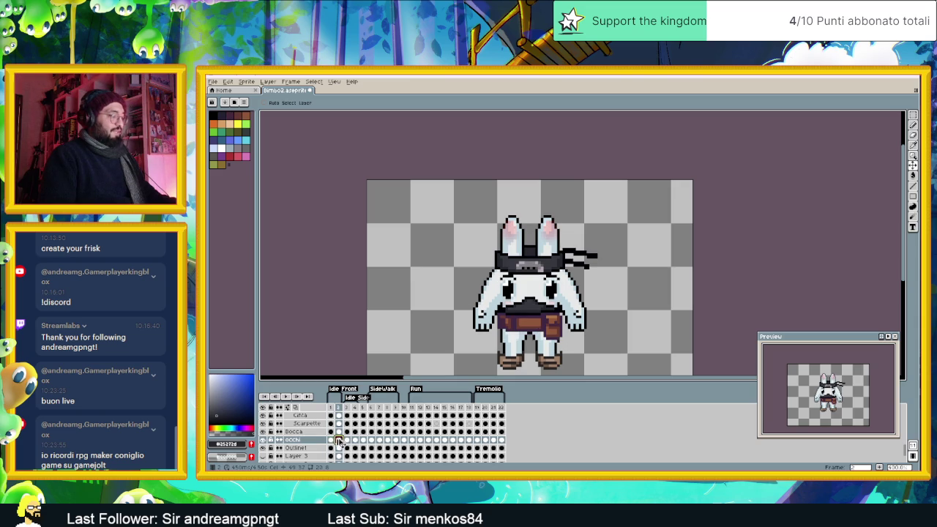
# Step: Compare the eyes on the Occhi layer across frames 1 to 4
pyautogui.click(331, 439)
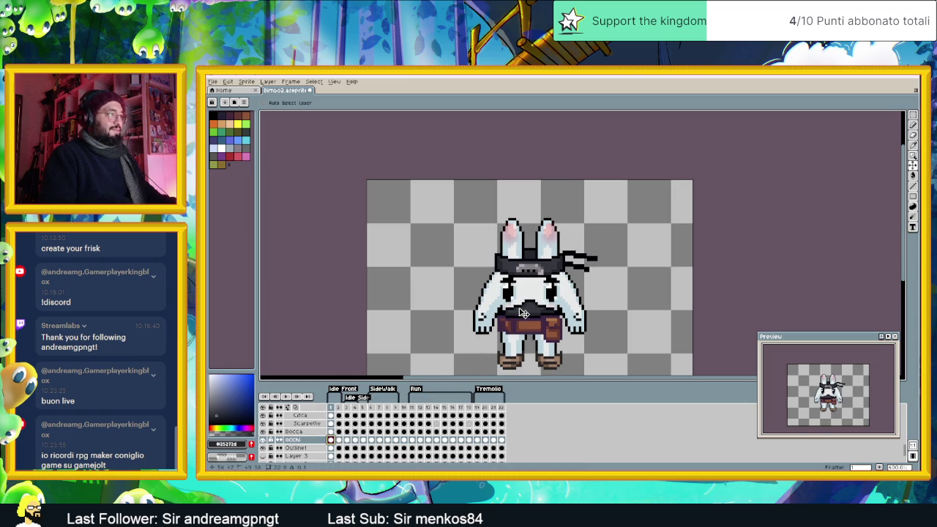
pyautogui.click(339, 440)
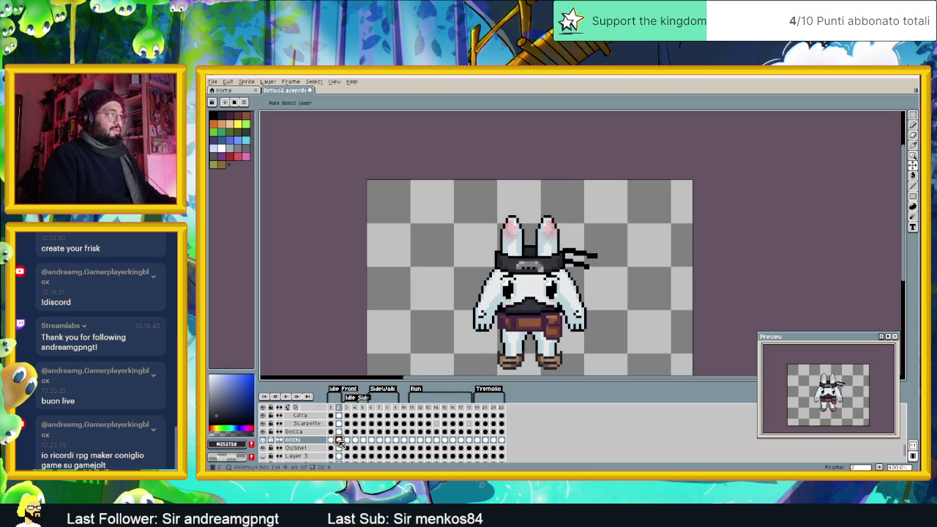
pyautogui.click(331, 441)
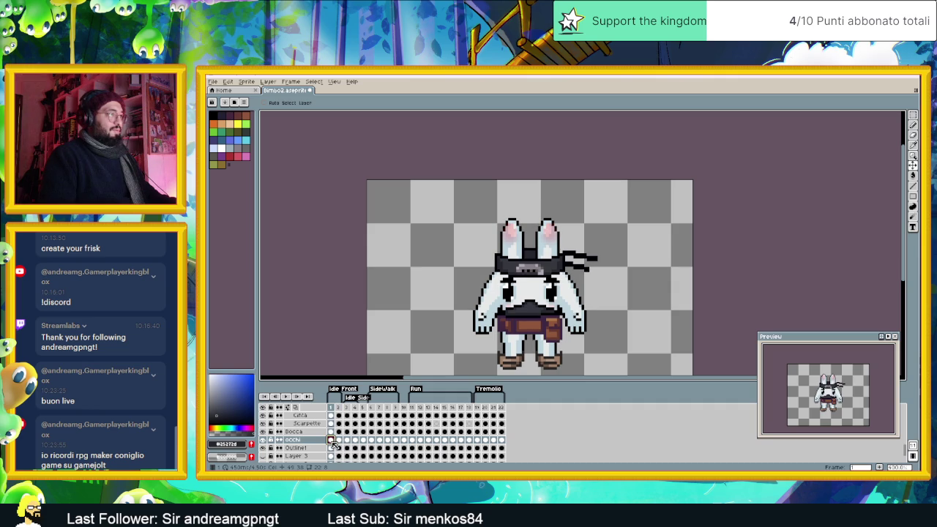
pyautogui.click(339, 440)
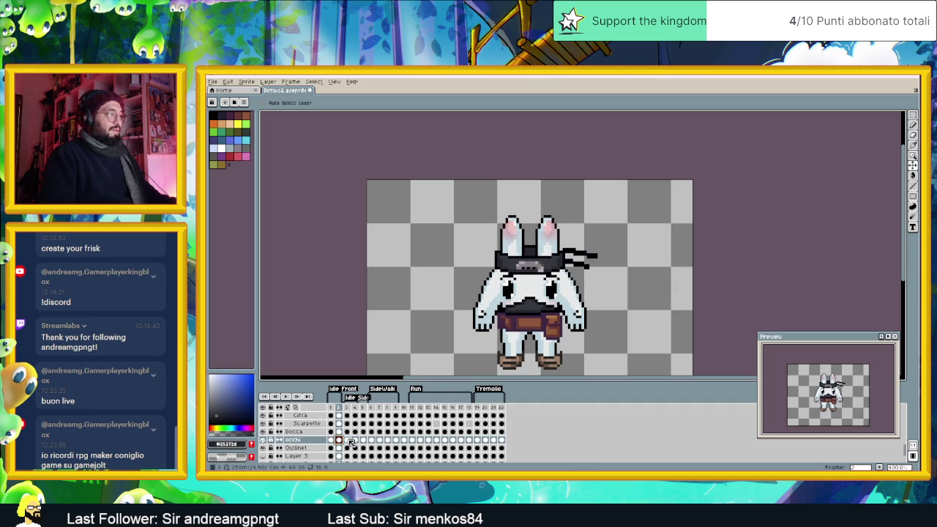
pyautogui.click(347, 440)
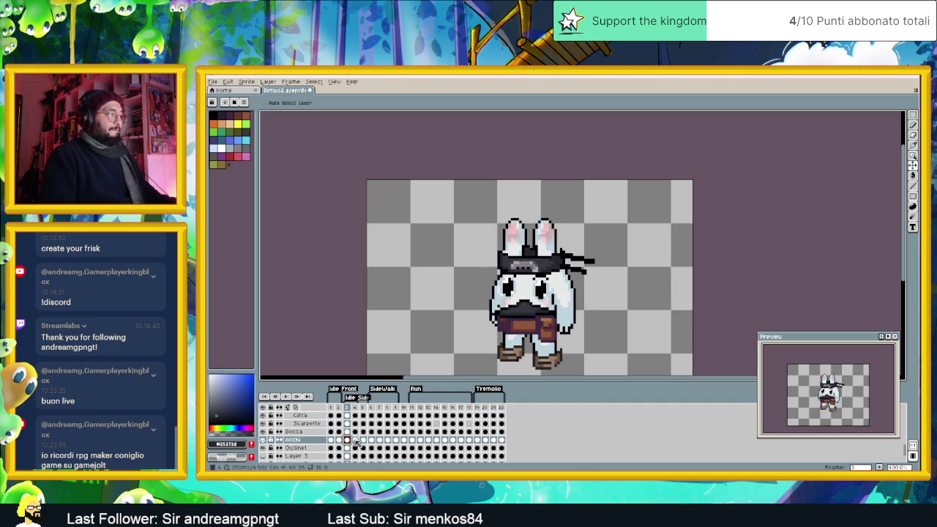
pyautogui.click(355, 440)
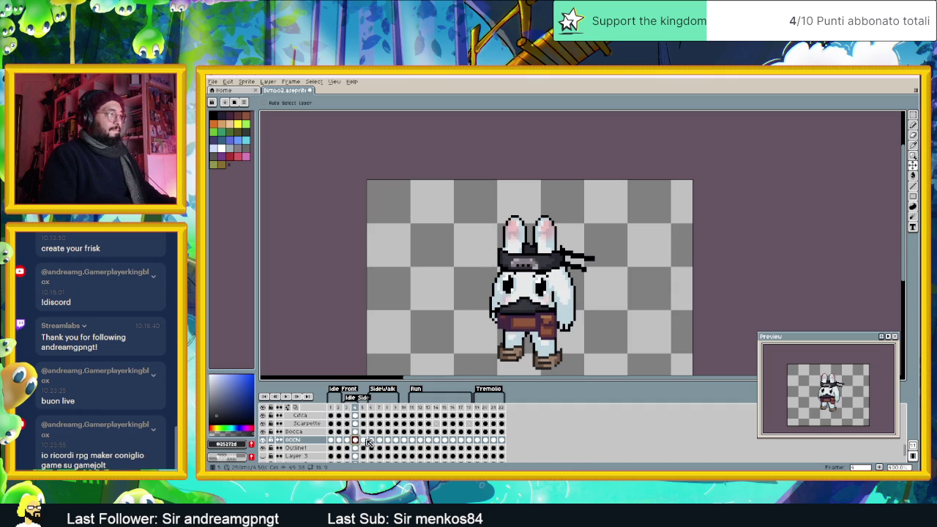
# Step: Realign walk frame 6's eyes against frames 3 and 7 with an undo, then check frames 7–8
pyautogui.click(371, 440)
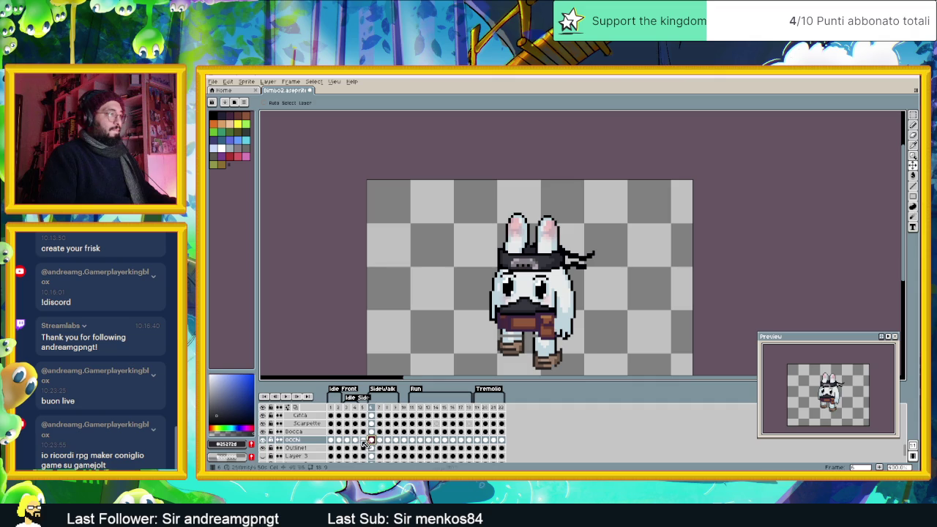
pyautogui.click(347, 440)
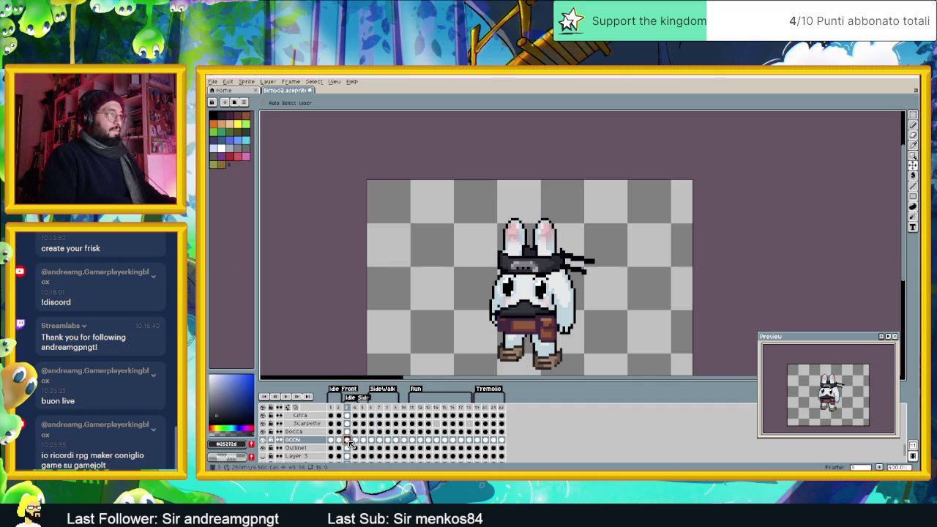
pyautogui.click(372, 440)
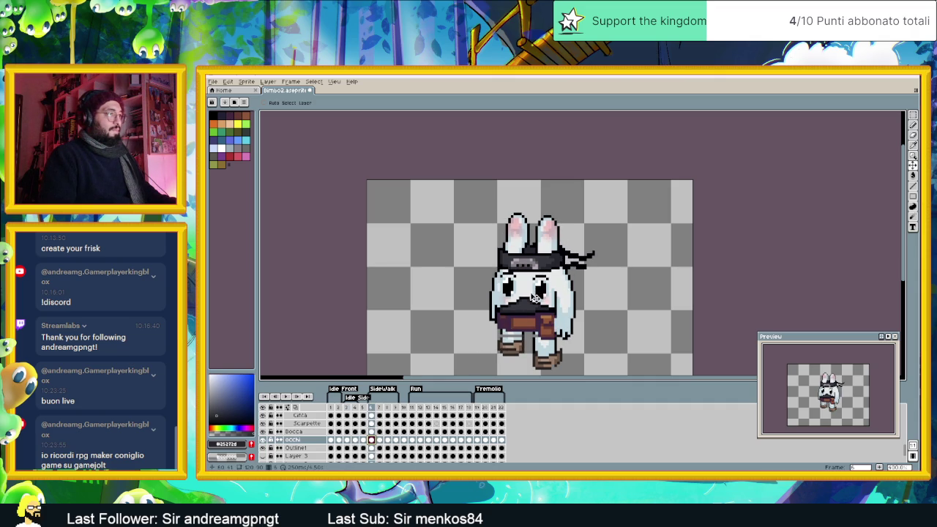
pyautogui.click(379, 440)
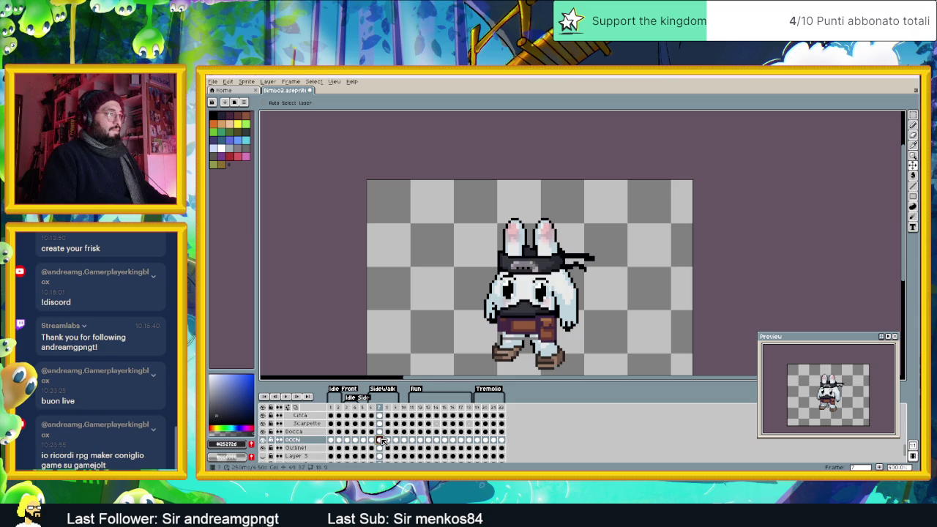
pyautogui.click(372, 440)
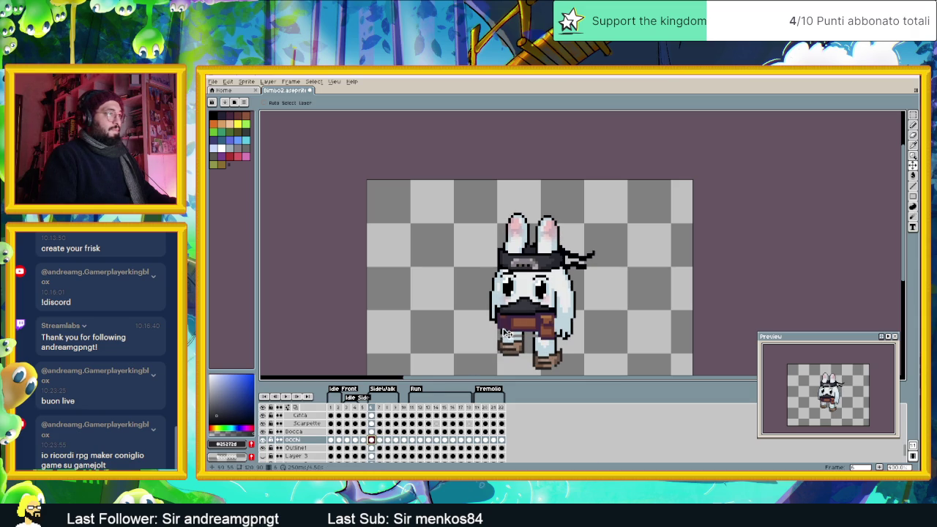
pyautogui.hotkey('ctrl', 'z')
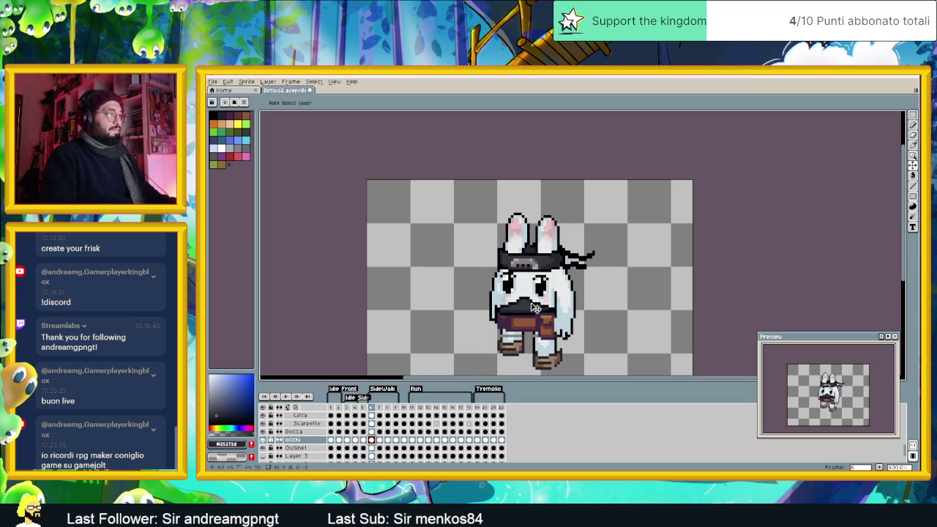
pyautogui.click(380, 441)
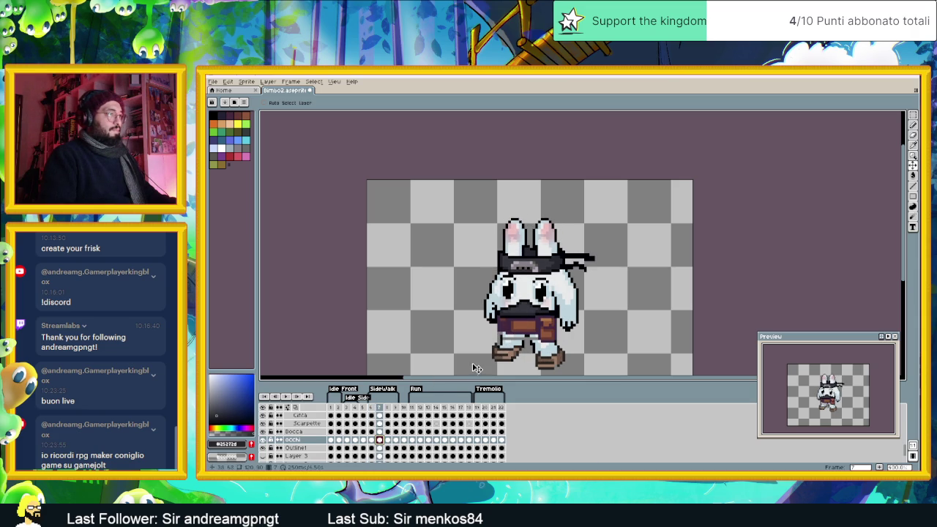
pyautogui.click(390, 440)
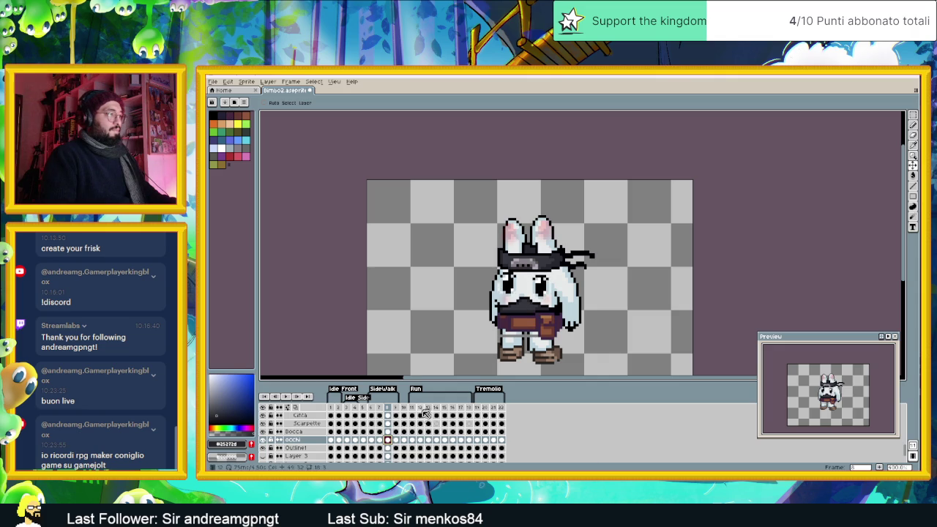
# Step: Inspect the eyes on run frames 9, 11, 12, 17 and 18, then return to frame 1
pyautogui.click(396, 440)
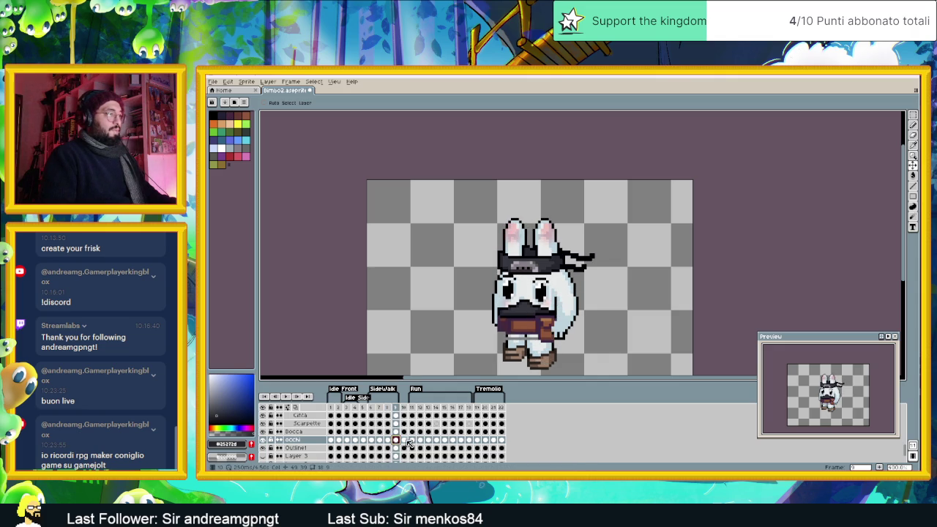
pyautogui.click(412, 440)
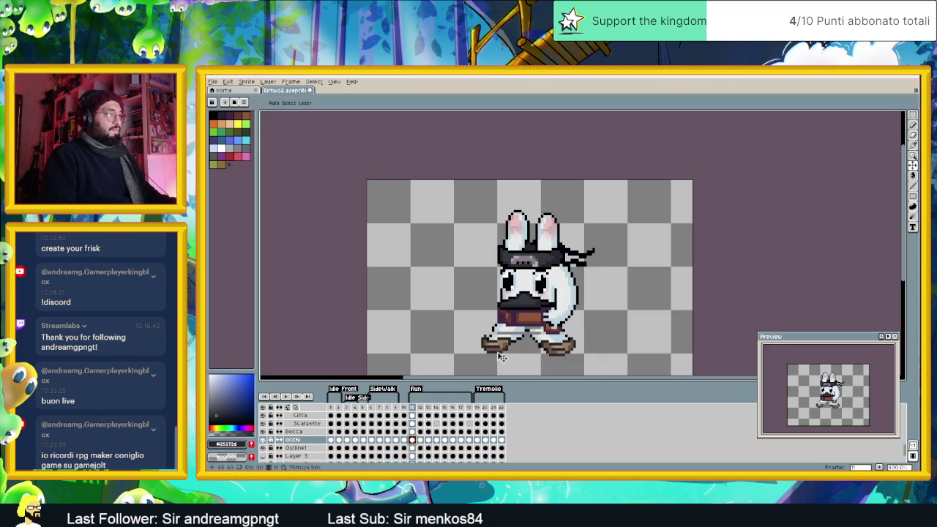
pyautogui.hscroll(1, 512, 341)
pyautogui.hscroll(2, 524, 326)
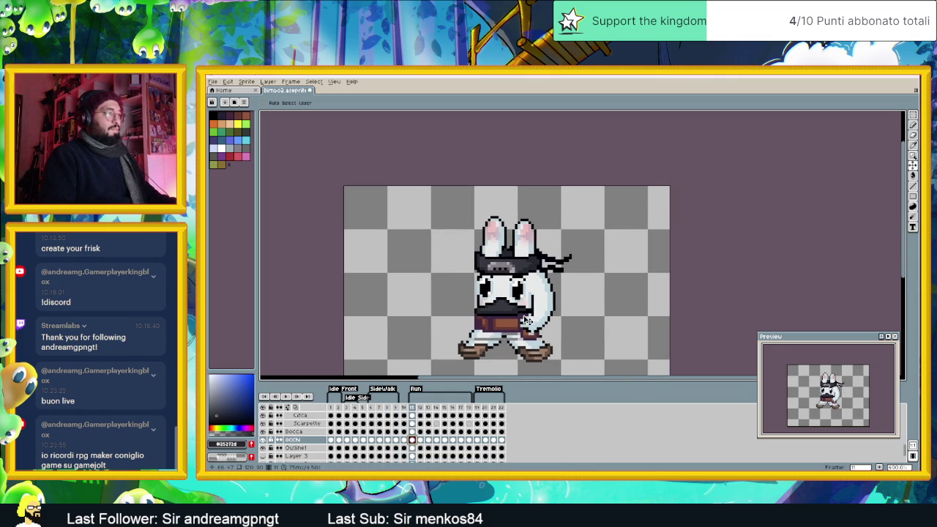
pyautogui.scroll(1, 527, 322)
pyautogui.hscroll(1, 526, 329)
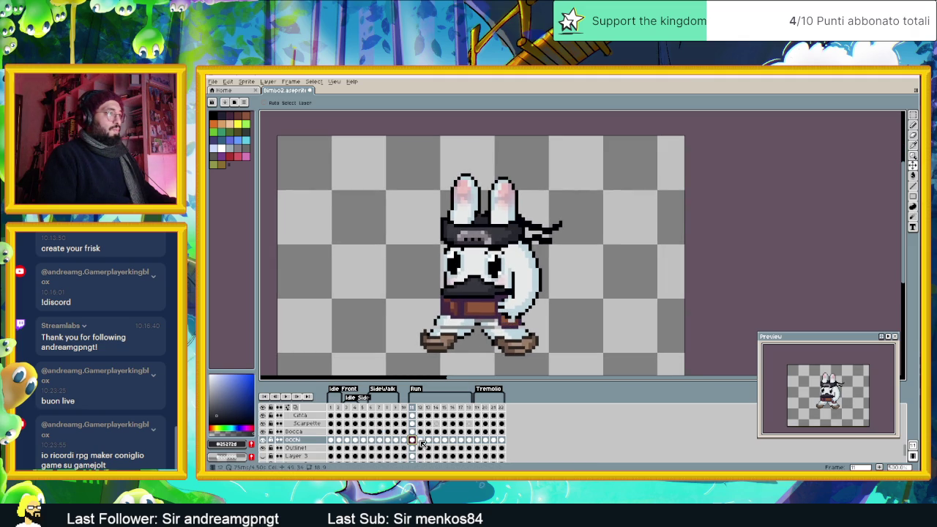
pyautogui.click(421, 441)
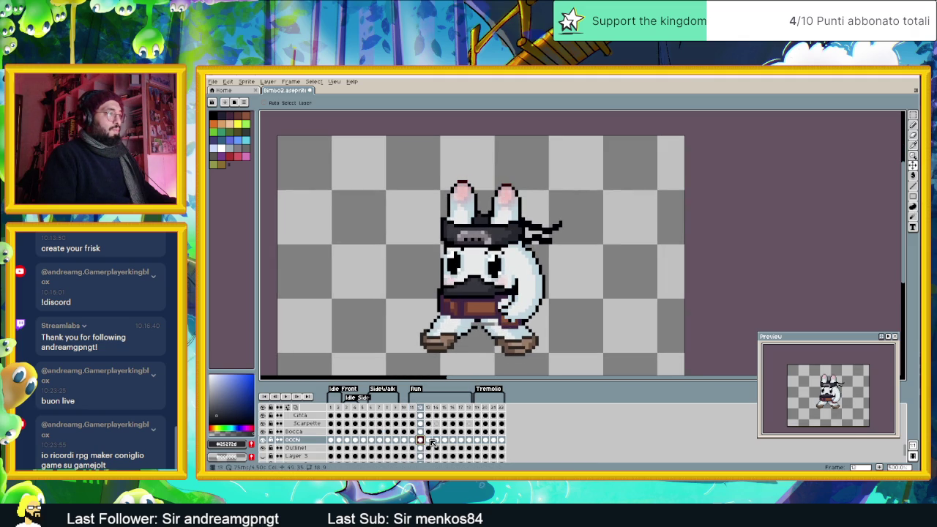
pyautogui.click(461, 440)
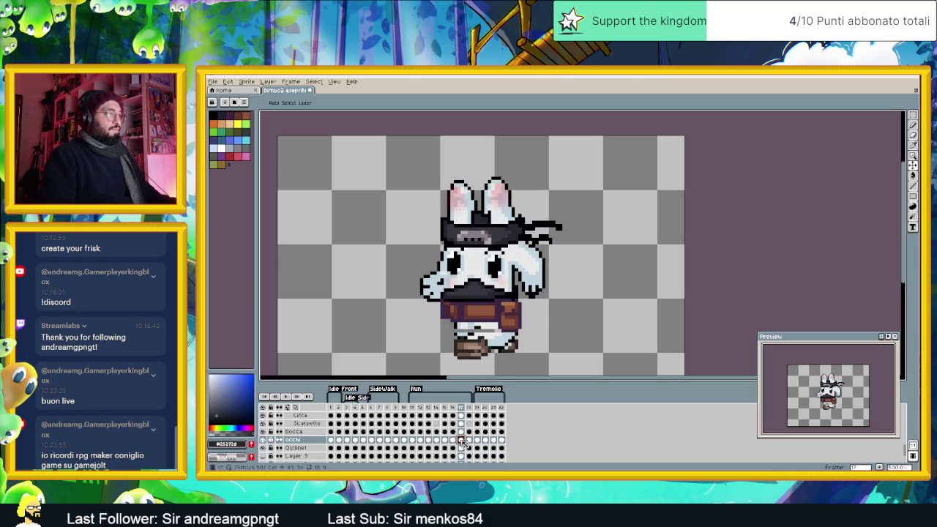
pyautogui.click(470, 440)
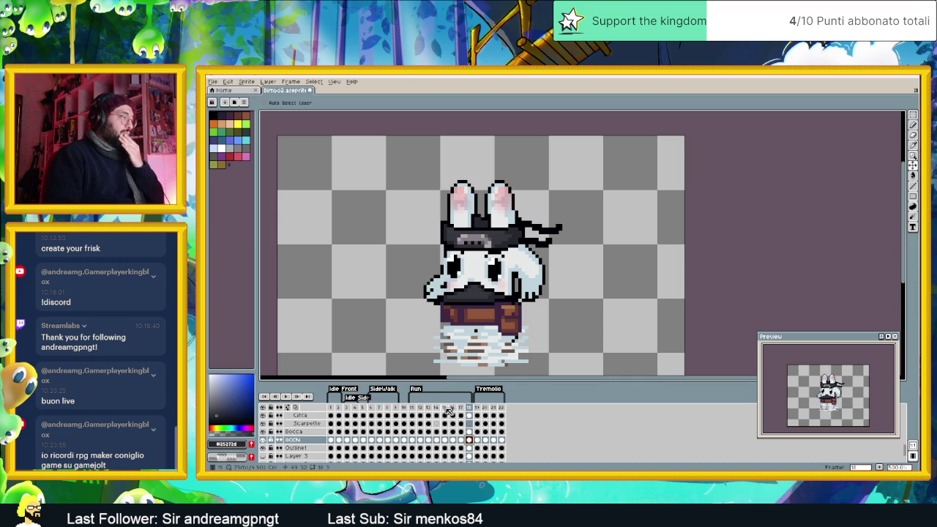
pyautogui.click(331, 412)
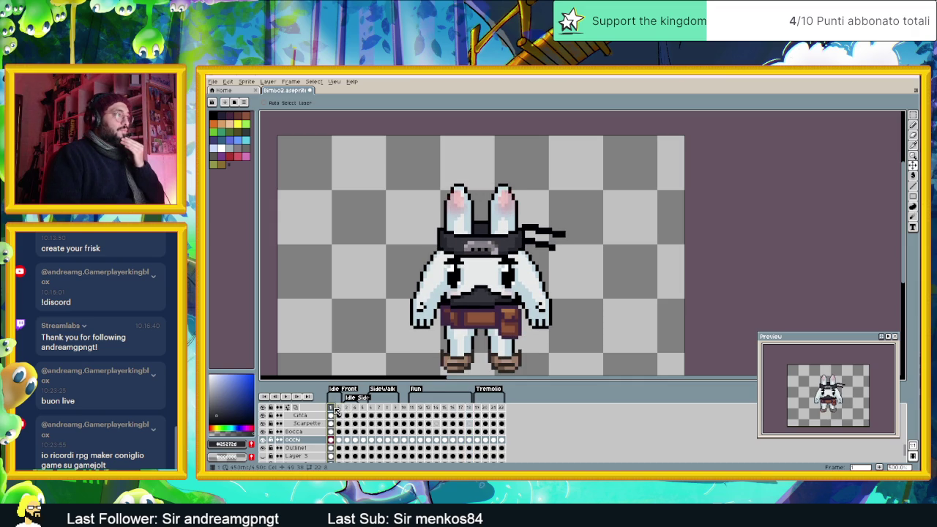
# Step: Review poses on frames 3, 11 and 6, then select the Sopracciglia cel at frame 1
pyautogui.click(350, 408)
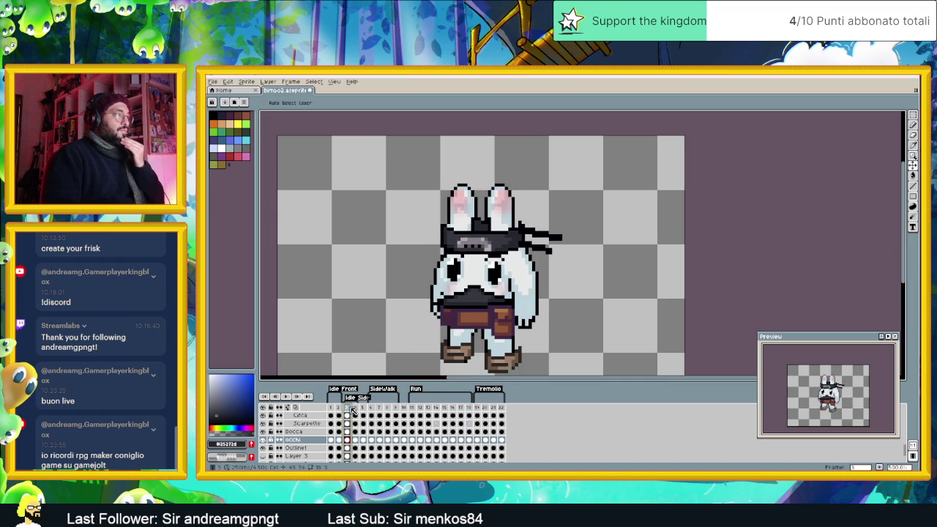
pyautogui.click(414, 408)
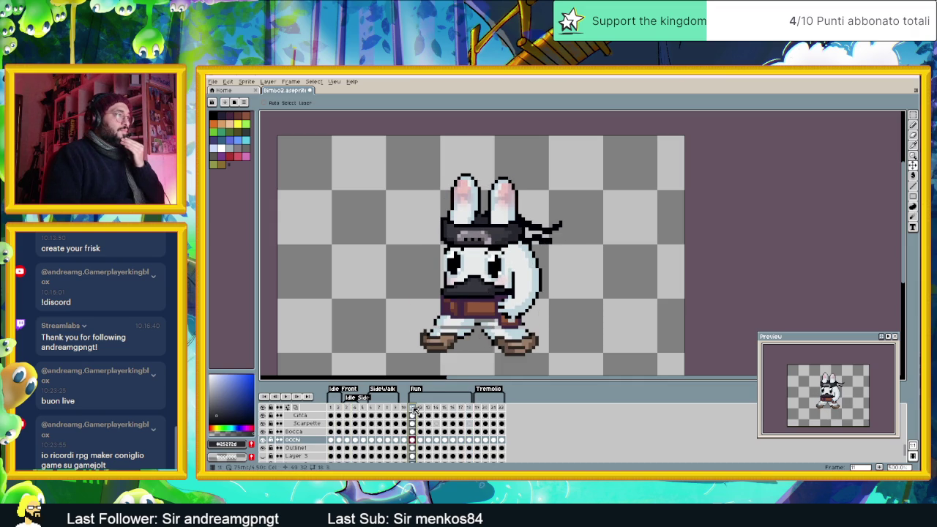
pyautogui.click(372, 407)
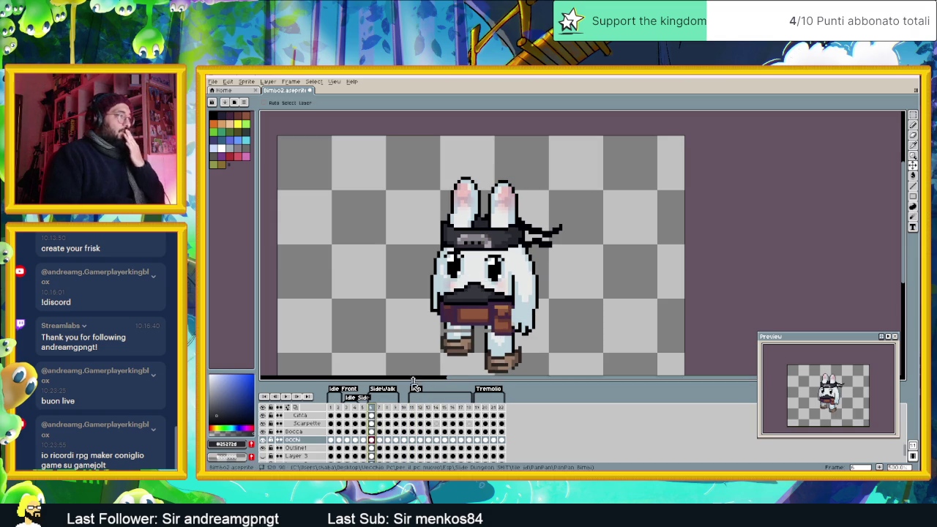
pyautogui.scroll(1, 322, 437)
pyautogui.scroll(1, 321, 434)
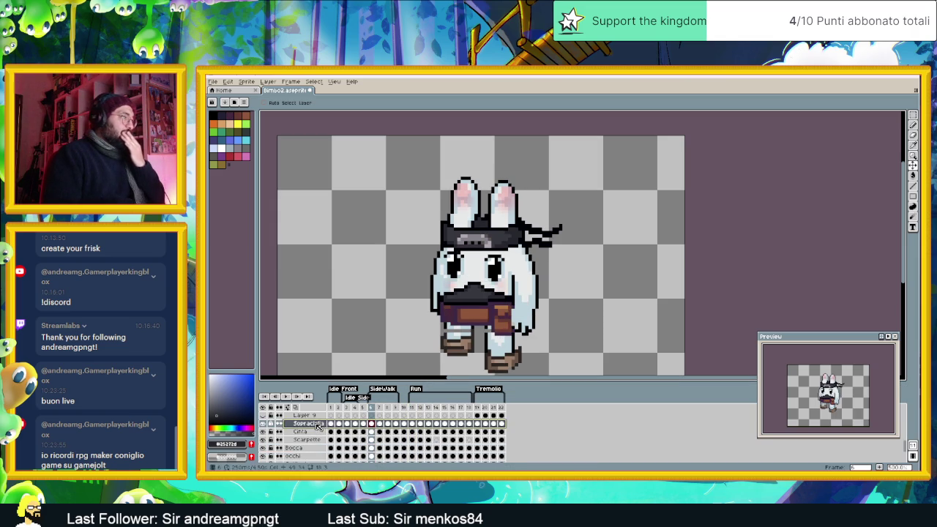
pyautogui.click(331, 425)
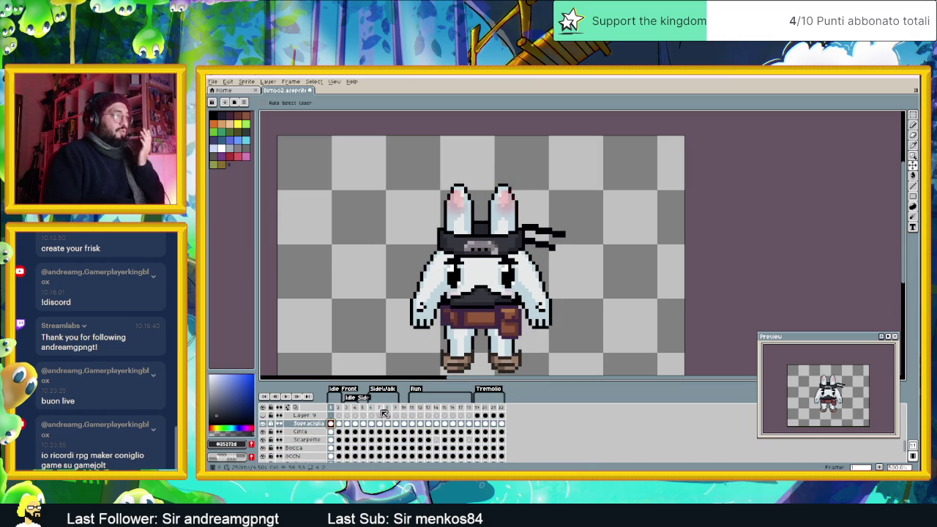
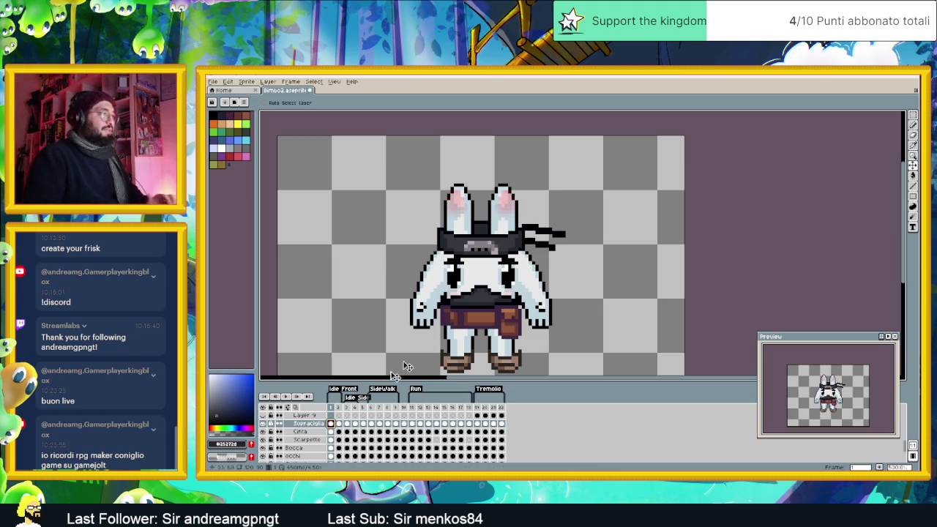
# Step: Briefly show and hide Layer 12 to check its contents, then select the maSCHERA layer
pyautogui.scroll(1, 481, 290)
pyautogui.scroll(1, 482, 290)
pyautogui.scroll(1, 482, 289)
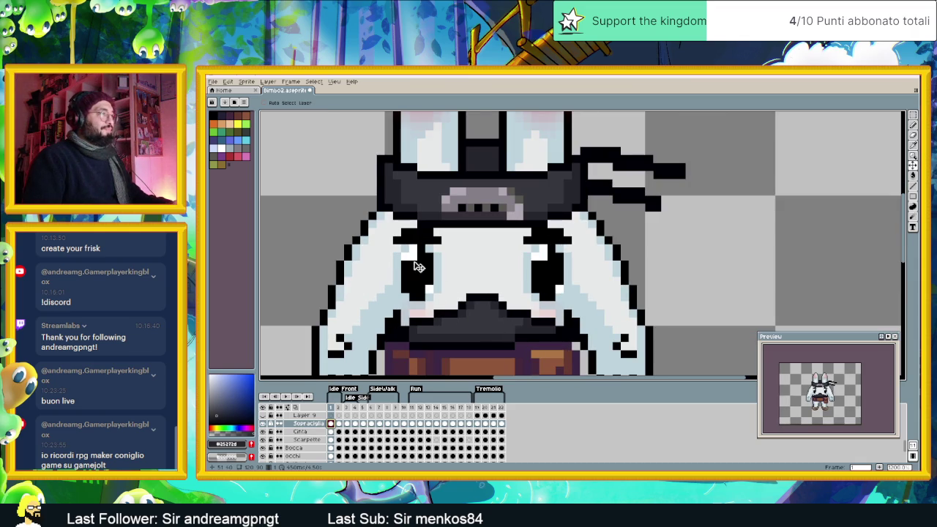
pyautogui.scroll(-2, 317, 429)
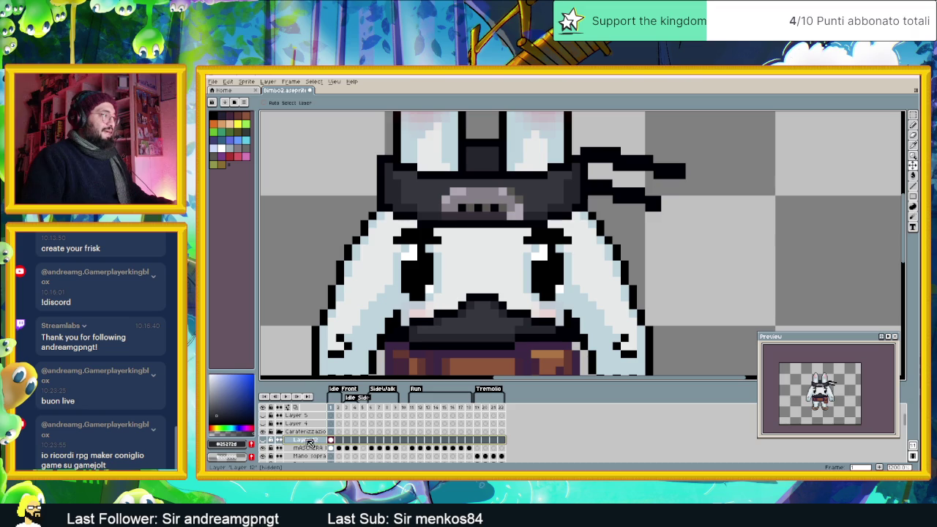
pyautogui.click(263, 440)
pyautogui.press('-')
pyautogui.press('-')
pyautogui.click(264, 441)
pyautogui.click(264, 440)
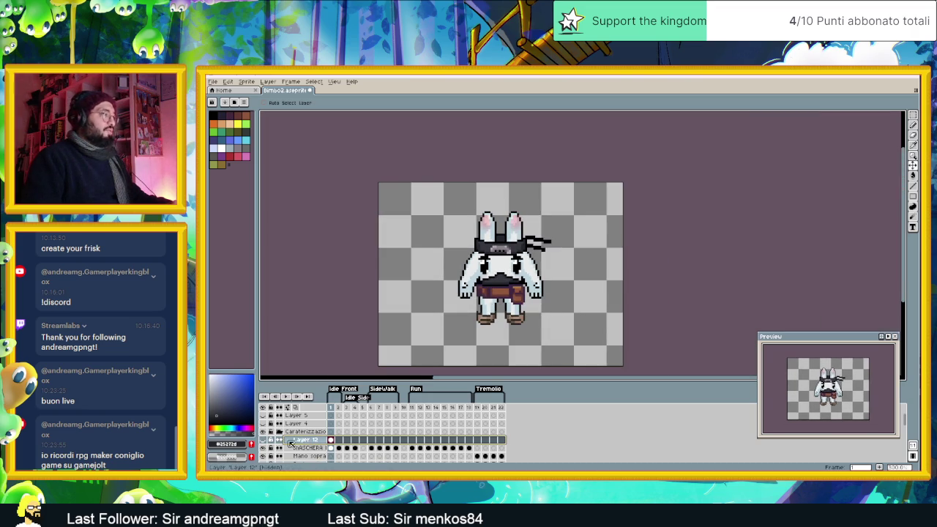
# Step: Add a new layer above maSCHERA and name it 'Maschera facciale'
pyautogui.rightClick(307, 447)
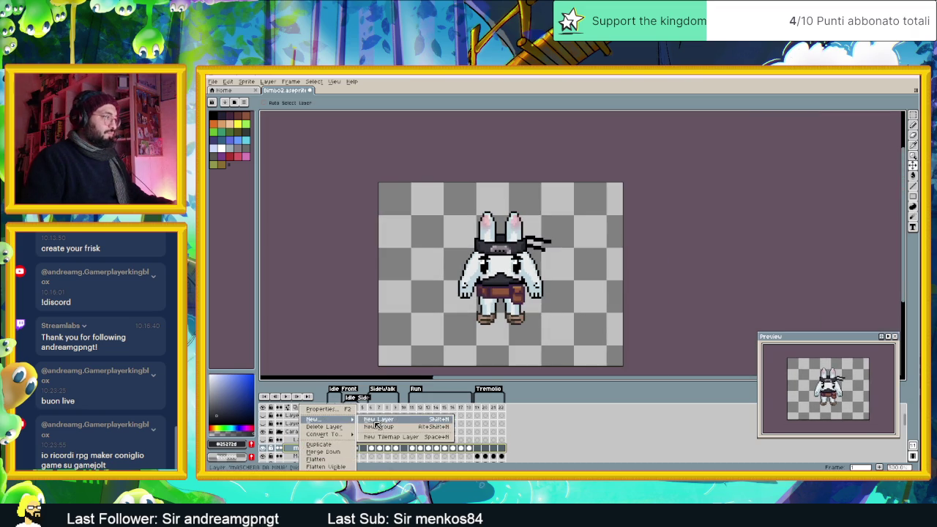
pyautogui.click(373, 424)
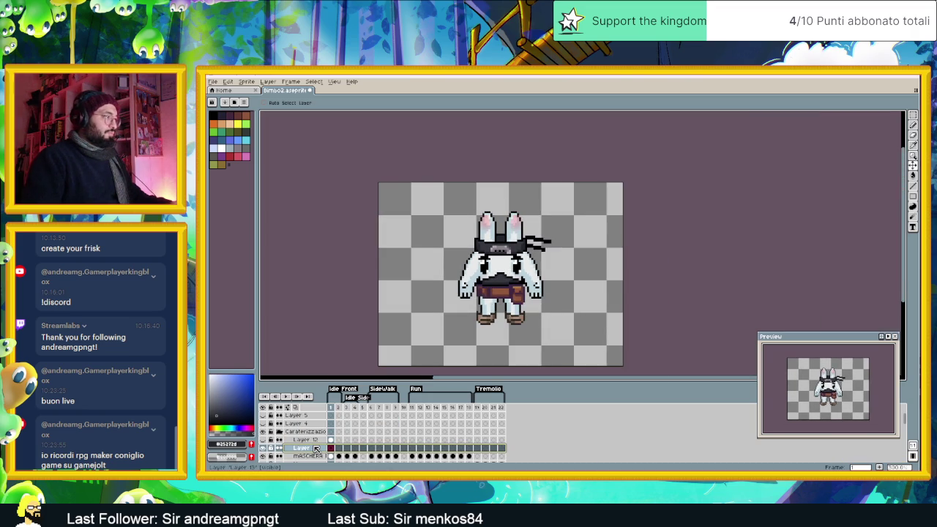
pyautogui.doubleClick(316, 448)
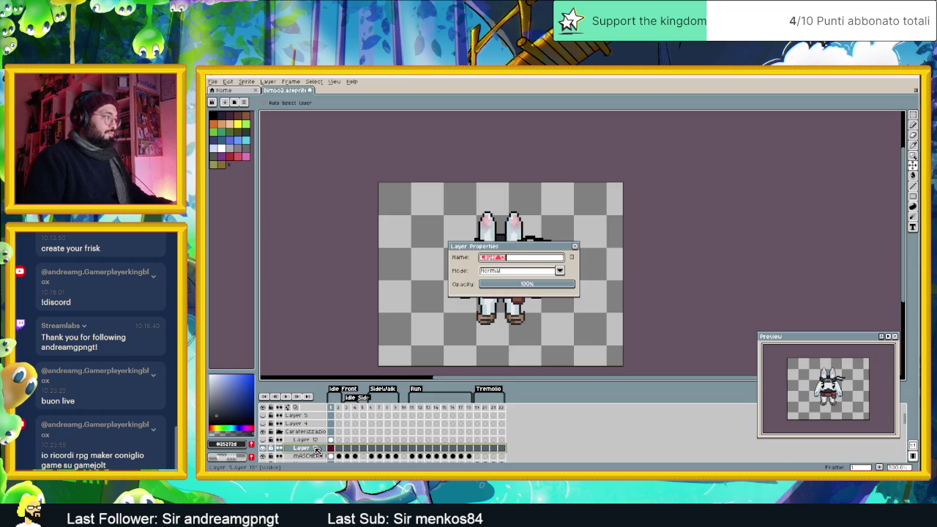
pyautogui.write('Maschera facciale')
pyautogui.press('Return')
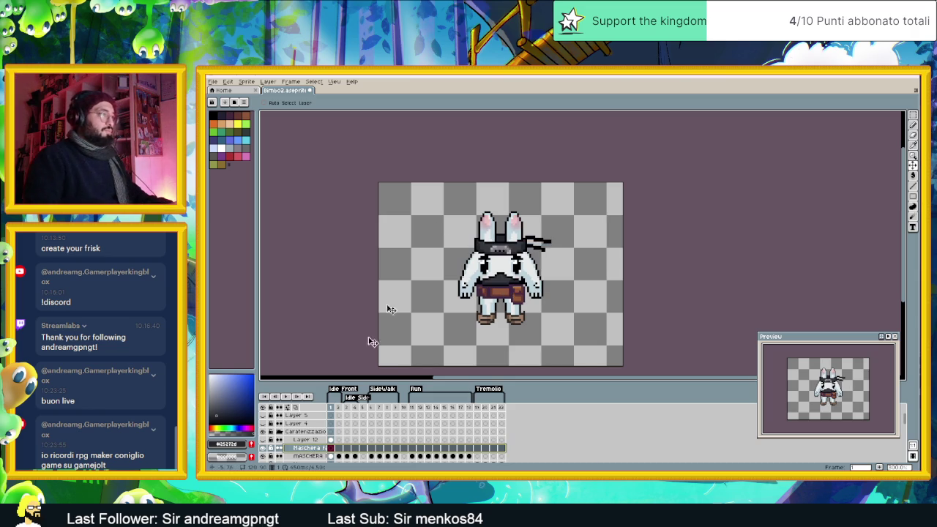
pyautogui.scroll(1, 495, 270)
pyautogui.scroll(1, 495, 270)
pyautogui.scroll(1, 508, 298)
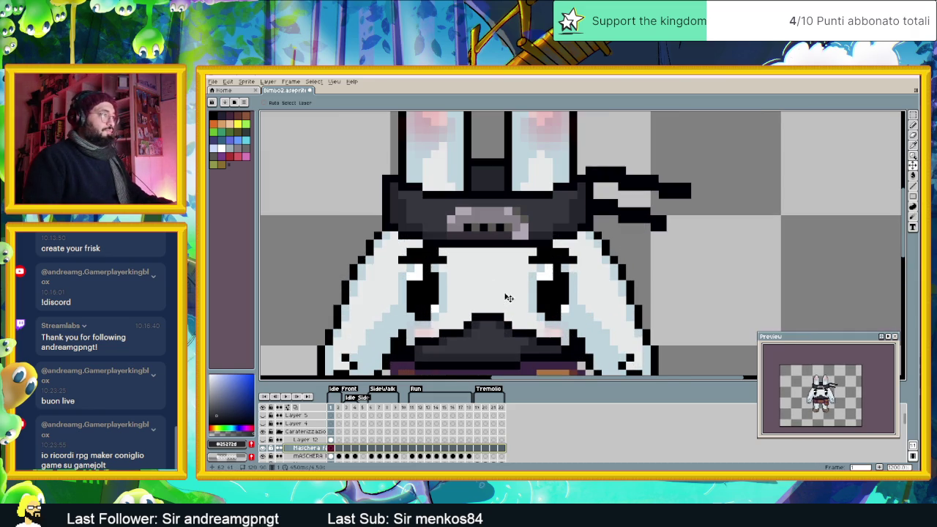
# Step: Draw short black Line-tool strokes under the mask band and down its left and right sides
pyautogui.click(913, 185)
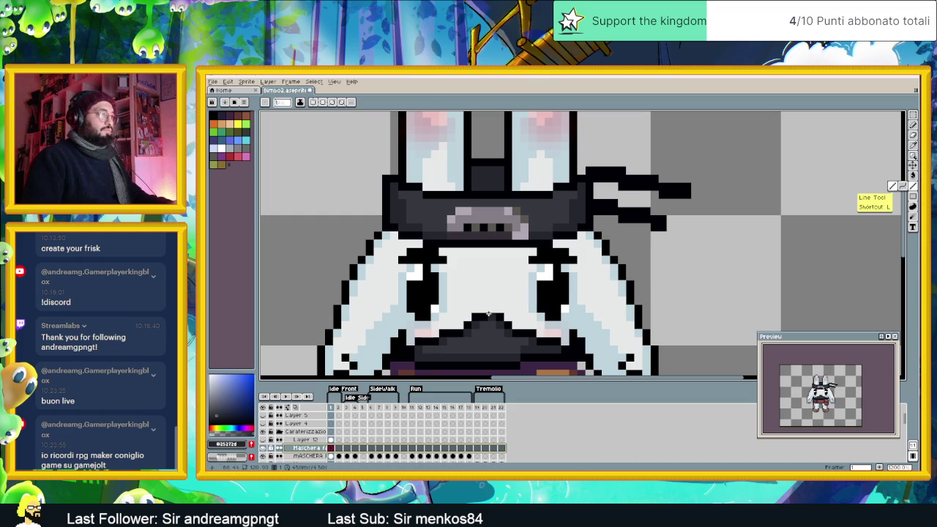
pyautogui.moveTo(475, 276)
pyautogui.mouseDown()
pyautogui.moveTo(494, 276)
pyautogui.moveTo(457, 258)
pyautogui.mouseUp()
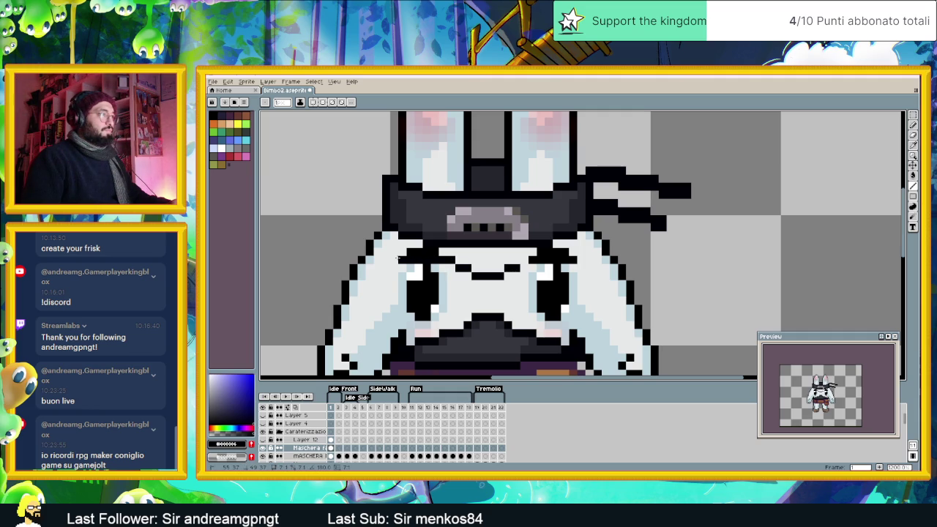
pyautogui.moveTo(398, 258); pyautogui.dragTo(387, 234)
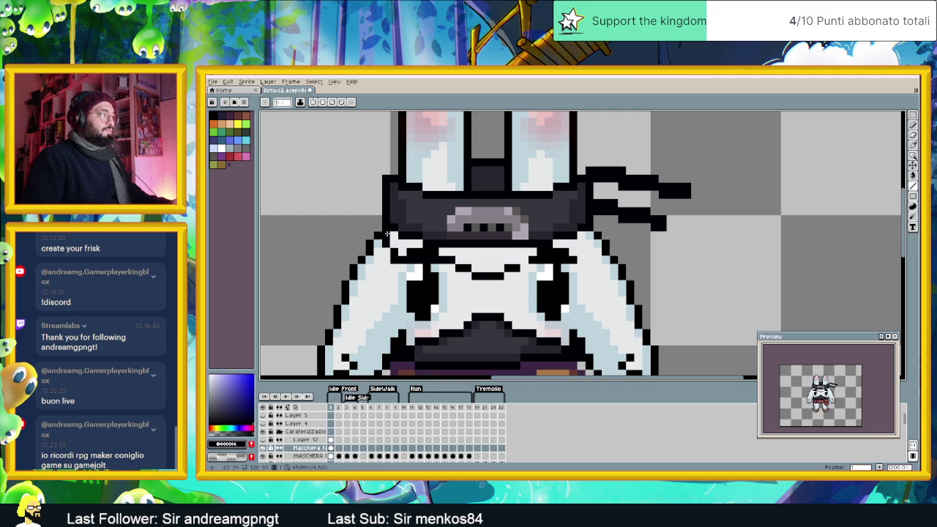
pyautogui.moveTo(522, 261); pyautogui.dragTo(567, 261)
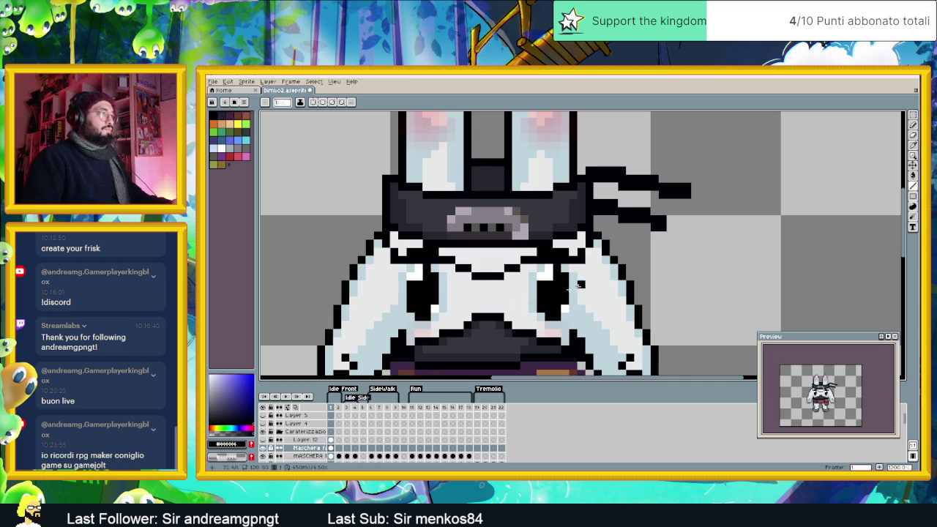
pyautogui.moveTo(469, 317); pyautogui.dragTo(457, 268)
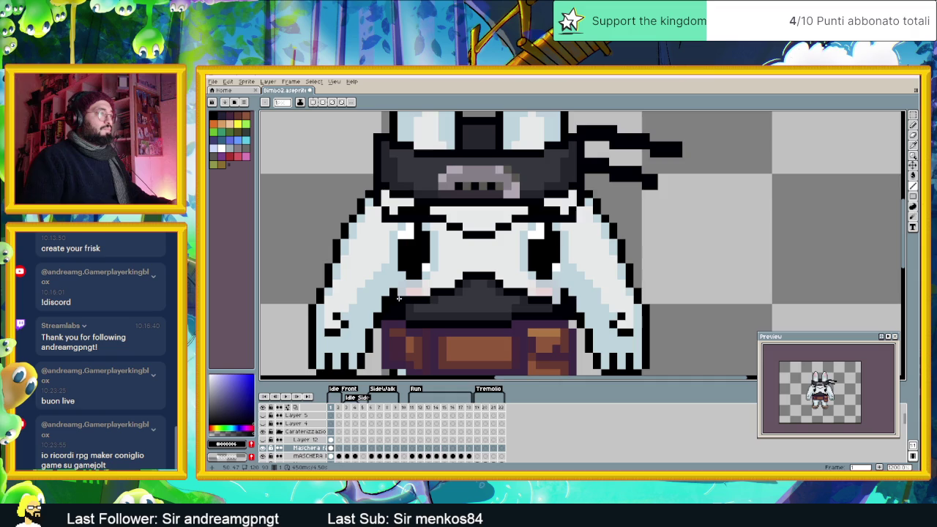
pyautogui.scroll(-2, 404, 296)
pyautogui.scroll(1, 433, 267)
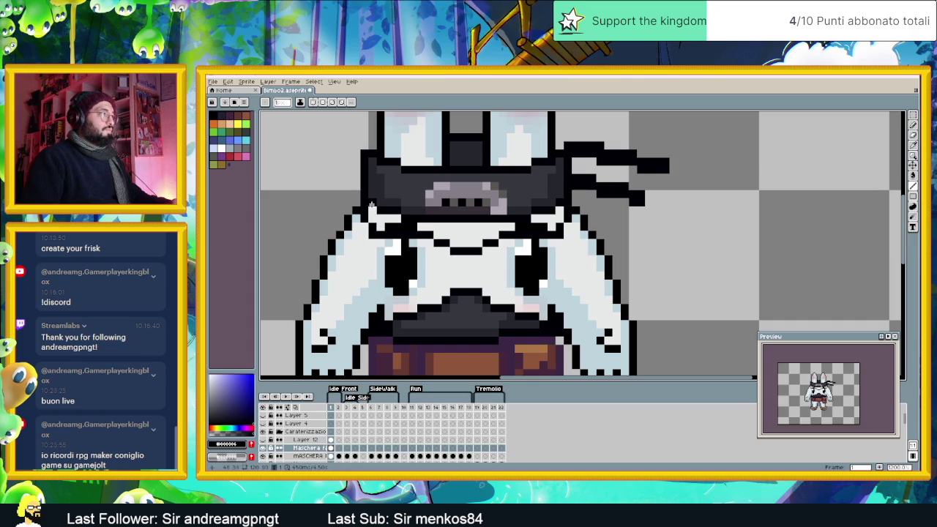
pyautogui.keyDown('alt'); pyautogui.click(415, 190); pyautogui.keyUp('alt')
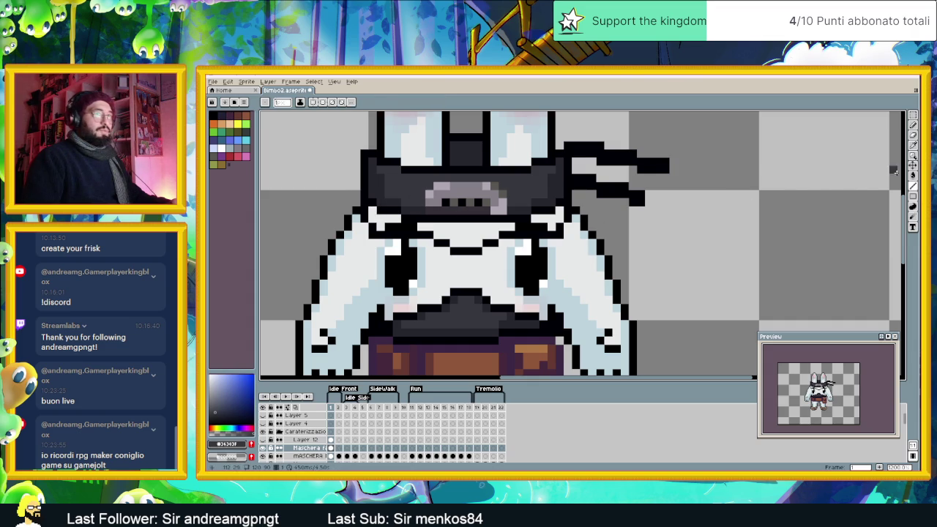
# Step: Paint-bucket the outlined band under the mask grey, then show Layer 10's green-belted bunny for comparison
pyautogui.press('g')
pyautogui.click(478, 217)
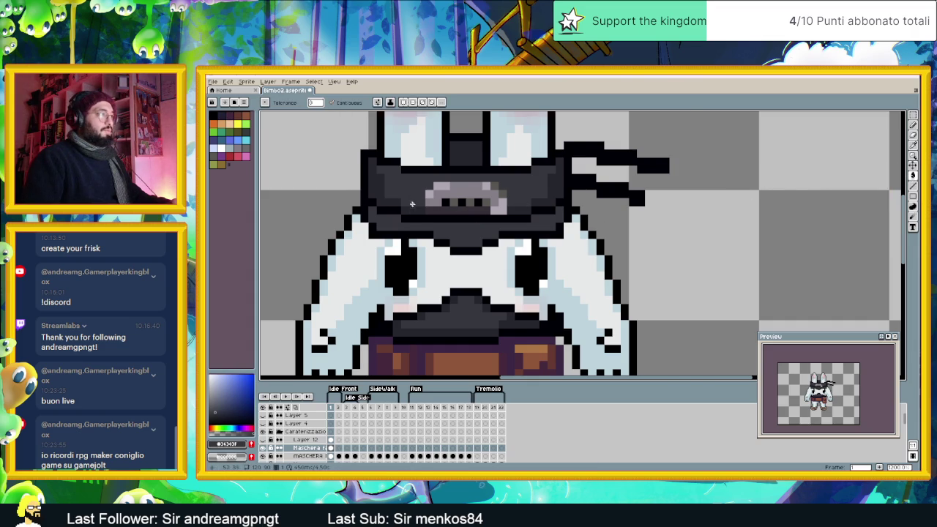
pyautogui.scroll(-1, 478, 217)
pyautogui.scroll(-1, 461, 235)
pyautogui.scroll(-1, 524, 308)
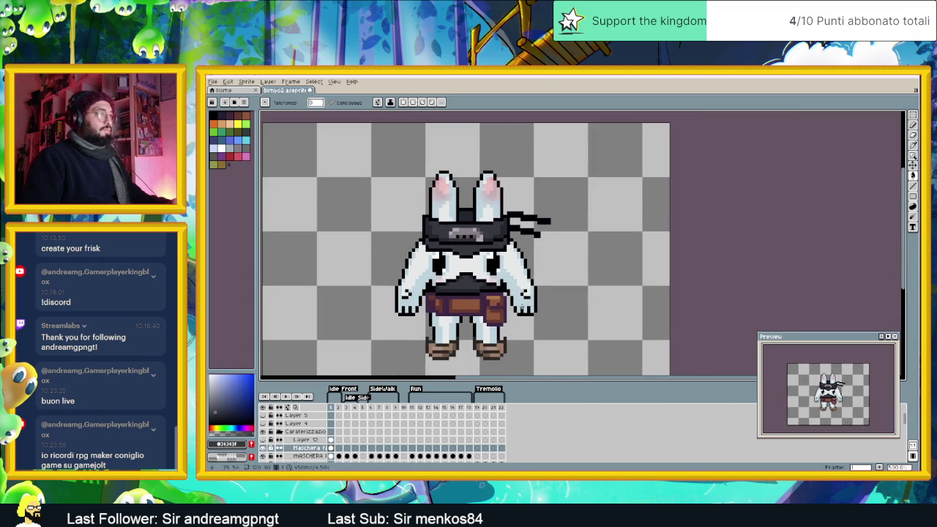
pyautogui.scroll(-1, 525, 307)
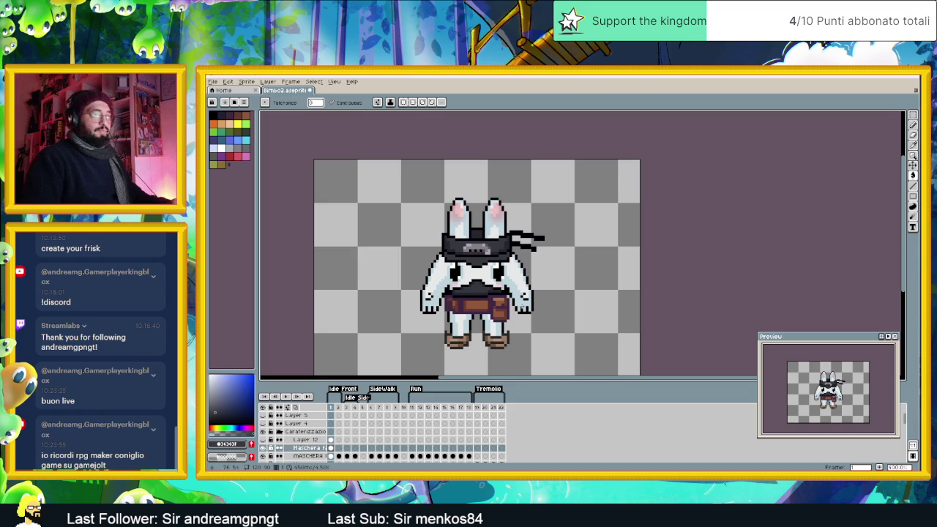
pyautogui.scroll(1, 304, 421)
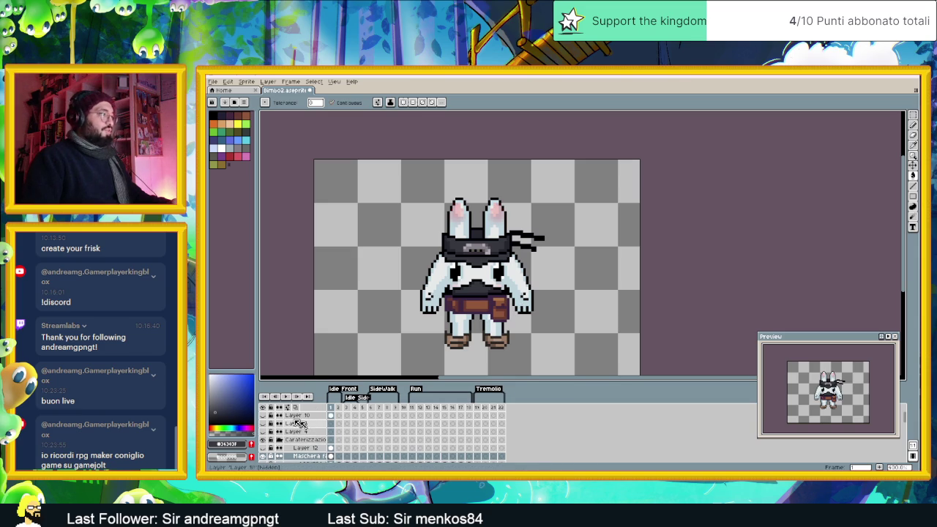
pyautogui.click(264, 415)
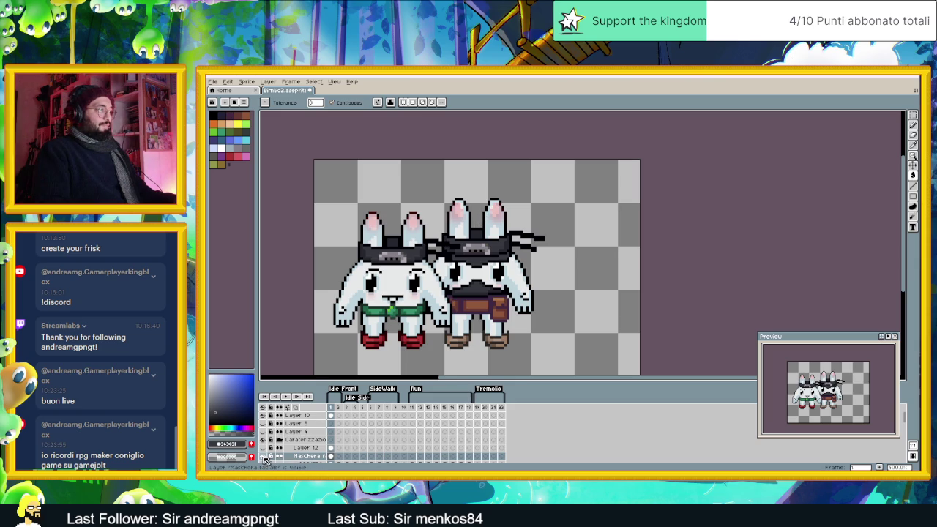
# Step: Hide the green-belted bunny layer and fill the band under the mask with dark grey #25272d
pyautogui.click(263, 456)
pyautogui.click(264, 457)
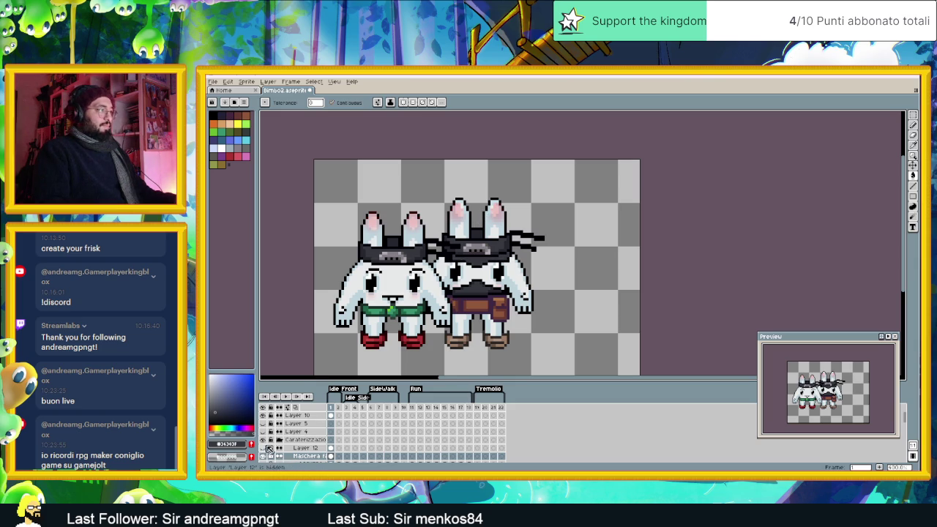
pyautogui.click(264, 423)
pyautogui.scroll(3, 457, 259)
pyautogui.keyDown('alt'); pyautogui.click(402, 216); pyautogui.keyUp('alt')
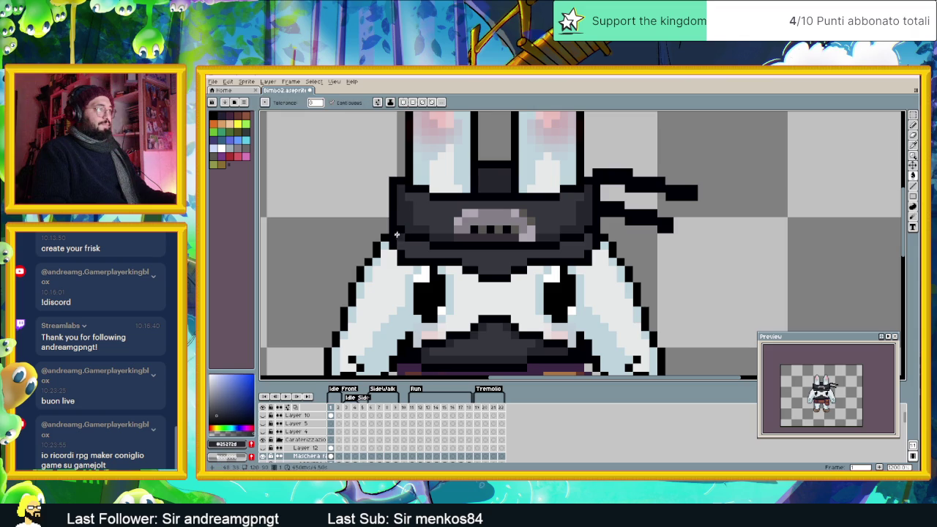
pyautogui.click(401, 236)
pyautogui.scroll(-3, 540, 270)
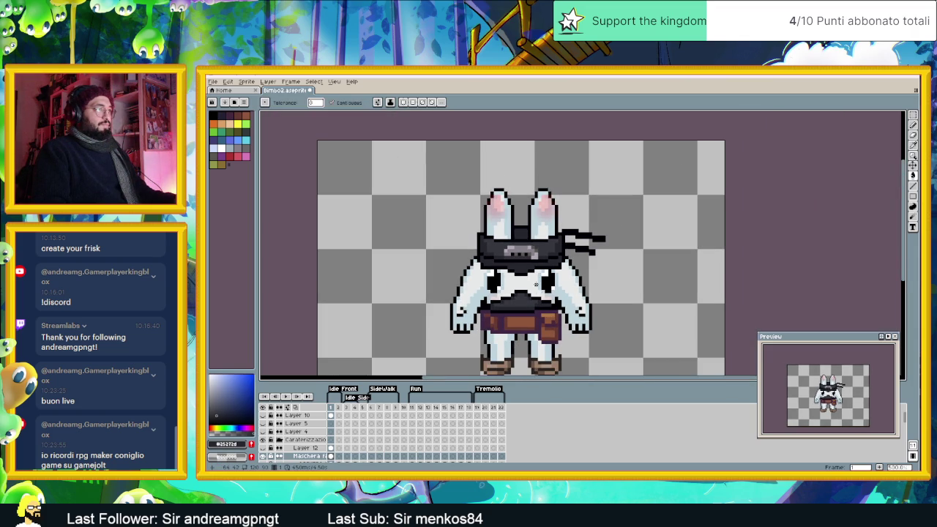
pyautogui.scroll(1, 537, 282)
pyautogui.scroll(2, 542, 249)
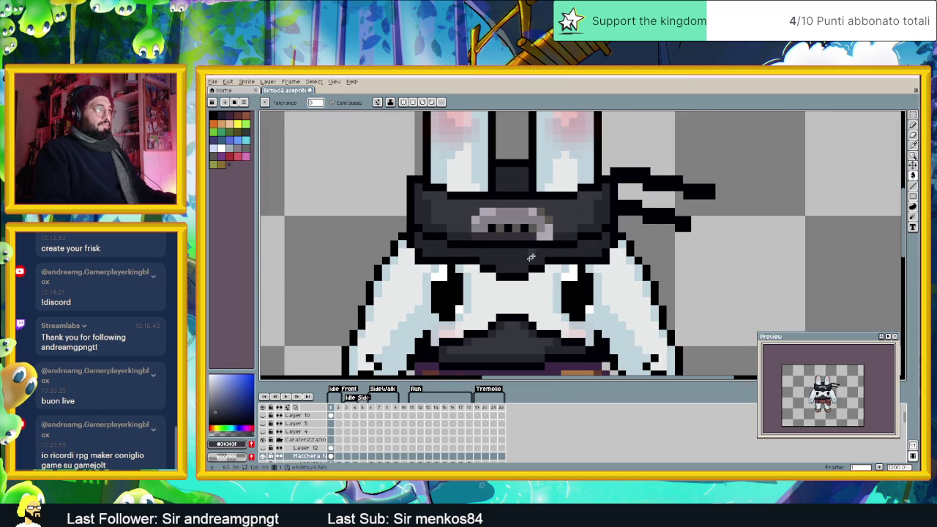
# Step: Redraw the collar stroke under the snout, first near-black, then repainted in dark grey #25272d
pyautogui.click(507, 270)
pyautogui.hotkey('ctrl', 'z')
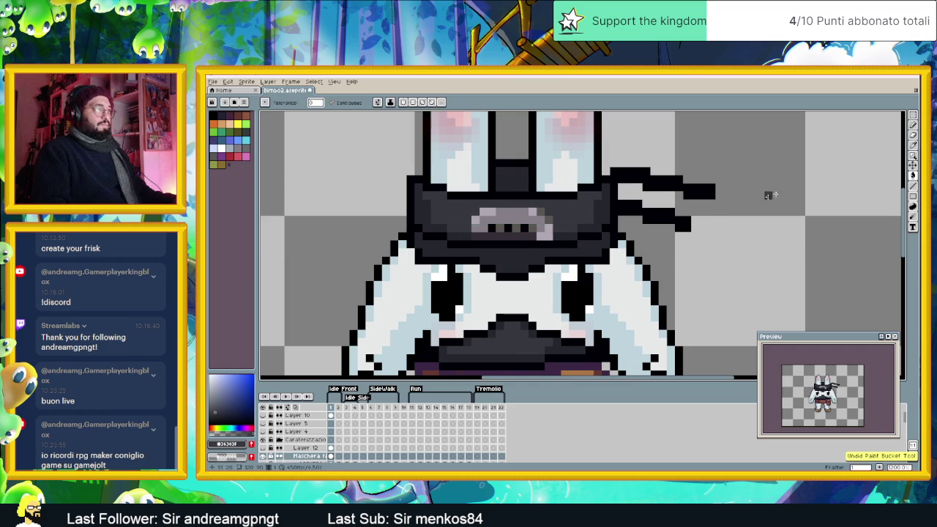
pyautogui.click(913, 186)
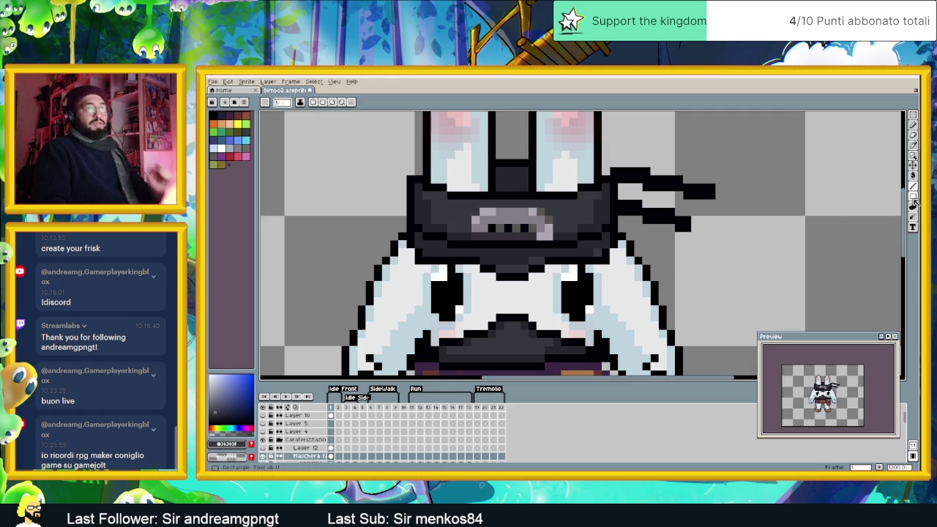
pyautogui.press('alt')
pyautogui.keyDown('alt'); pyautogui.click(490, 262); pyautogui.keyUp('alt')
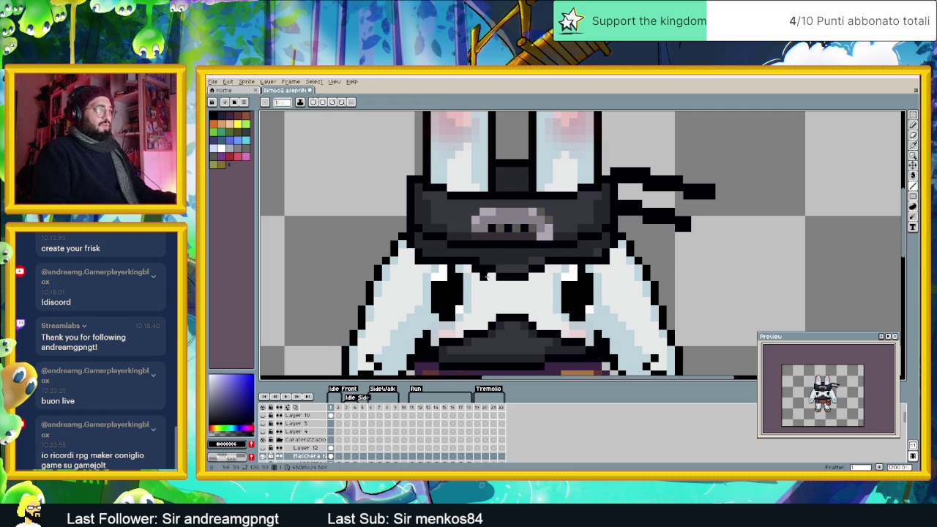
pyautogui.moveTo(492, 281); pyautogui.dragTo(539, 280)
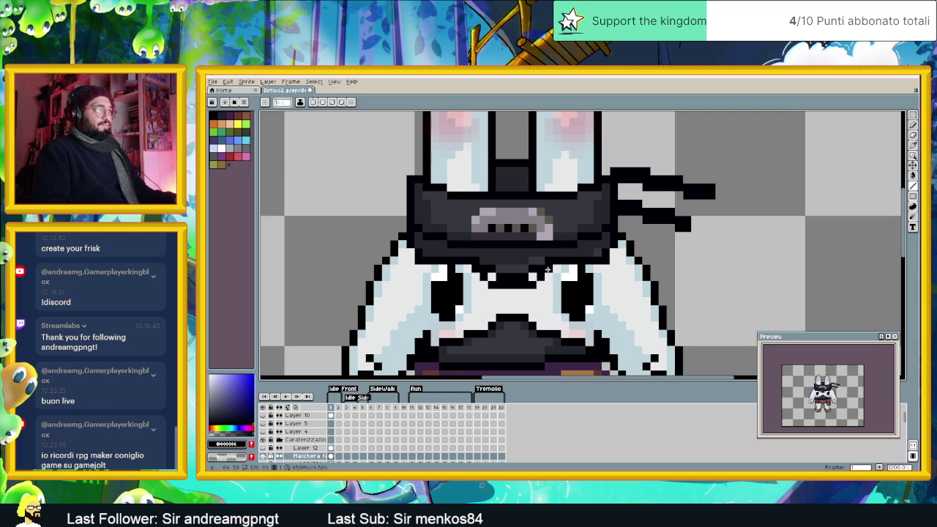
pyautogui.keyDown('alt'); pyautogui.click(547, 260); pyautogui.keyUp('alt')
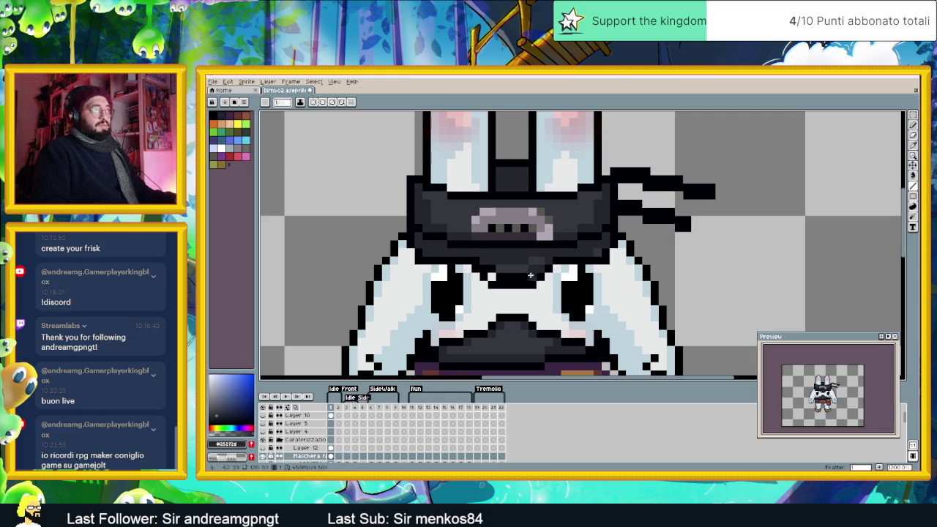
pyautogui.moveTo(527, 276); pyautogui.dragTo(484, 265)
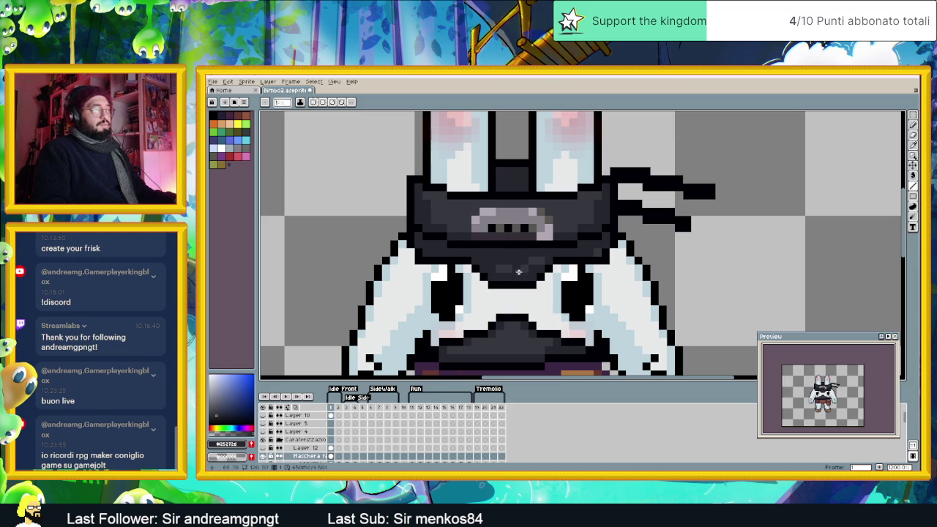
pyautogui.scroll(-3, 516, 293)
# Step: Sample the mask's dark grey and the outline black from the sprite while zooming over the chest shape
pyautogui.scroll(-1, 545, 322)
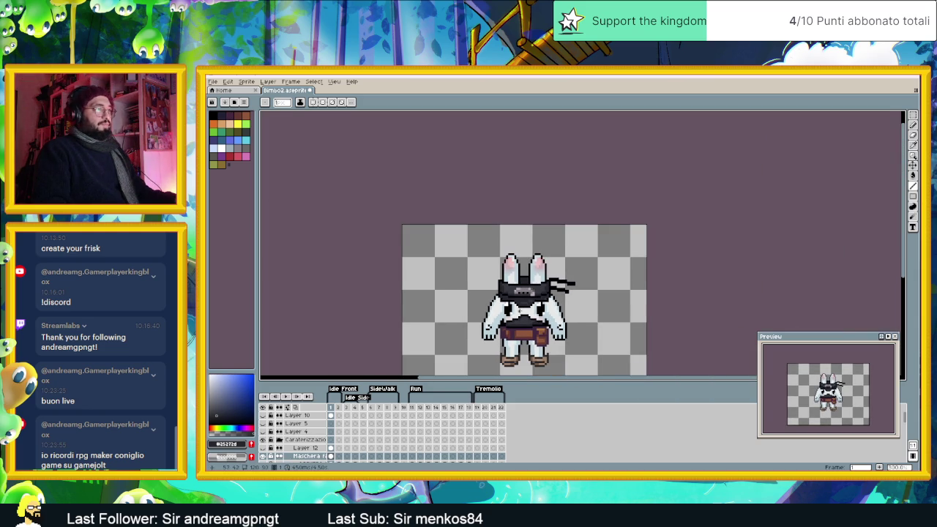
pyautogui.scroll(2, 511, 306)
pyautogui.scroll(2, 505, 297)
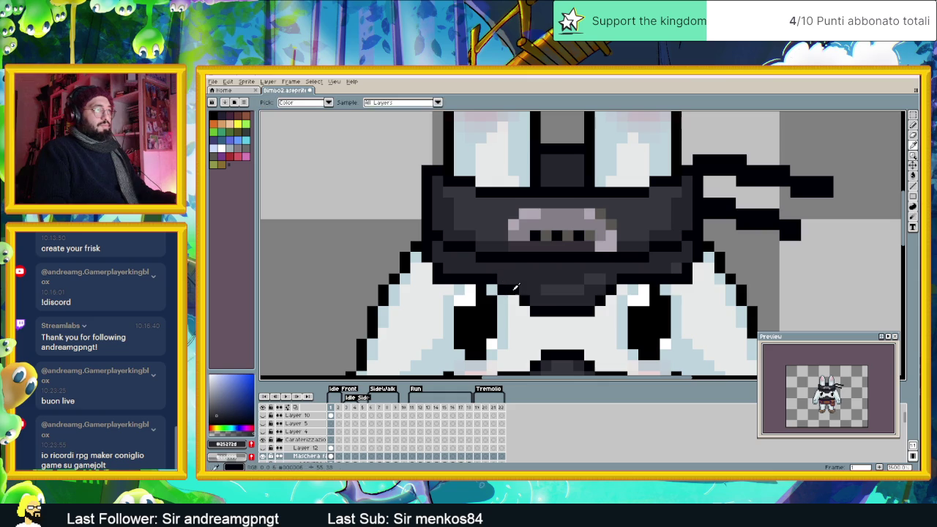
pyautogui.keyDown('alt'); pyautogui.click(620, 286); pyautogui.keyUp('alt')
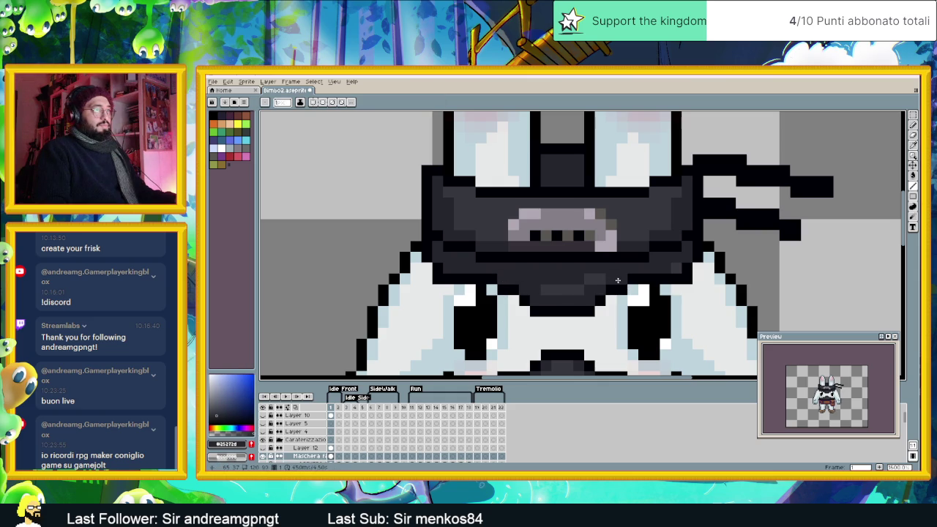
pyautogui.press('alt')
pyautogui.keyDown('alt'); pyautogui.click(601, 297); pyautogui.keyUp('alt')
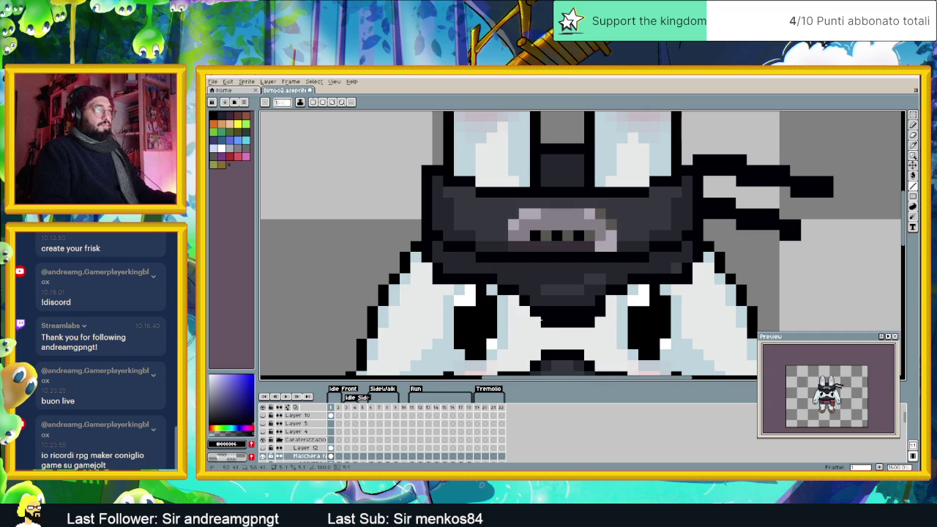
pyautogui.keyDown('alt'); pyautogui.click(544, 302); pyautogui.keyUp('alt')
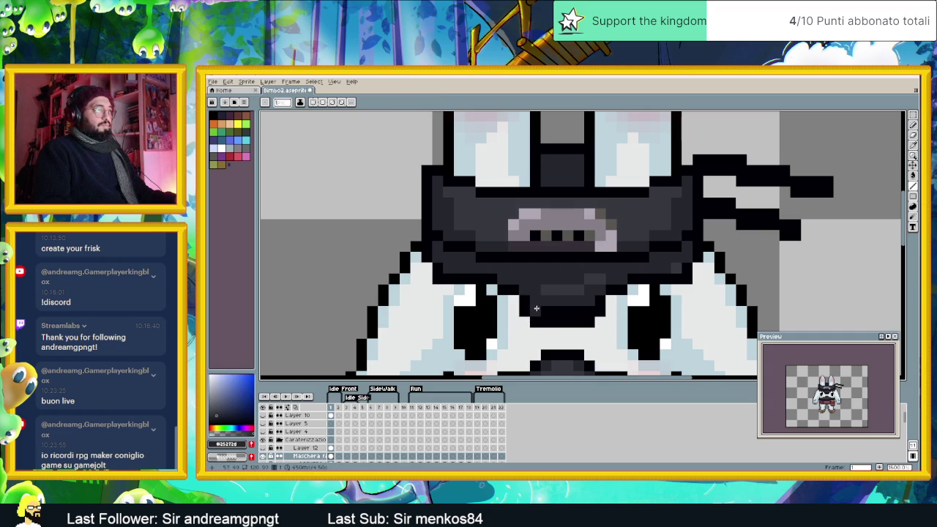
pyautogui.scroll(-3, 583, 325)
pyautogui.scroll(-1, 583, 324)
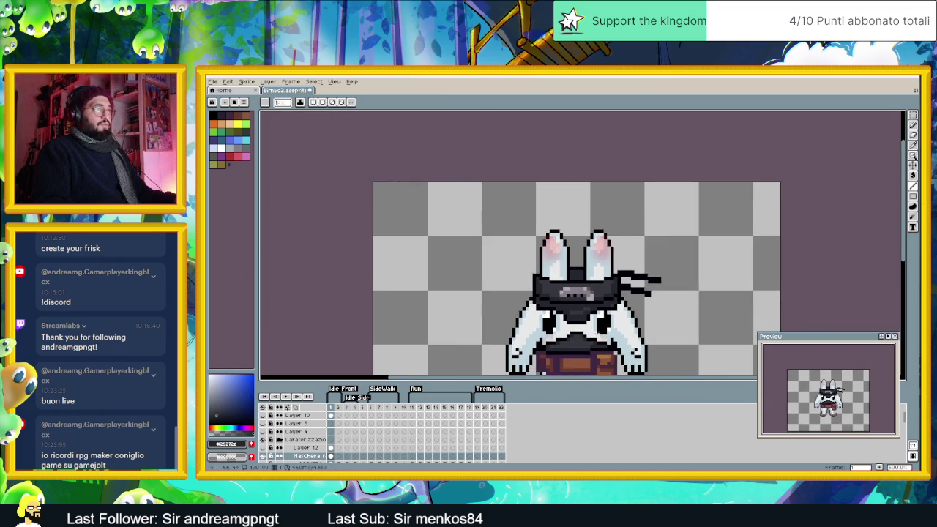
pyautogui.scroll(-1, 578, 319)
pyautogui.scroll(-1, 571, 311)
pyautogui.scroll(-1, 559, 300)
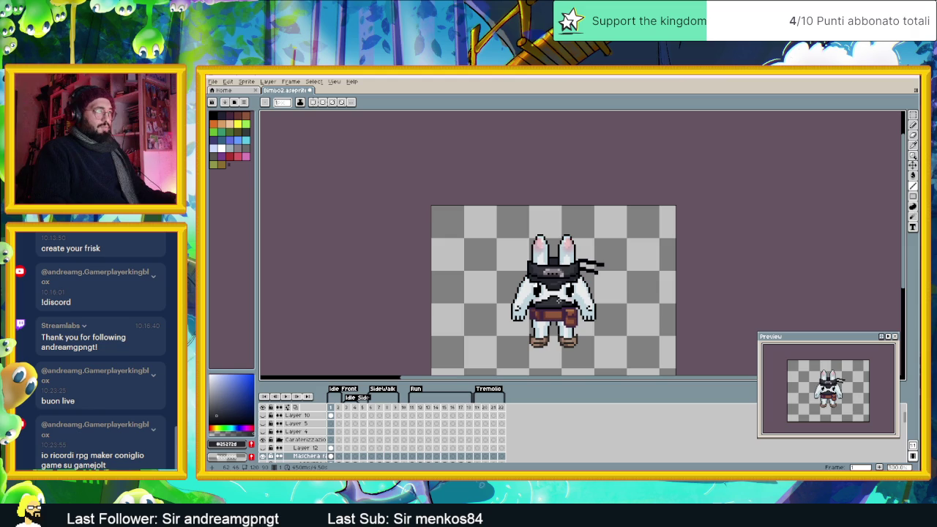
pyautogui.scroll(2, 595, 272)
pyautogui.scroll(2, 589, 276)
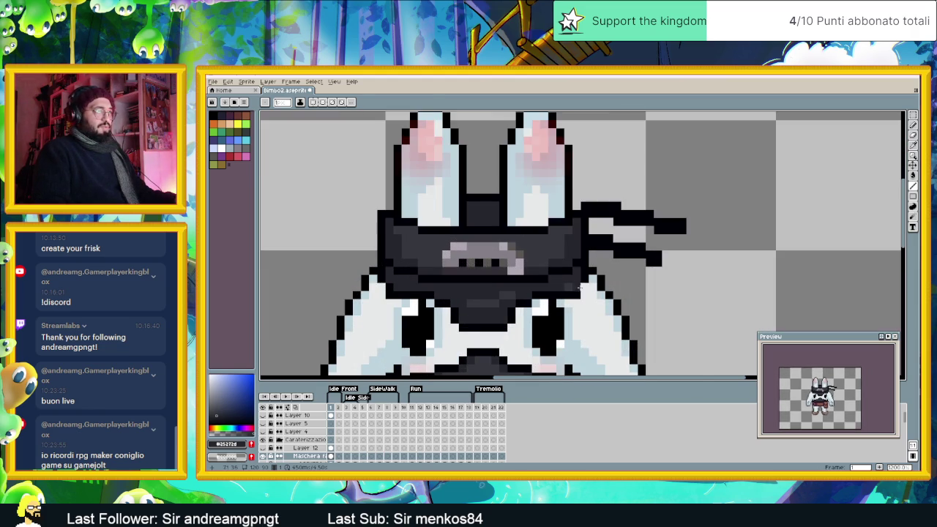
pyautogui.keyDown('alt'); pyautogui.click(583, 282); pyautogui.keyUp('alt')
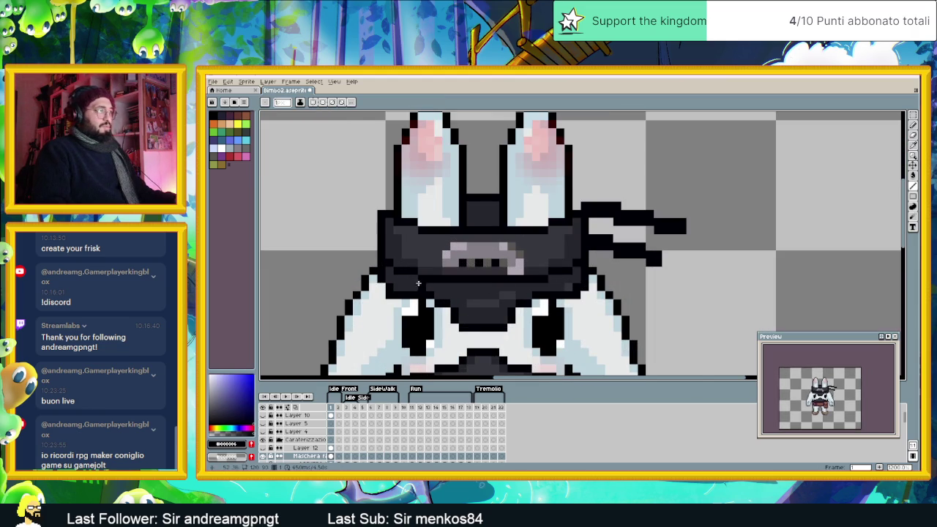
pyautogui.keyDown('alt'); pyautogui.click(399, 278); pyautogui.keyUp('alt')
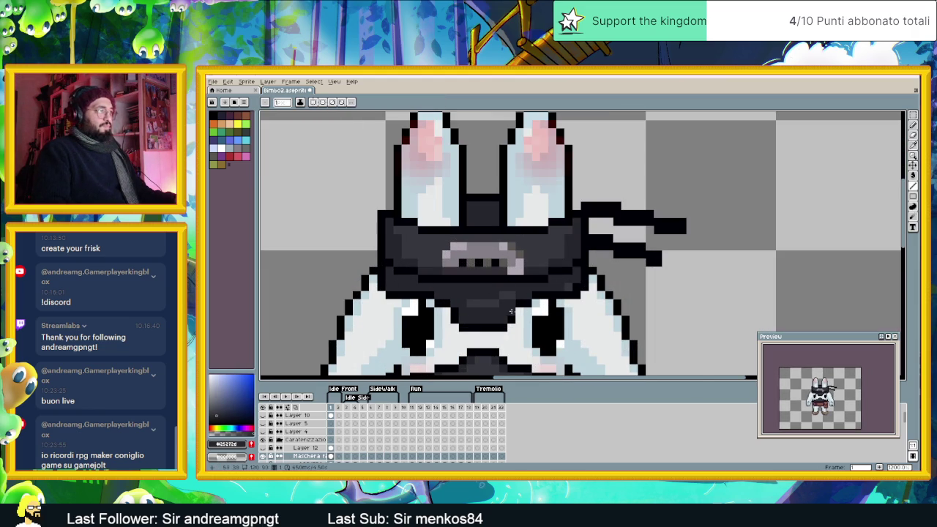
# Step: Add black edge pixels to the chest shape: a short diagonal, both band ends and the right edge
pyautogui.scroll(-3, 502, 309)
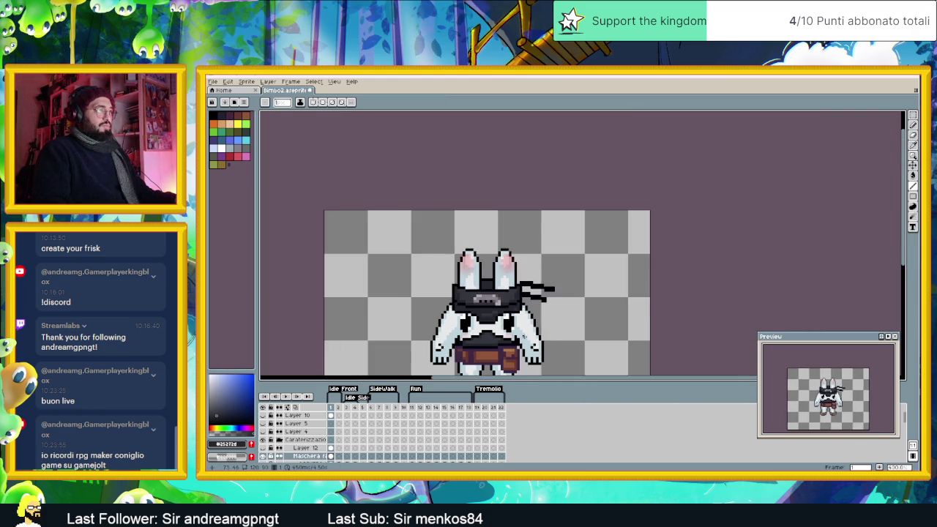
pyautogui.scroll(-1, 524, 337)
pyautogui.moveTo(525, 337); pyautogui.dragTo(524, 286)
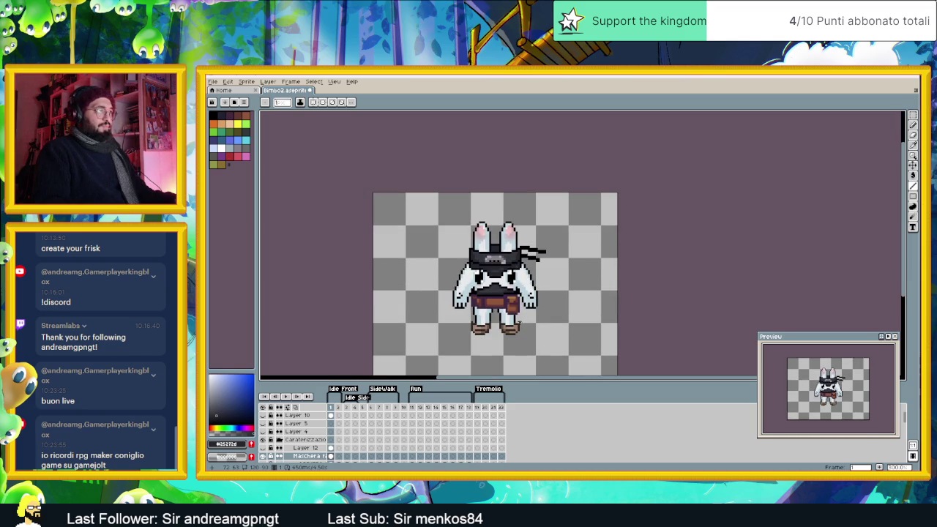
pyautogui.scroll(1, 519, 321)
pyautogui.scroll(1, 513, 315)
pyautogui.scroll(1, 484, 293)
pyautogui.scroll(1, 462, 284)
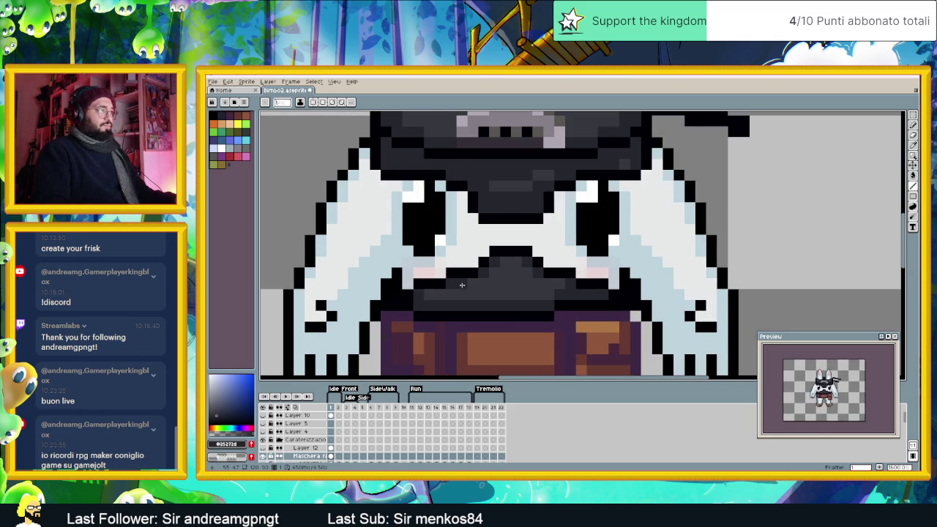
pyautogui.keyDown('alt'); pyautogui.click(472, 266); pyautogui.keyUp('alt')
pyautogui.moveTo(472, 263); pyautogui.dragTo(481, 253)
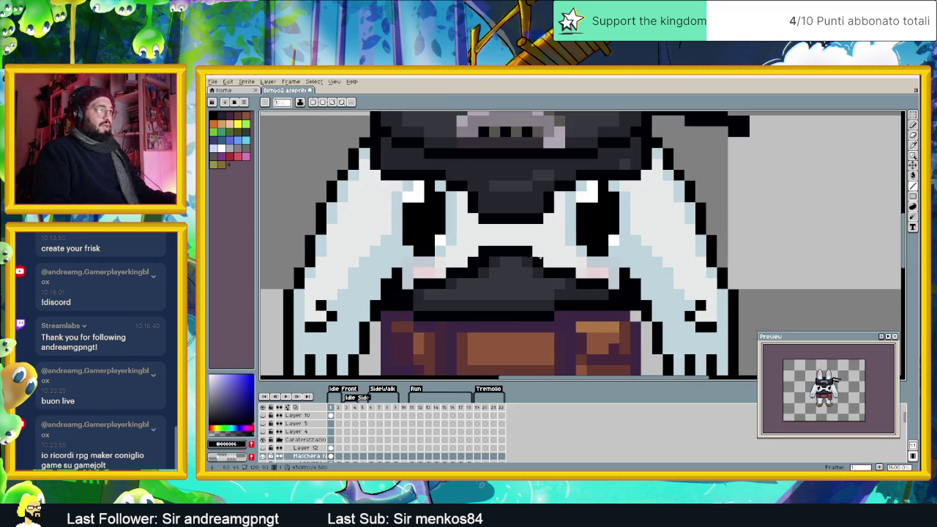
pyautogui.click(473, 251)
pyautogui.click(538, 251)
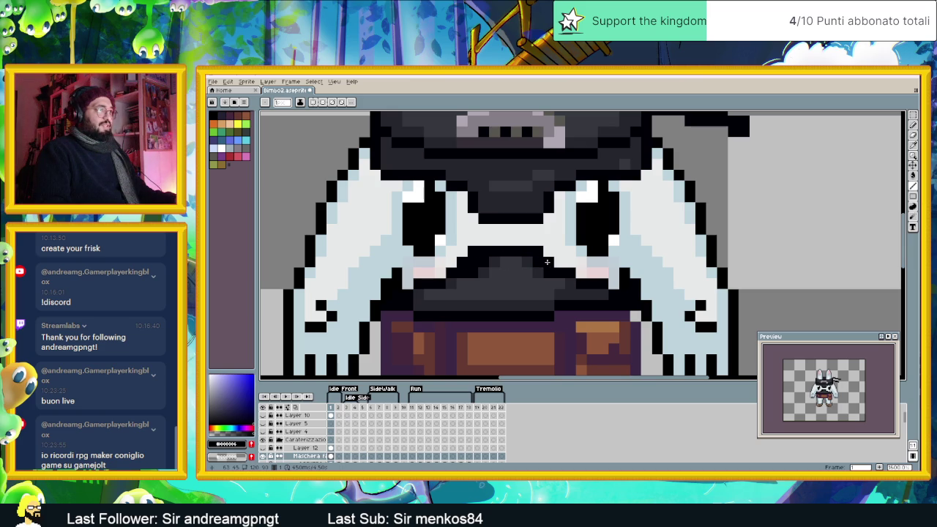
pyautogui.click(571, 262)
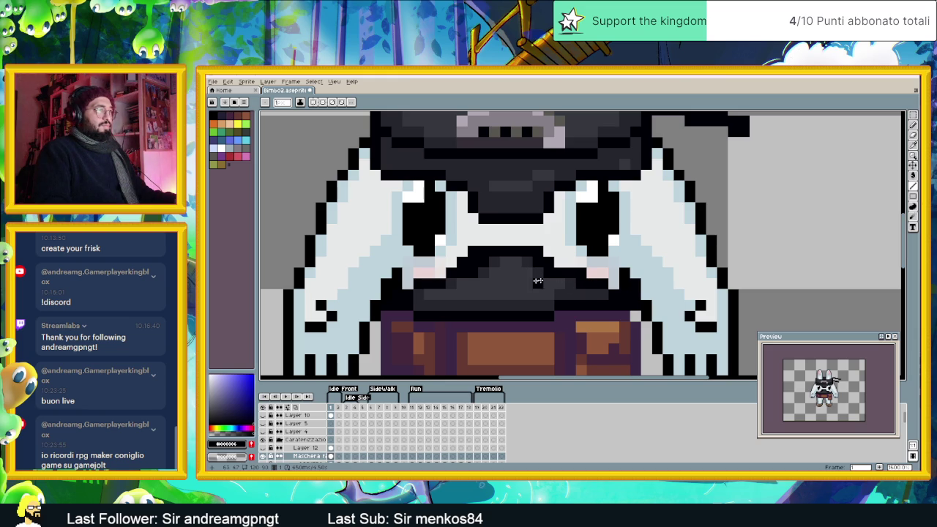
# Step: Turn on vertical symmetry and paint mirrored pink cheek pixels, darkening a pixel beside the chest shape
pyautogui.click(317, 102)
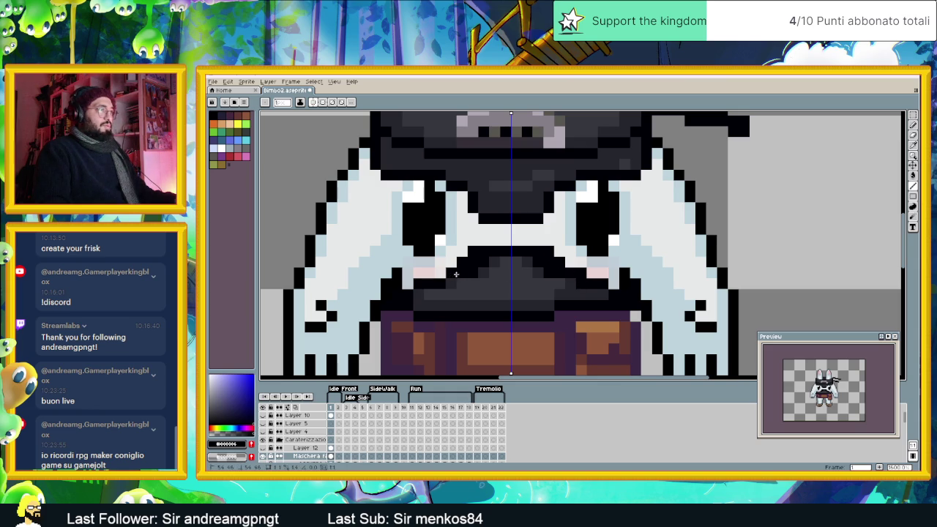
pyautogui.click(440, 273)
pyautogui.click(410, 284)
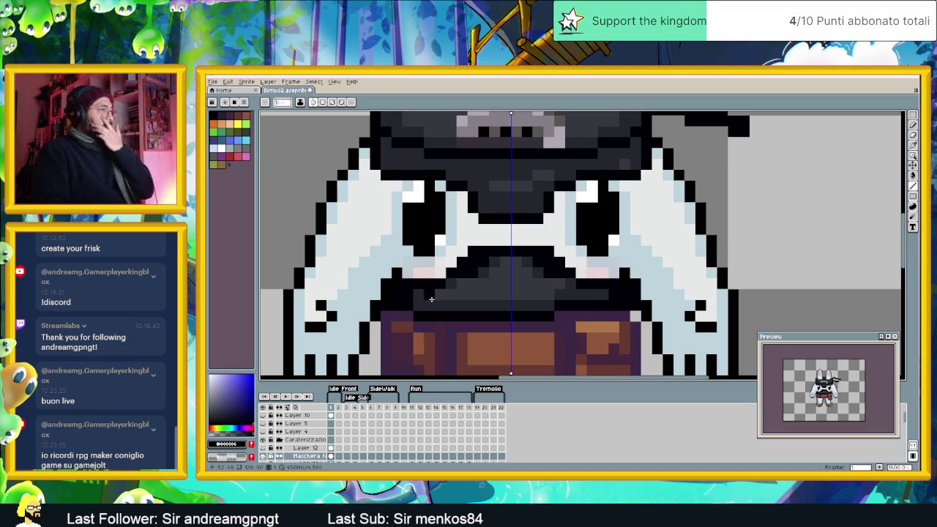
pyautogui.scroll(-2, 432, 293)
pyautogui.scroll(1, 448, 302)
pyautogui.scroll(1, 448, 302)
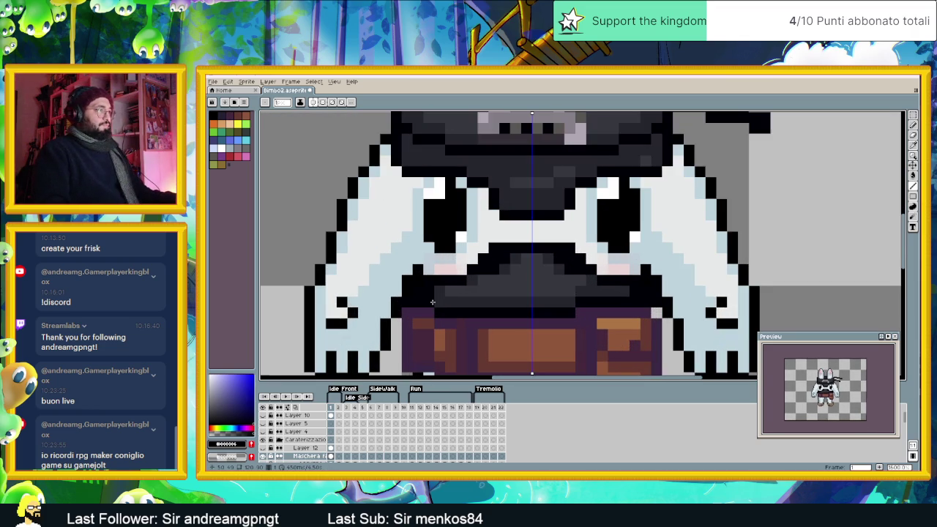
# Step: Shade the lower mask with lighter grey #36363f along its upper edge over dark grey #25272d
pyautogui.press('alt')
pyautogui.keyDown('alt'); pyautogui.click(454, 304); pyautogui.keyUp('alt')
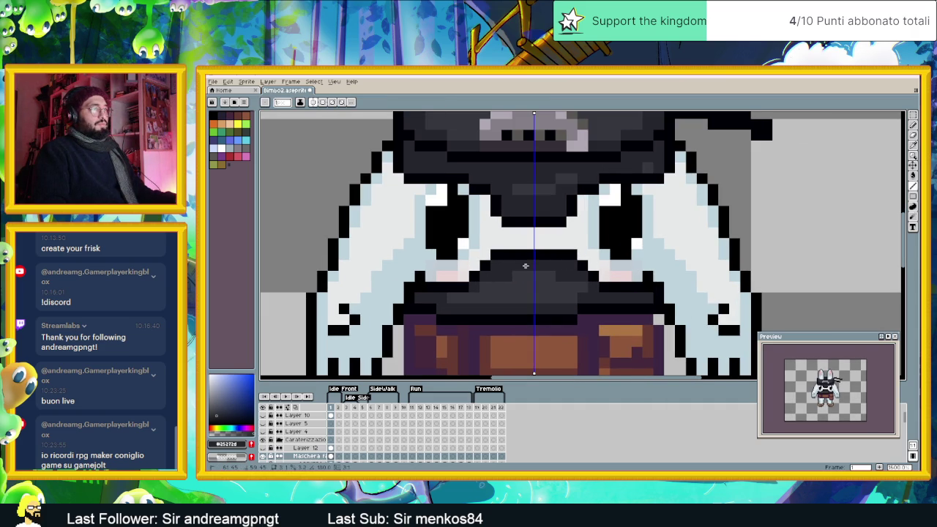
pyautogui.keyDown('alt'); pyautogui.click(523, 277); pyautogui.keyUp('alt')
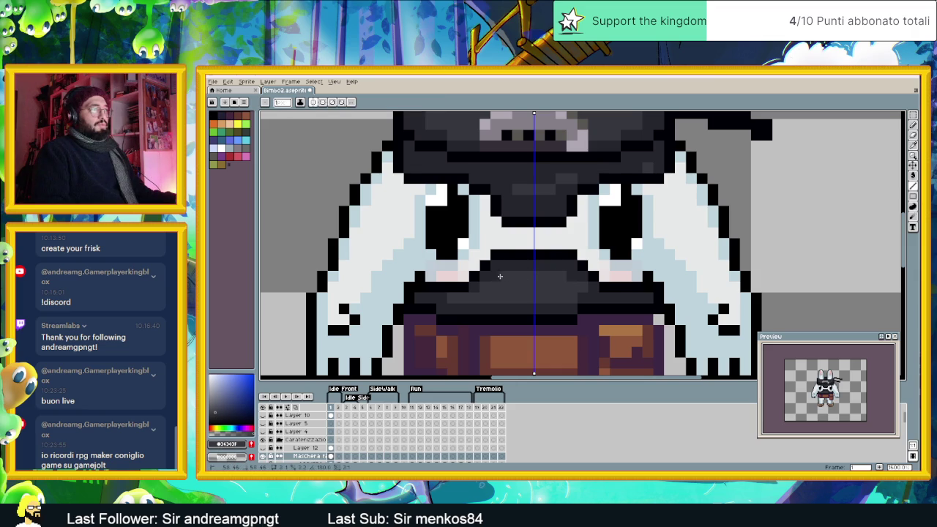
pyautogui.keyDown('alt'); pyautogui.click(472, 286); pyautogui.keyUp('alt')
pyautogui.scroll(-2, 494, 292)
pyautogui.scroll(2, 512, 293)
pyautogui.keyDown('alt'); pyautogui.click(535, 293); pyautogui.keyUp('alt')
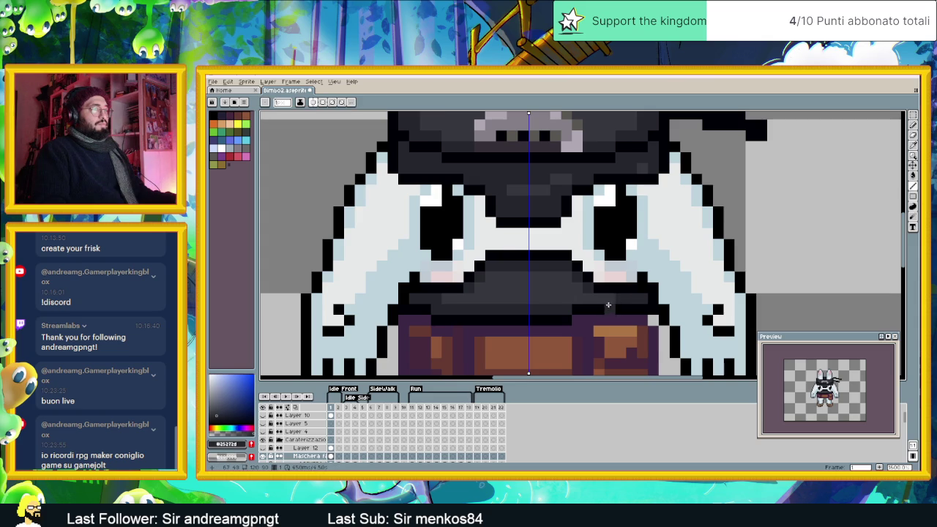
# Step: Select the Maschera facciale layer and flip between frames 1 and 2 to compare the mask
pyautogui.scroll(-3, 622, 315)
pyautogui.scroll(-1, 618, 321)
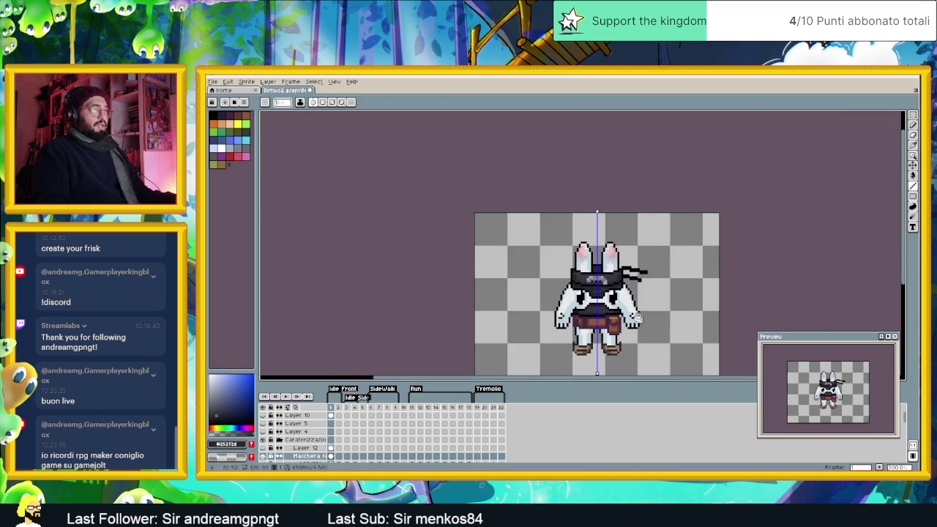
pyautogui.scroll(-1, 574, 290)
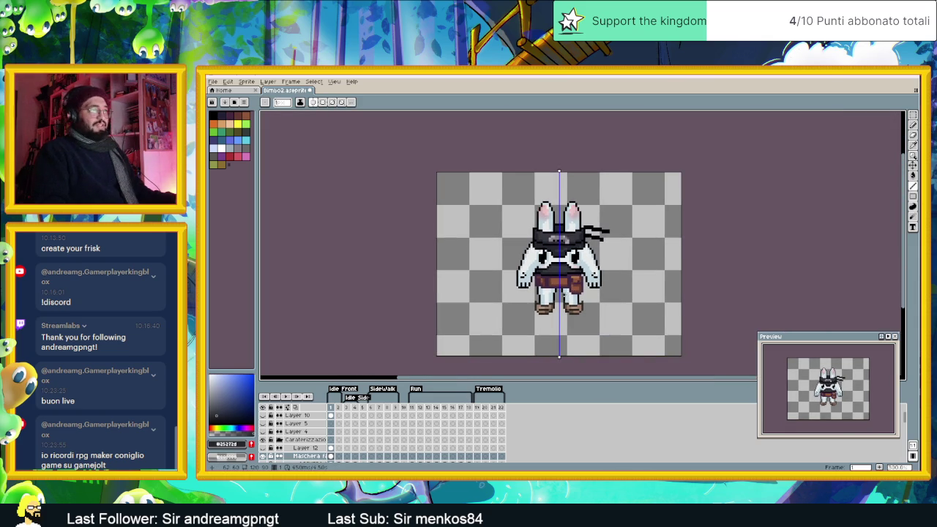
pyautogui.scroll(1, 562, 291)
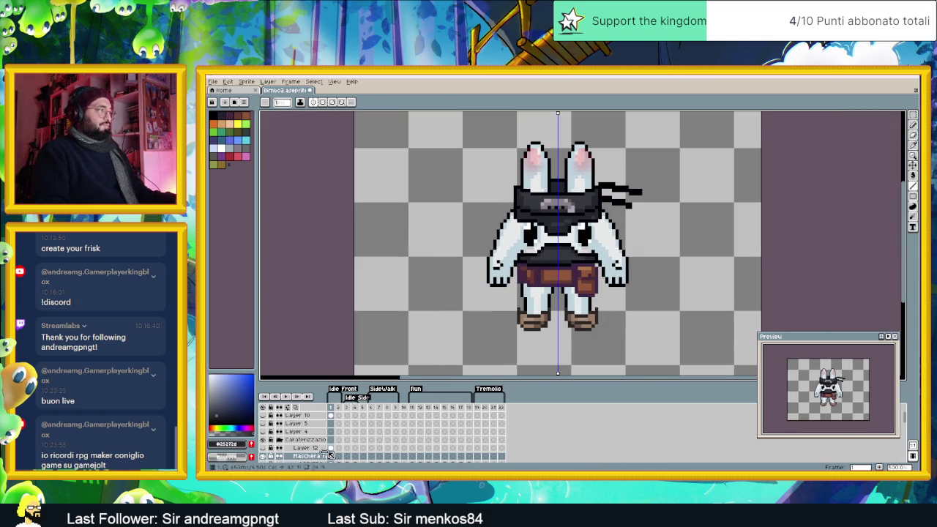
pyautogui.scroll(-1, 308, 451)
pyautogui.click(316, 440)
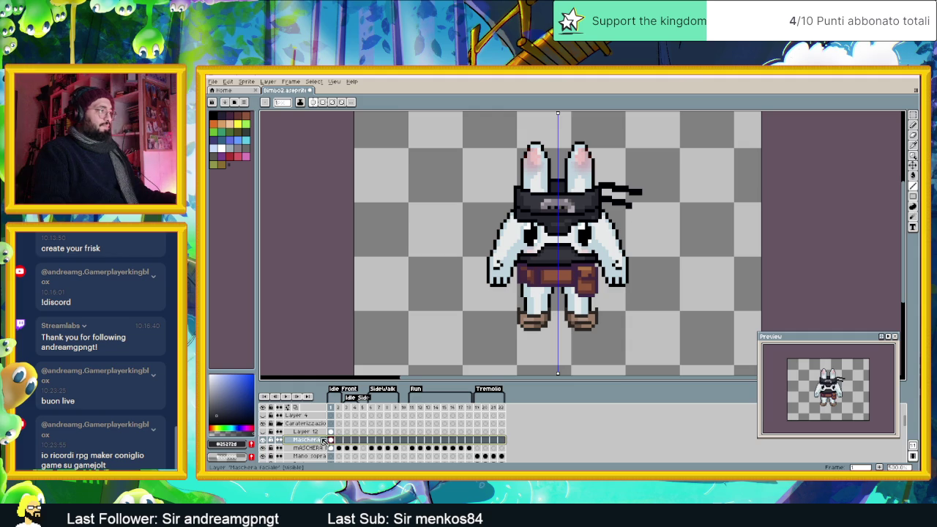
pyautogui.click(314, 432)
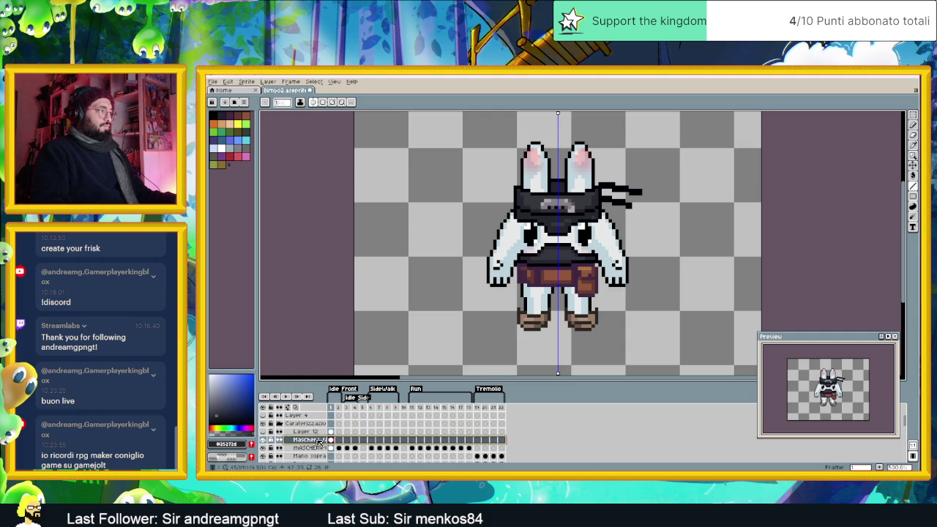
pyautogui.click(332, 440)
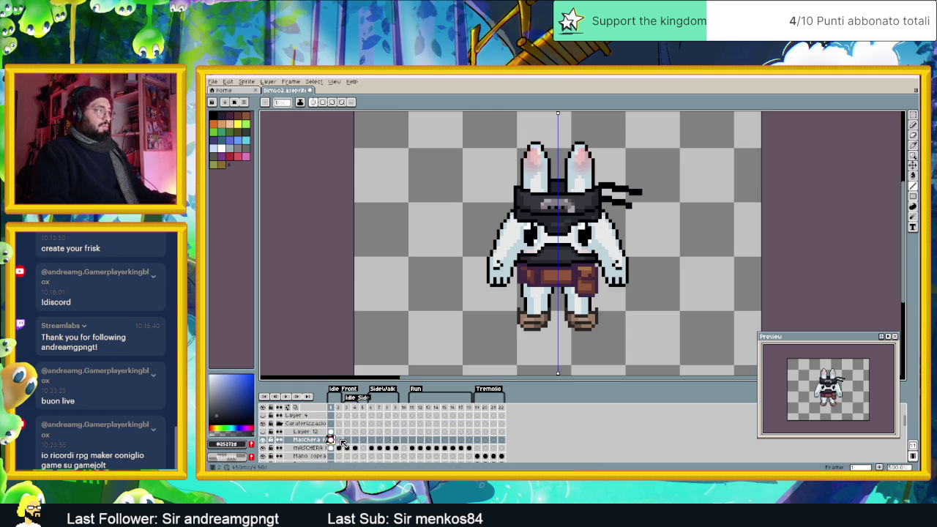
pyautogui.click(339, 440)
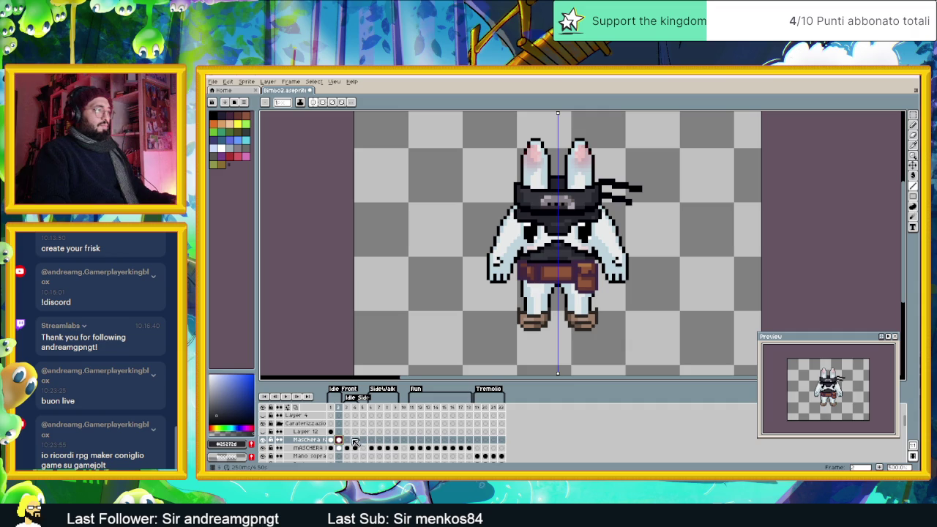
pyautogui.click(331, 441)
pyautogui.click(339, 441)
# Step: Compare the mask on neighbouring frames and settle on frame 3, the side pose
pyautogui.click(913, 167)
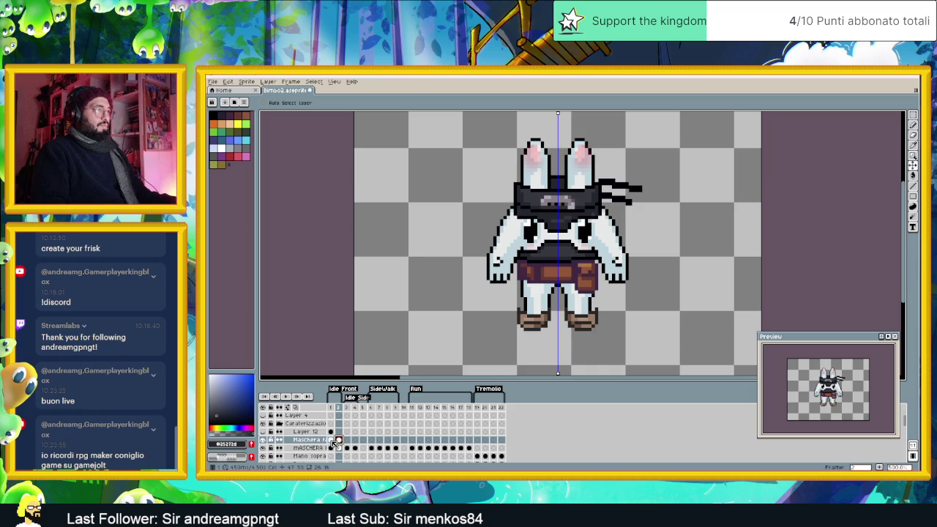
pyautogui.click(347, 443)
pyautogui.click(339, 443)
pyautogui.press('Left')
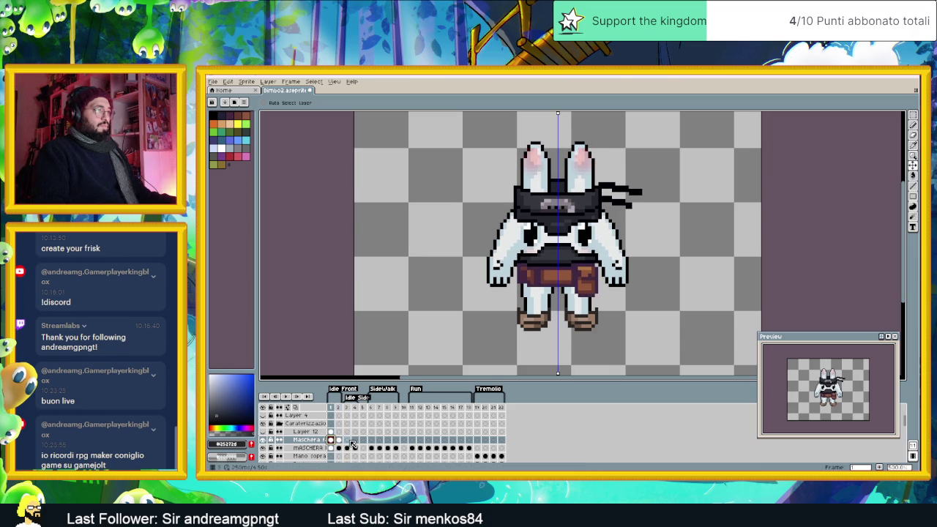
pyautogui.click(348, 441)
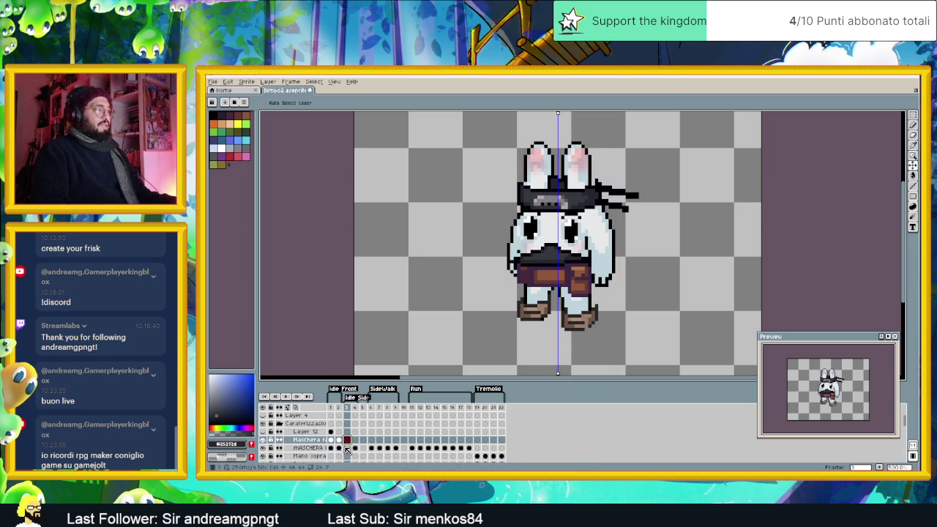
# Step: Check the mask on frames 2 and 3 and play the animation to review it
pyautogui.click(348, 448)
pyautogui.scroll(2, 574, 252)
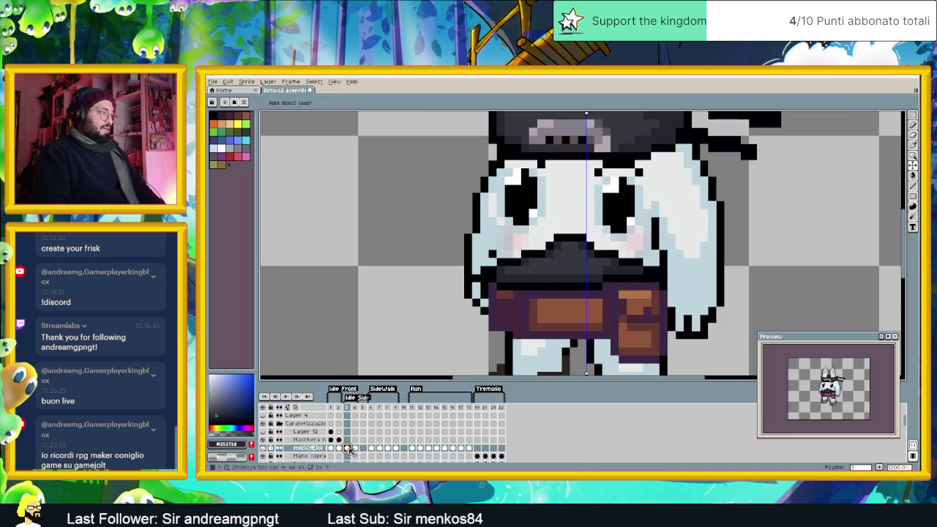
pyautogui.click(340, 440)
pyautogui.click(347, 441)
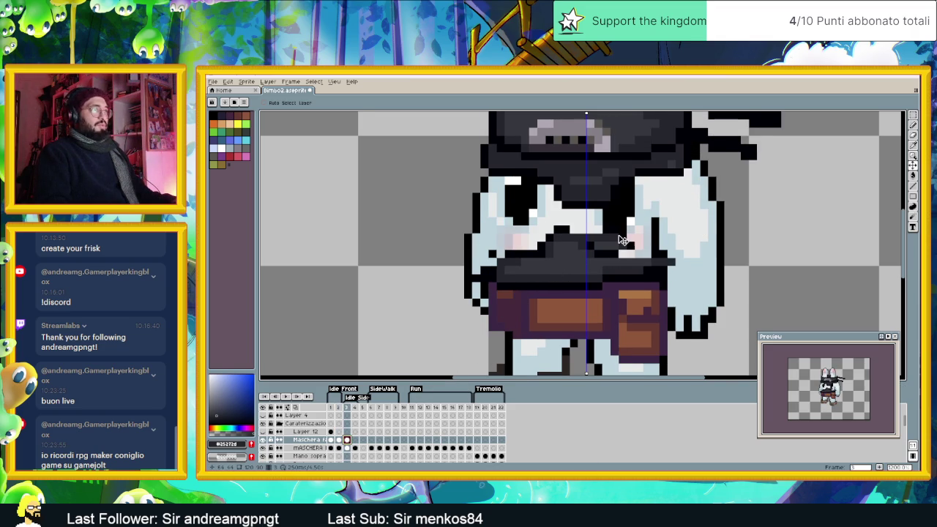
pyautogui.moveTo(621, 240); pyautogui.dragTo(630, 255)
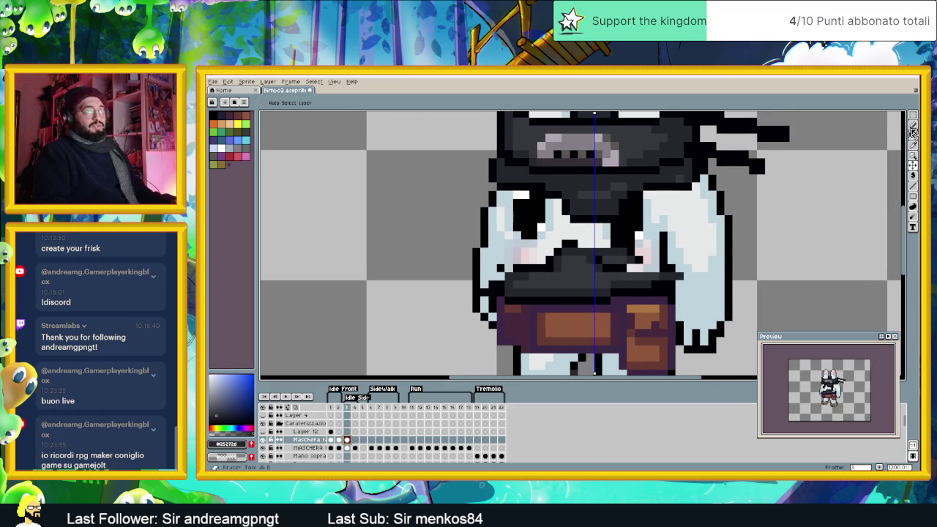
pyautogui.press('w')
pyautogui.press('Return')
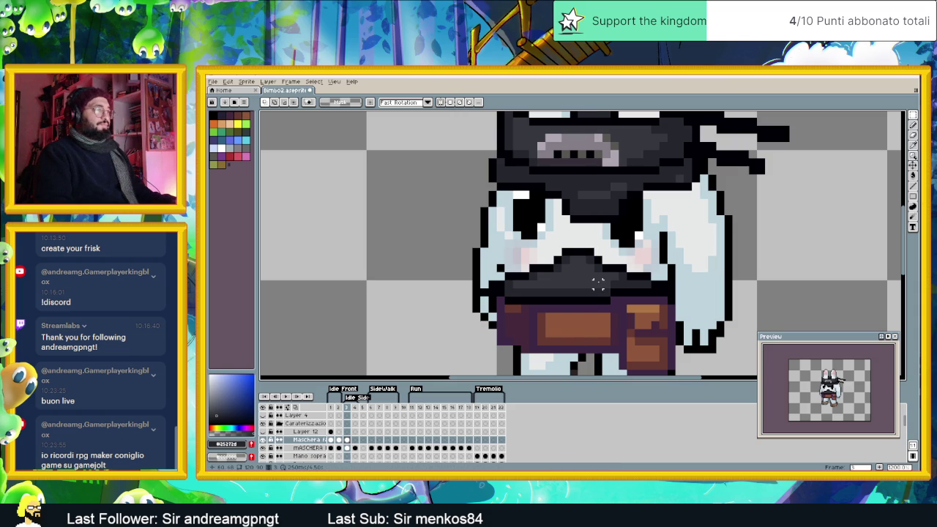
pyautogui.click(339, 440)
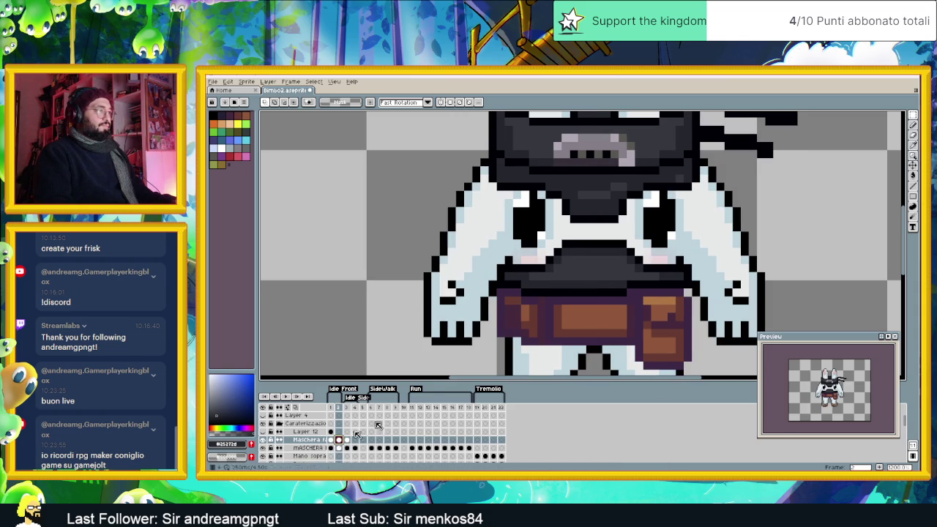
# Step: Select the chest-area mask pixels on MASCHERA and paste them onto frame 1 of the other mask layer
pyautogui.moveTo(480, 223); pyautogui.dragTo(746, 315)
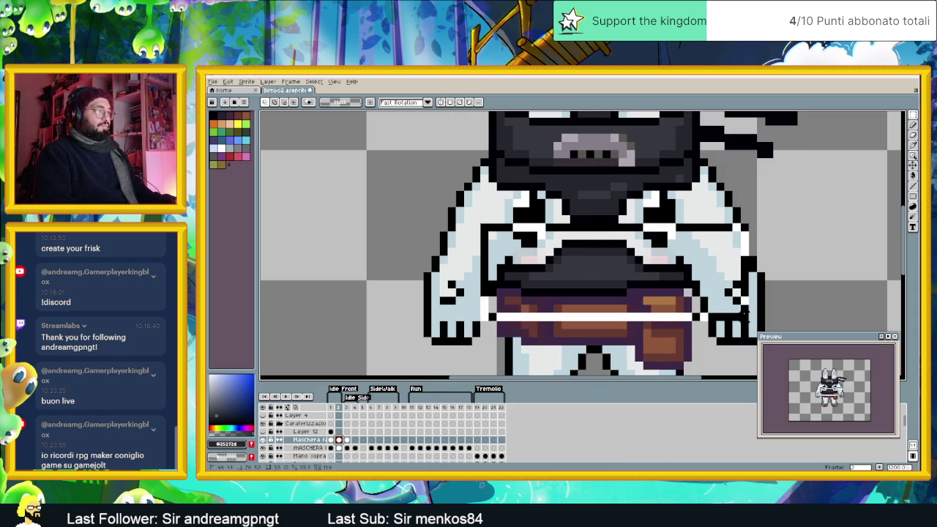
pyautogui.press('Escape')
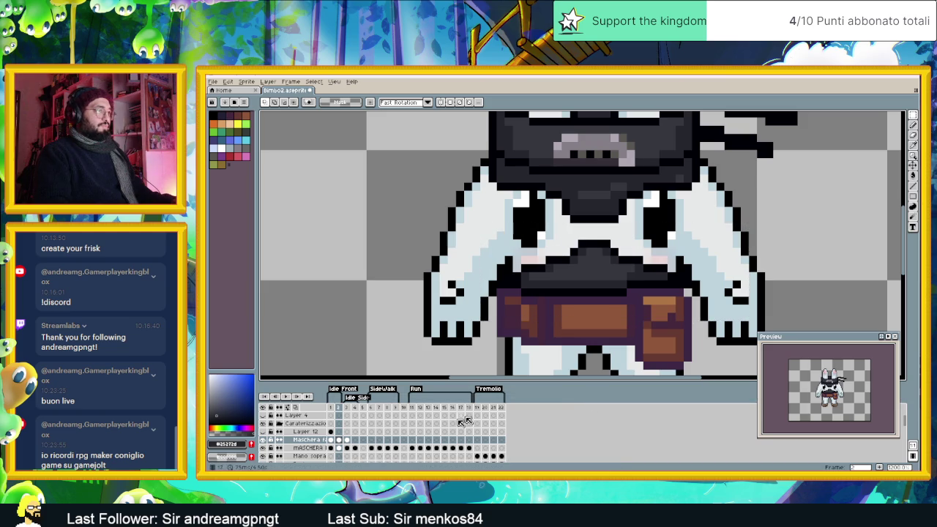
pyautogui.click(340, 447)
pyautogui.hotkey('ctrl', 'shift', 'd')
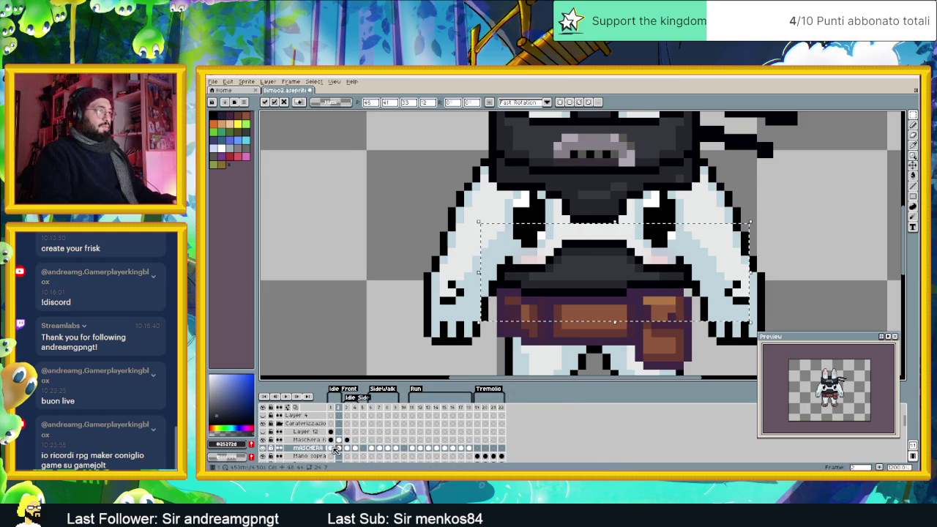
pyautogui.click(332, 448)
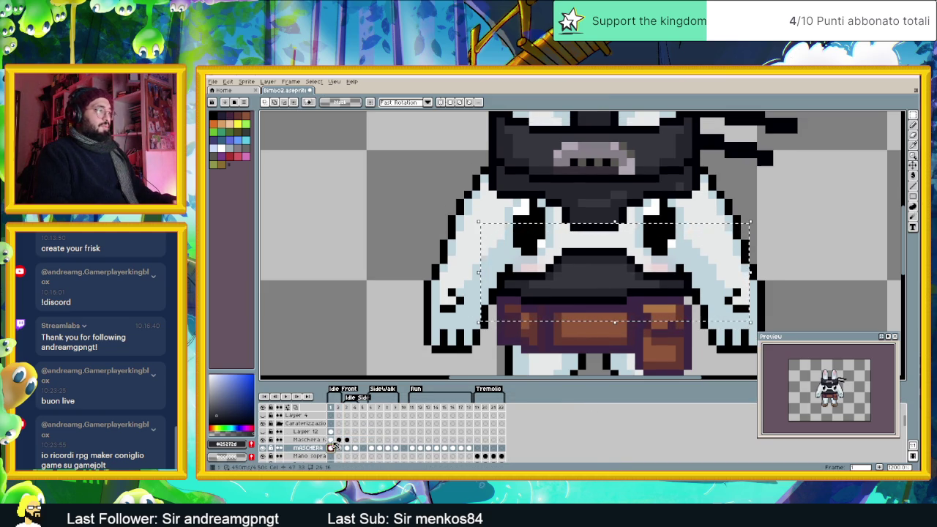
pyautogui.click(331, 440)
pyautogui.hotkey('ctrl', 'd')
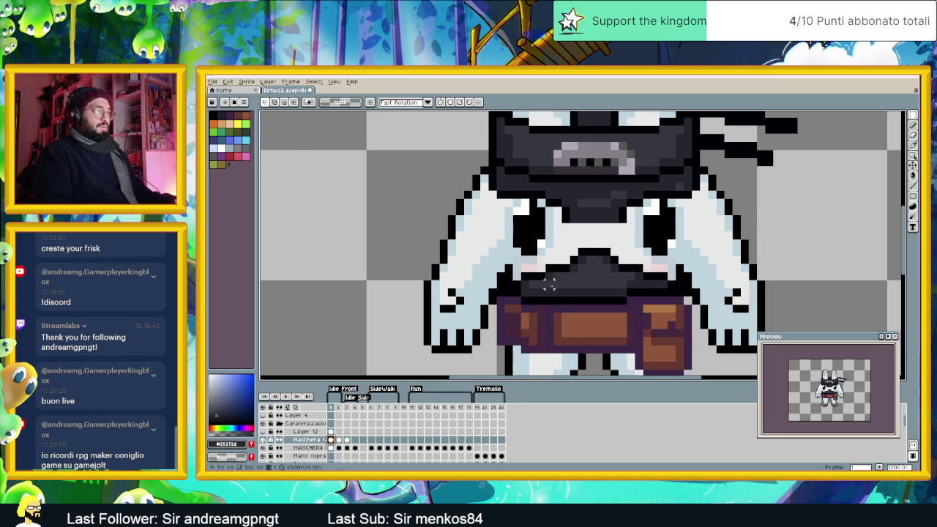
pyautogui.hotkey('ctrl', 'v')
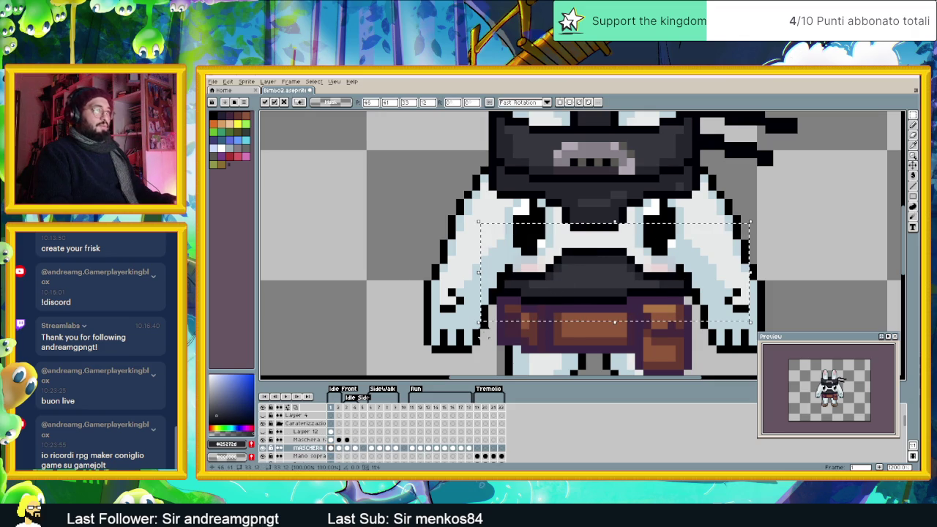
pyautogui.click(443, 275)
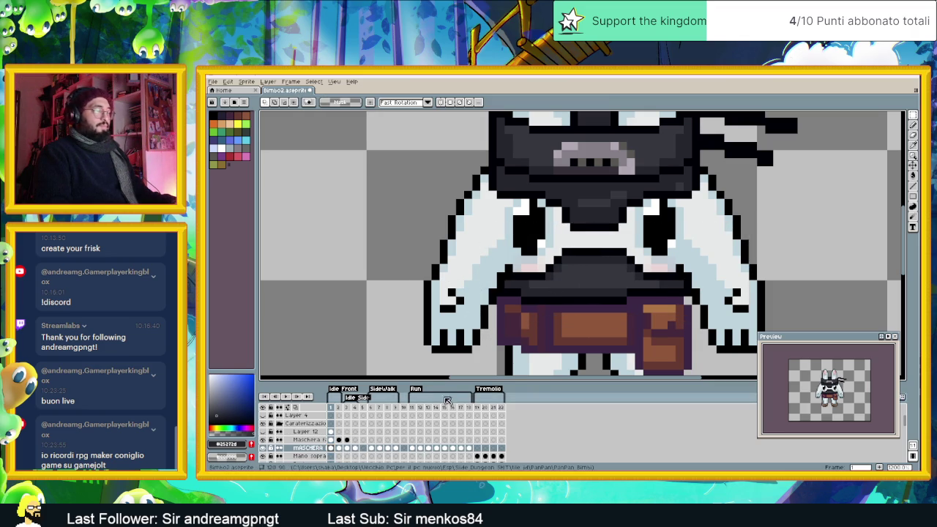
pyautogui.click(914, 126)
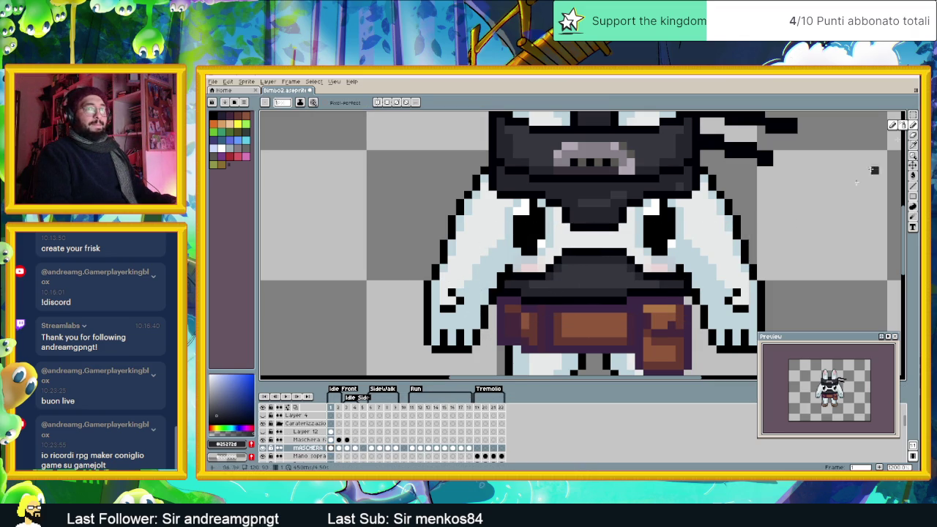
# Step: On side-pose frame 3, nudge the dark lower mask one pixel left with the Move tool
pyautogui.scroll(-2, 649, 284)
pyautogui.scroll(1, 652, 287)
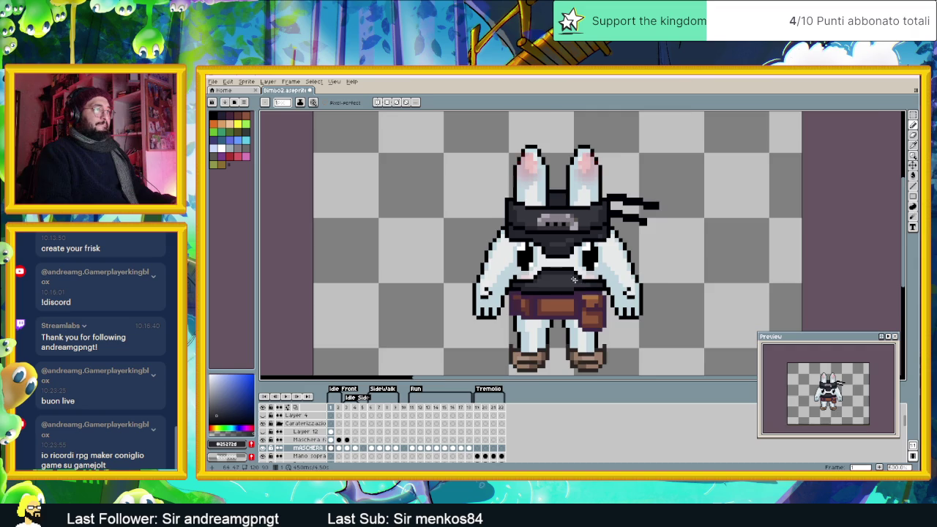
pyautogui.scroll(1, 651, 286)
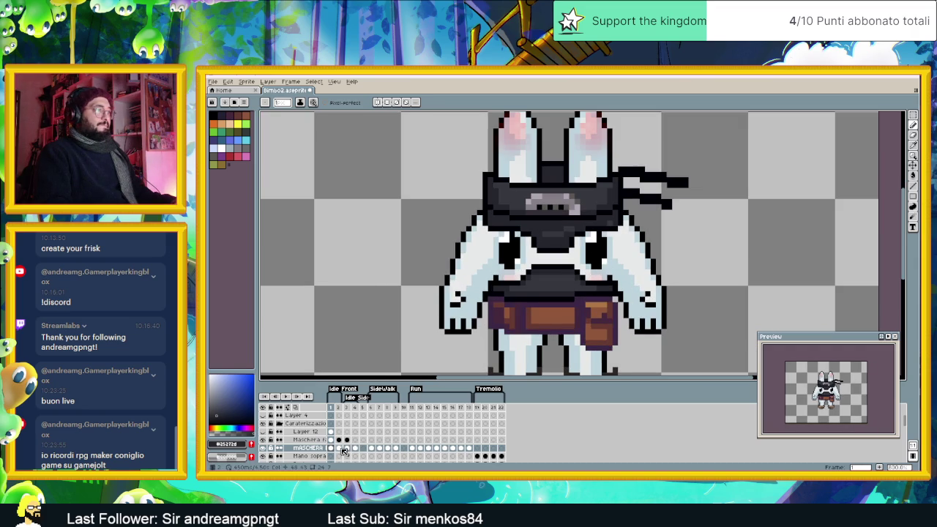
pyautogui.click(341, 448)
pyautogui.click(348, 449)
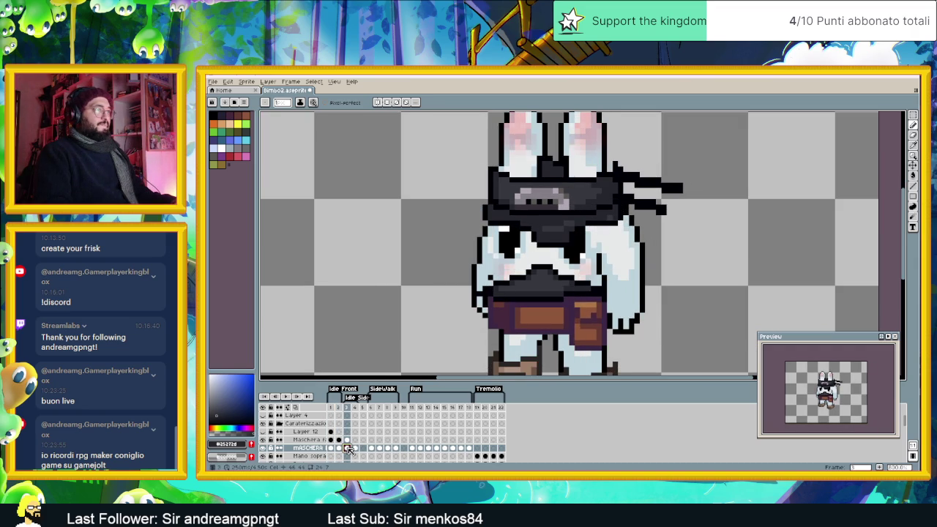
pyautogui.click(338, 448)
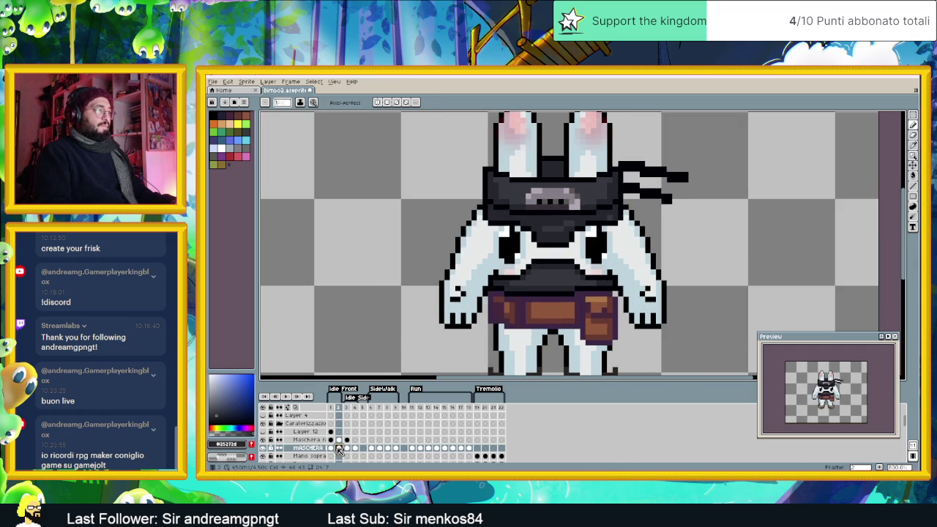
pyautogui.press('Left')
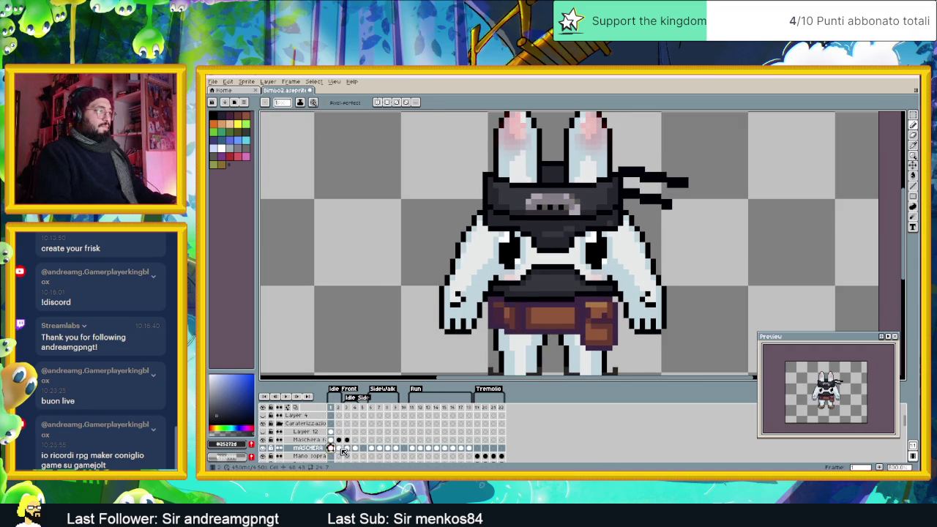
pyautogui.click(348, 448)
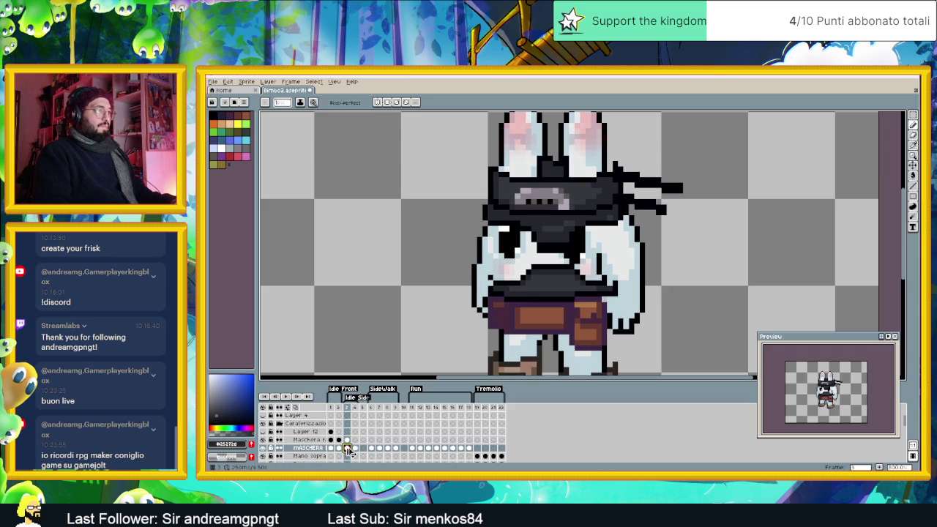
pyautogui.scroll(1, 566, 276)
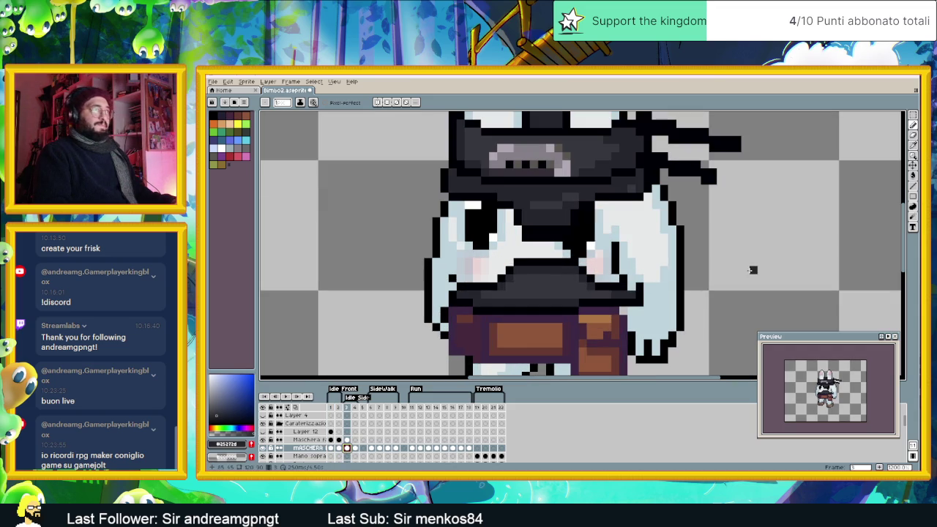
pyautogui.click(913, 165)
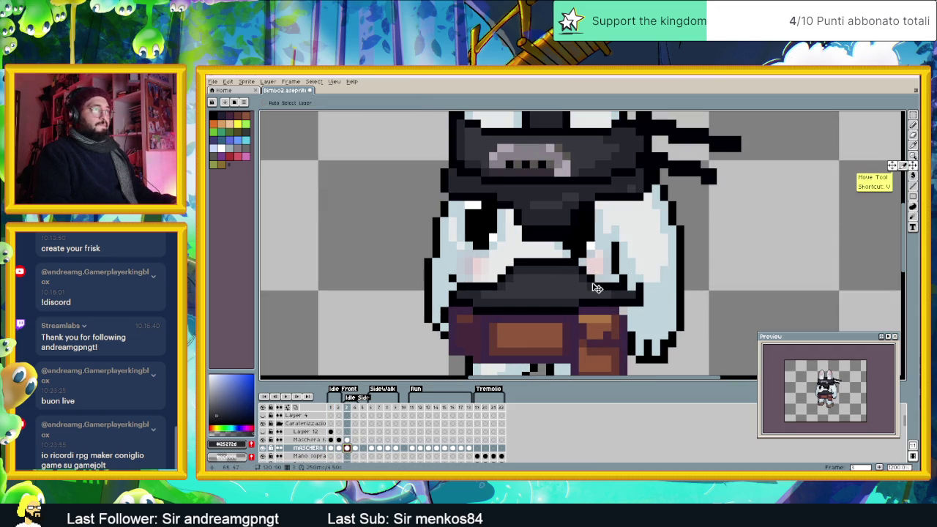
pyautogui.moveTo(599, 287); pyautogui.dragTo(570, 287)
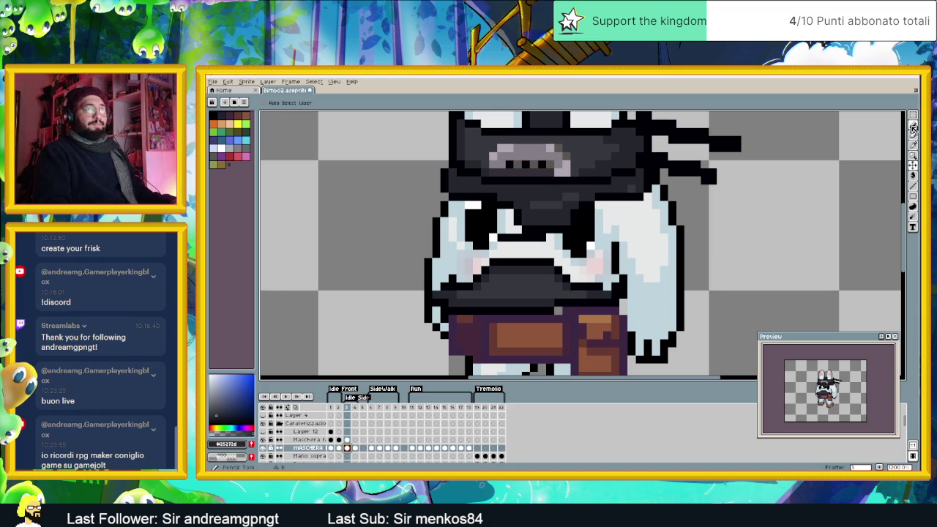
# Step: Redraw the left edge of the muzzle covering with a near-black straight line
pyautogui.click(914, 186)
pyautogui.scroll(1, 448, 287)
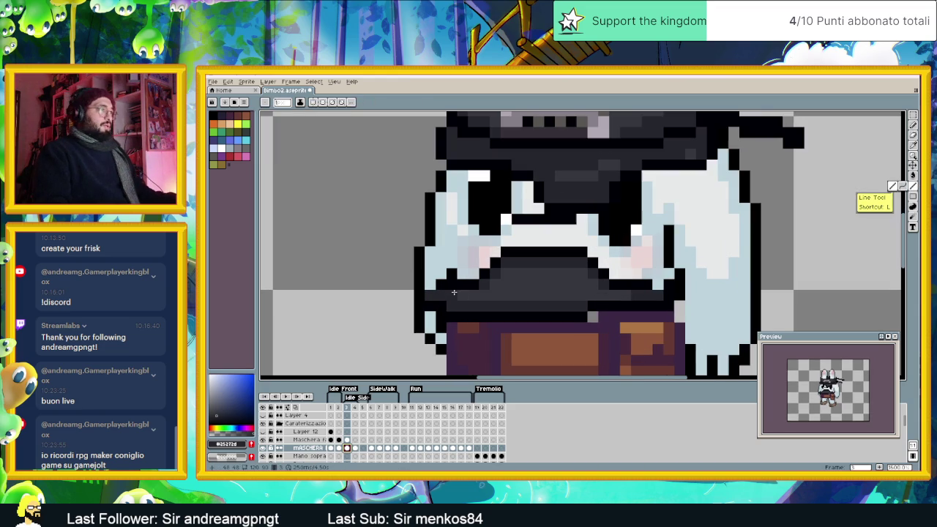
pyautogui.keyDown('alt'); pyautogui.click(448, 287); pyautogui.keyUp('alt')
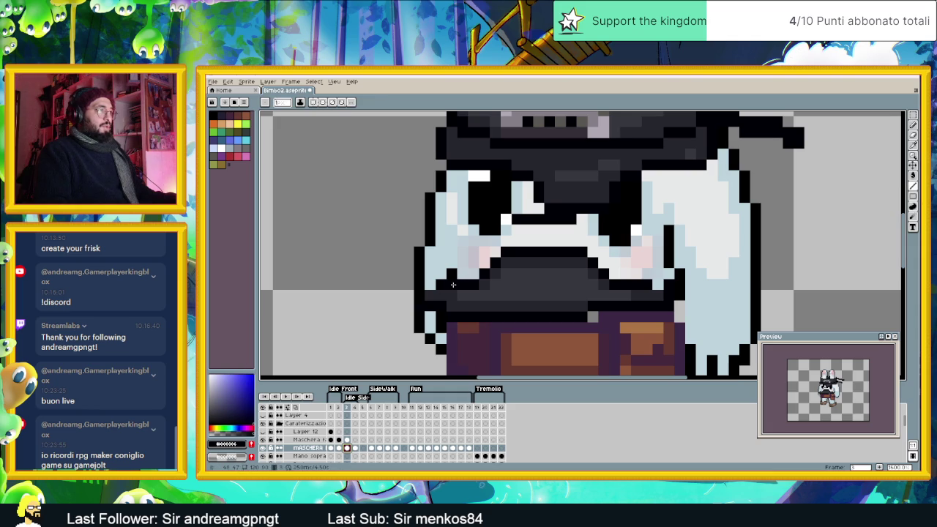
pyautogui.moveTo(450, 294); pyautogui.dragTo(438, 324)
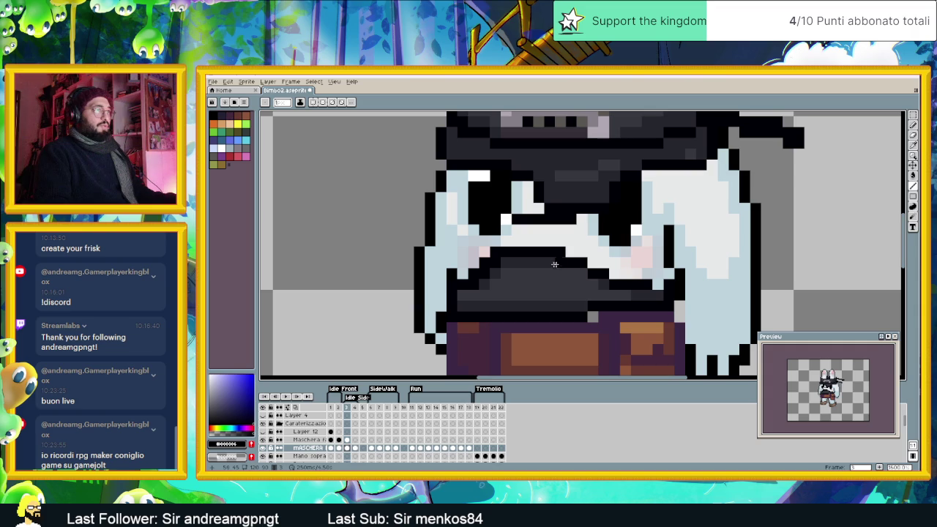
# Step: Paint the stray purple pixel beside the mask black
pyautogui.keyDown('alt'); pyautogui.click(476, 298); pyautogui.keyUp('alt')
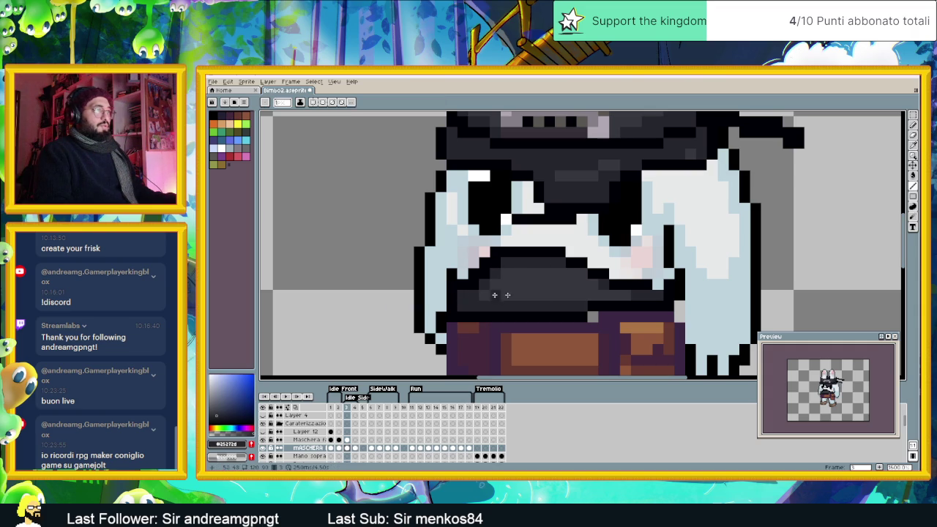
pyautogui.keyDown('alt'); pyautogui.click(634, 292); pyautogui.keyUp('alt')
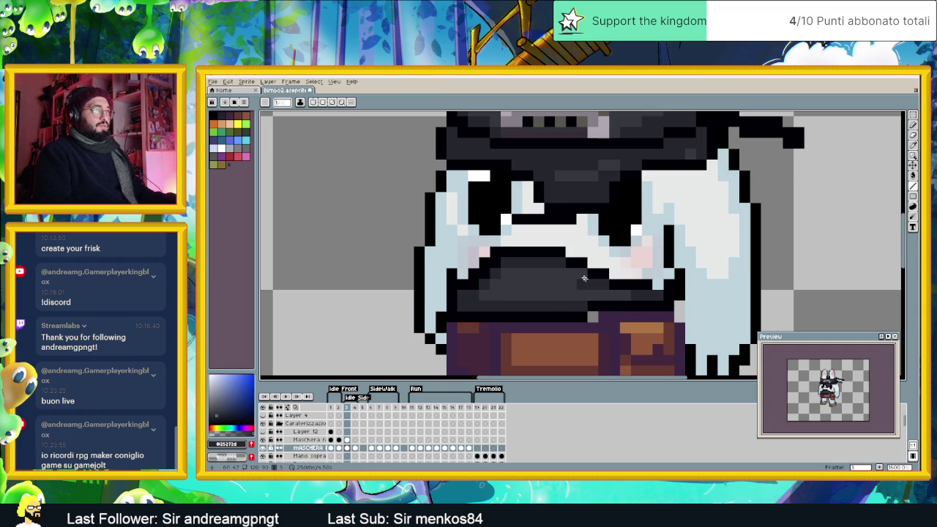
pyautogui.scroll(-4, 661, 296)
pyautogui.scroll(3, 658, 299)
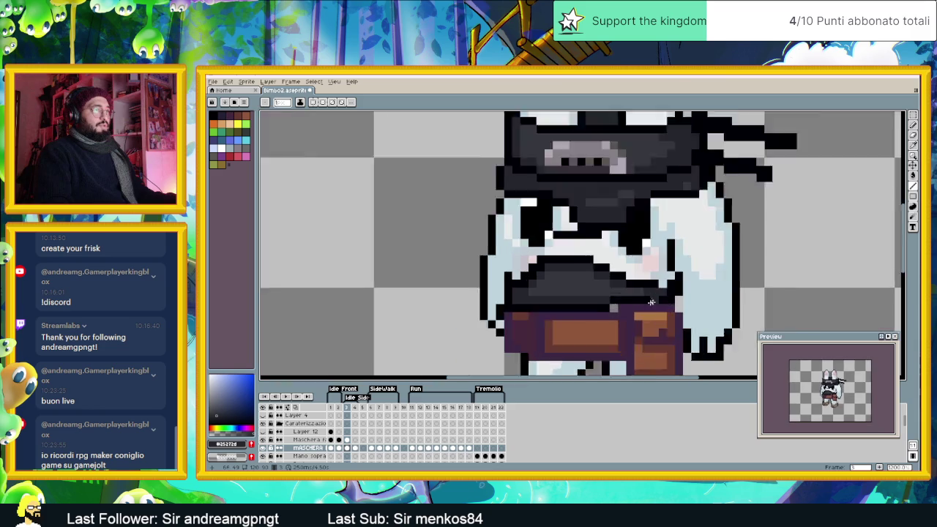
pyautogui.scroll(2, 655, 300)
pyautogui.keyDown('alt'); pyautogui.click(567, 307); pyautogui.keyUp('alt')
pyautogui.click(600, 310)
pyautogui.scroll(-3, 679, 298)
pyautogui.scroll(3, 686, 300)
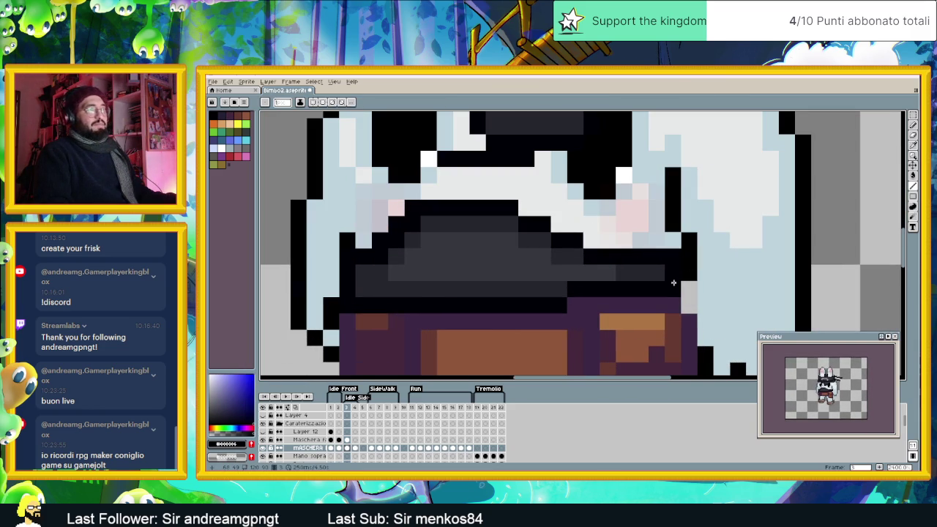
pyautogui.scroll(-3, 684, 302)
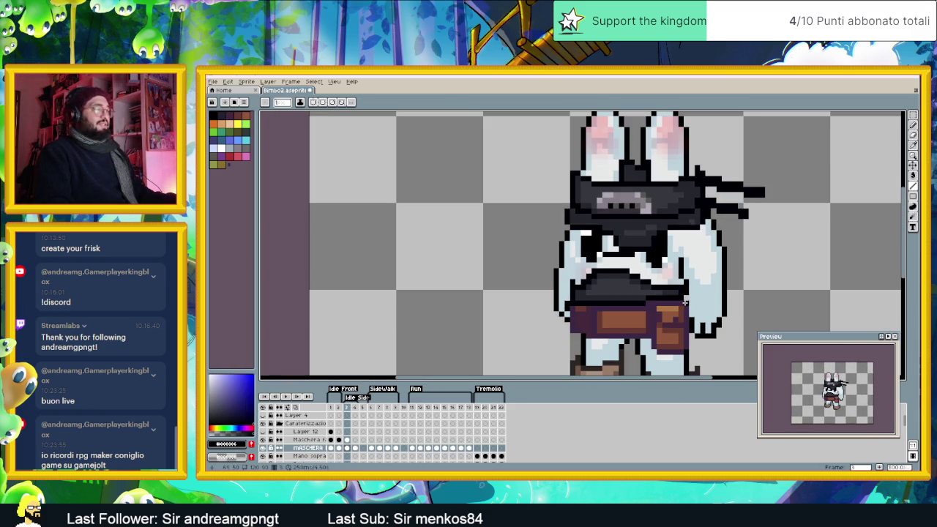
# Step: On the next idle frame, recolour two stray black pixels to the mask's dark grey
pyautogui.click(331, 409)
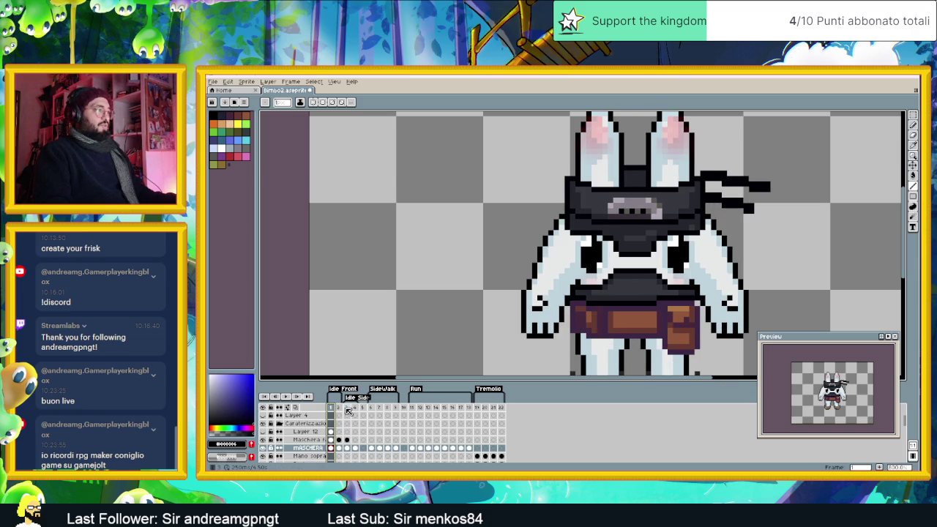
pyautogui.click(348, 410)
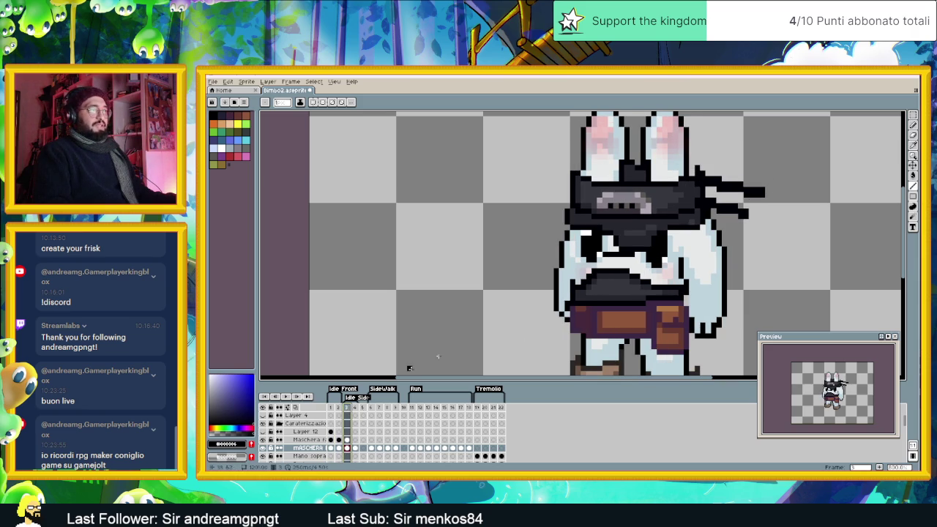
pyautogui.scroll(2, 667, 275)
pyautogui.scroll(2, 667, 275)
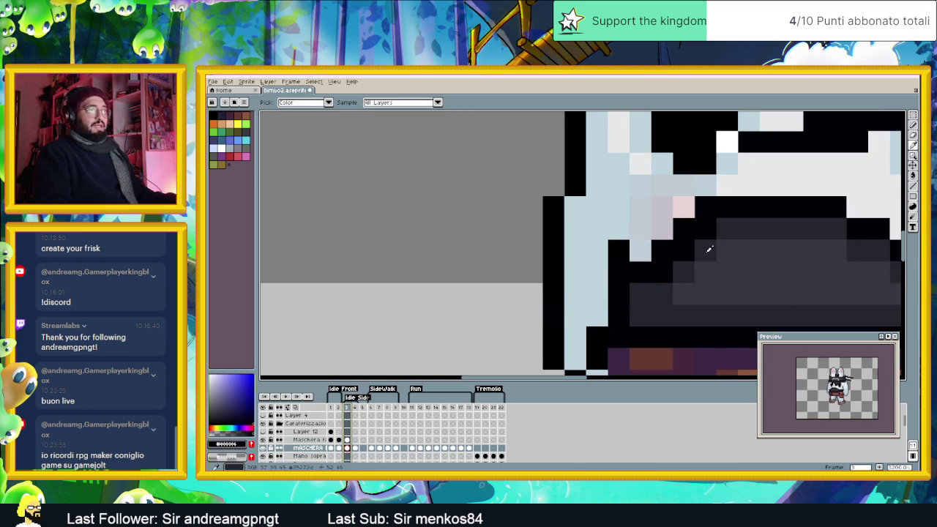
pyautogui.keyDown('alt'); pyautogui.click(692, 251); pyautogui.keyUp('alt')
pyautogui.click(703, 233)
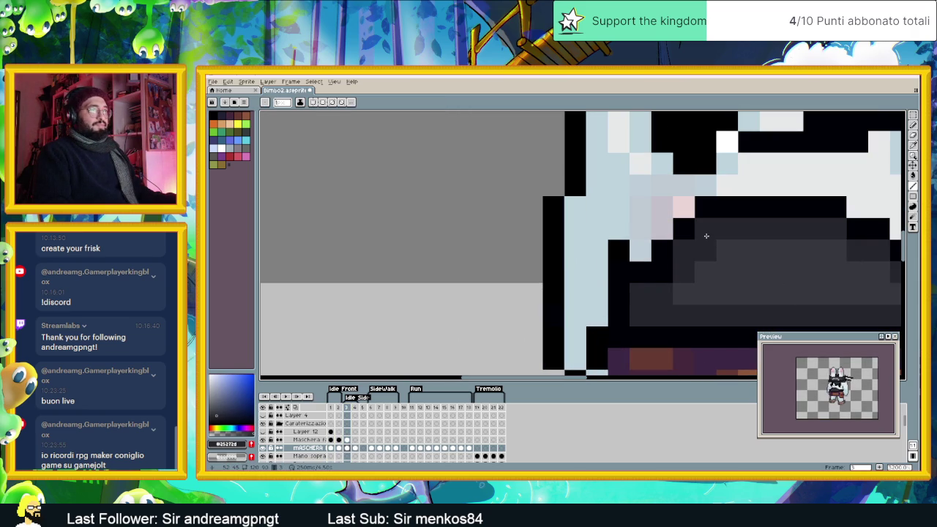
pyautogui.click(664, 273)
pyautogui.scroll(-2, 689, 267)
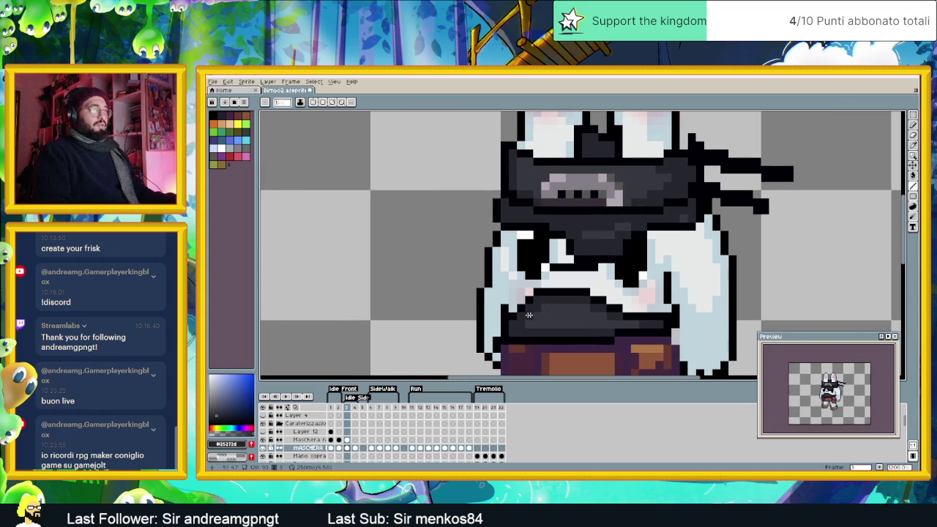
# Step: Paint a light strip across the bunny's chest
pyautogui.click(338, 408)
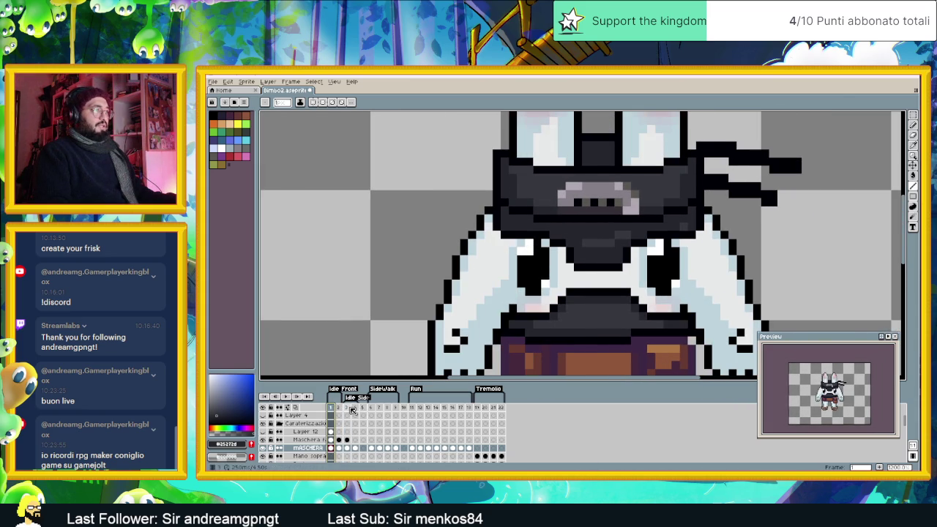
pyautogui.click(350, 408)
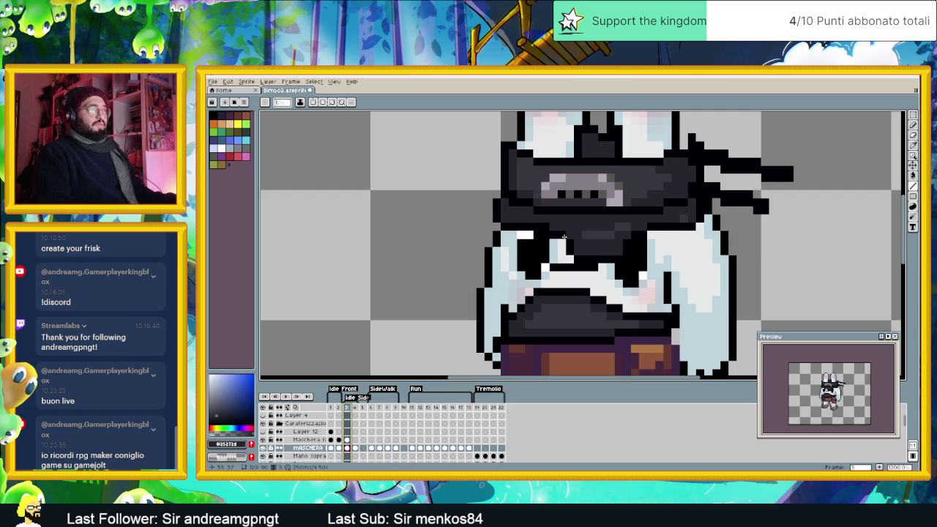
pyautogui.moveTo(552, 267); pyautogui.dragTo(584, 269)
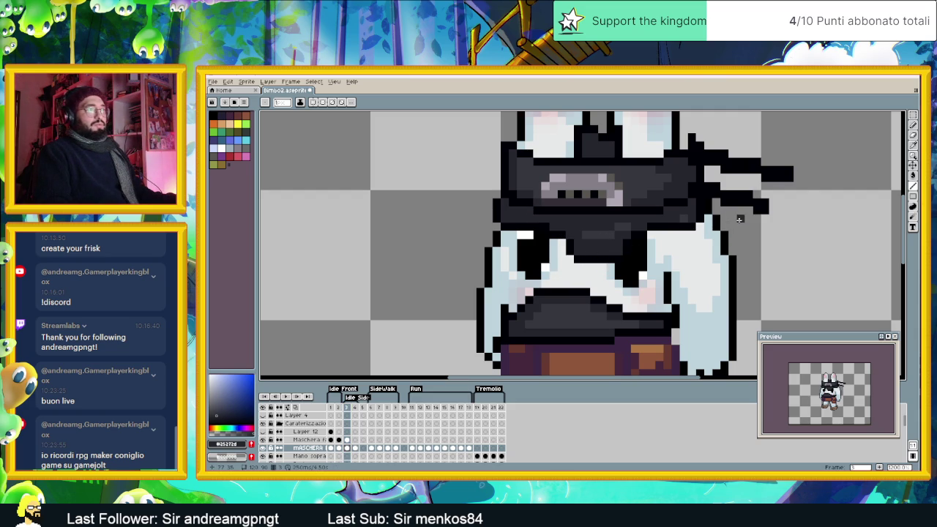
# Step: Lasso the mask area between the eyes and nudge it slightly left
pyautogui.press('q')
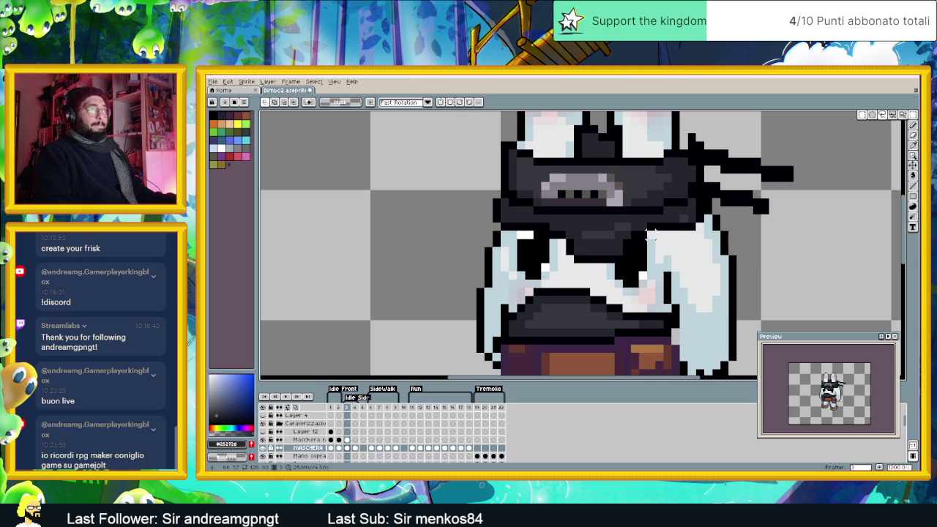
pyautogui.moveTo(648, 217); pyautogui.dragTo(655, 219)
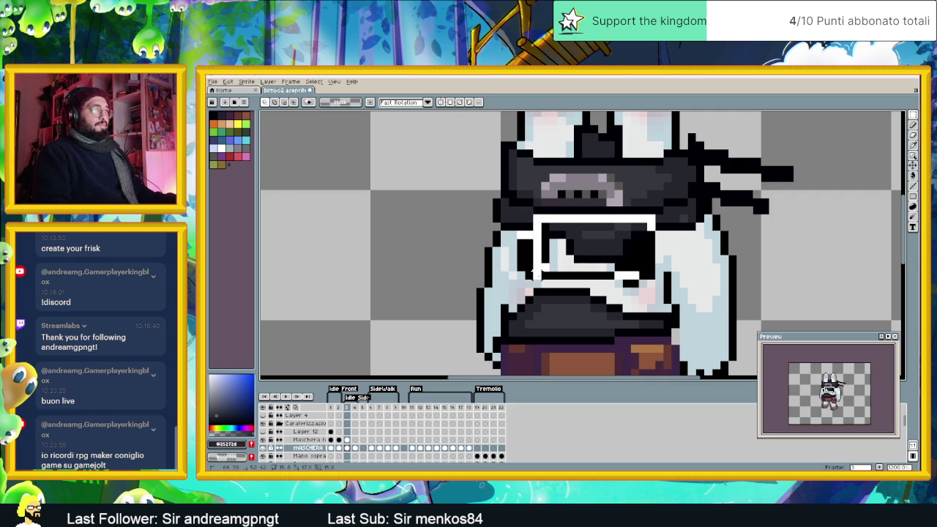
pyautogui.moveTo(607, 256); pyautogui.dragTo(597, 256)
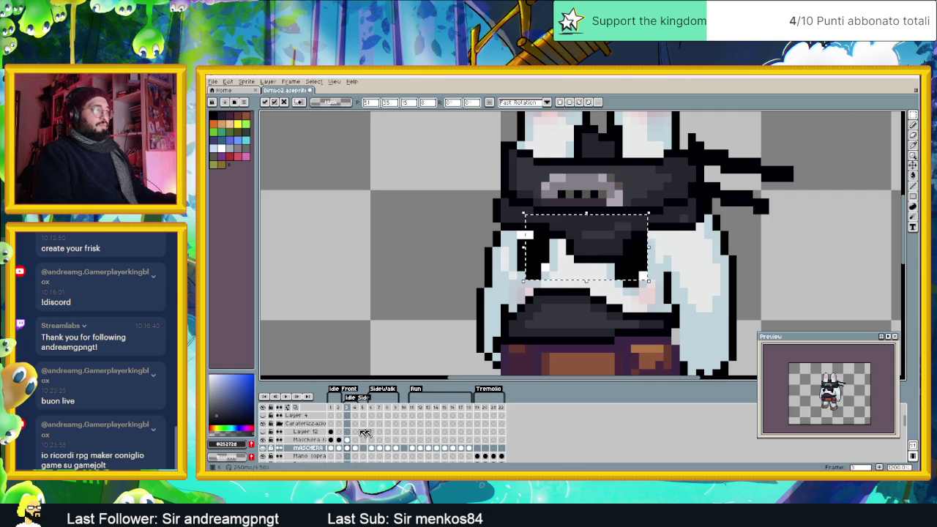
pyautogui.click(330, 440)
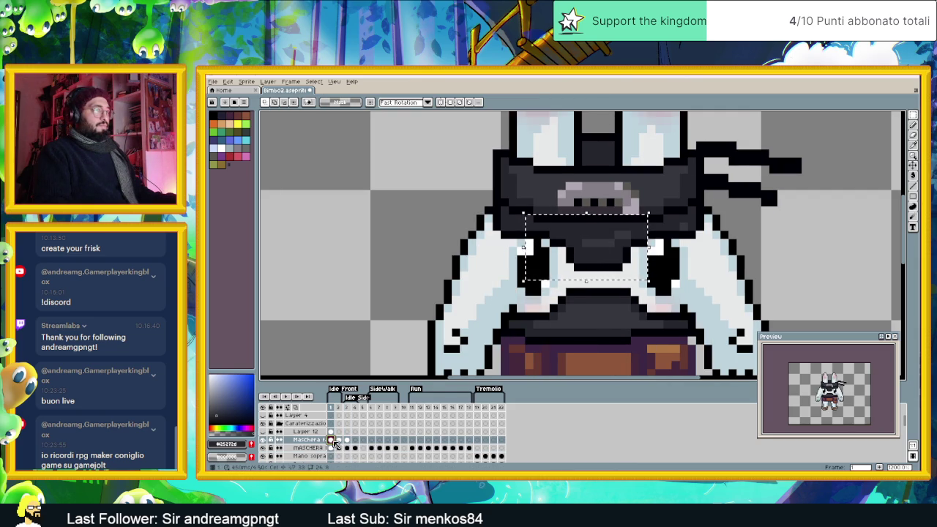
pyautogui.hotkey('ctrl', 'd')
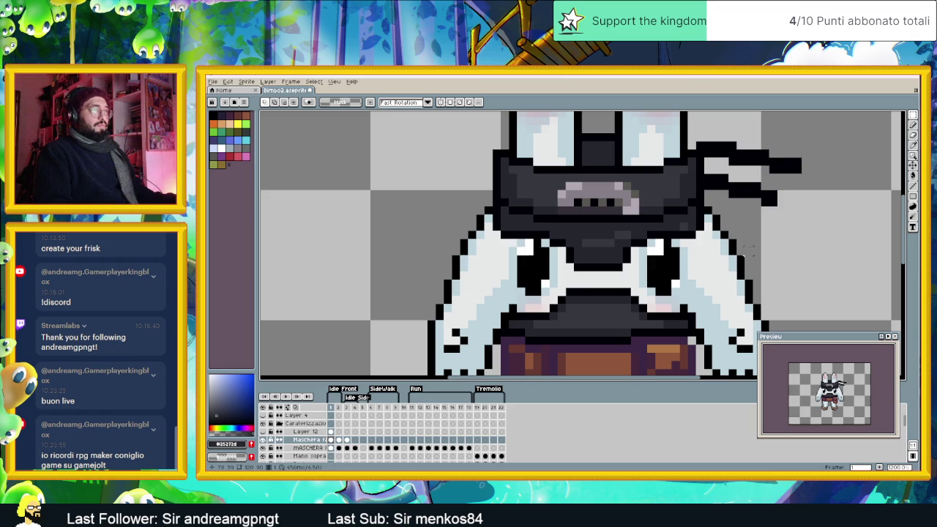
pyautogui.press('b')
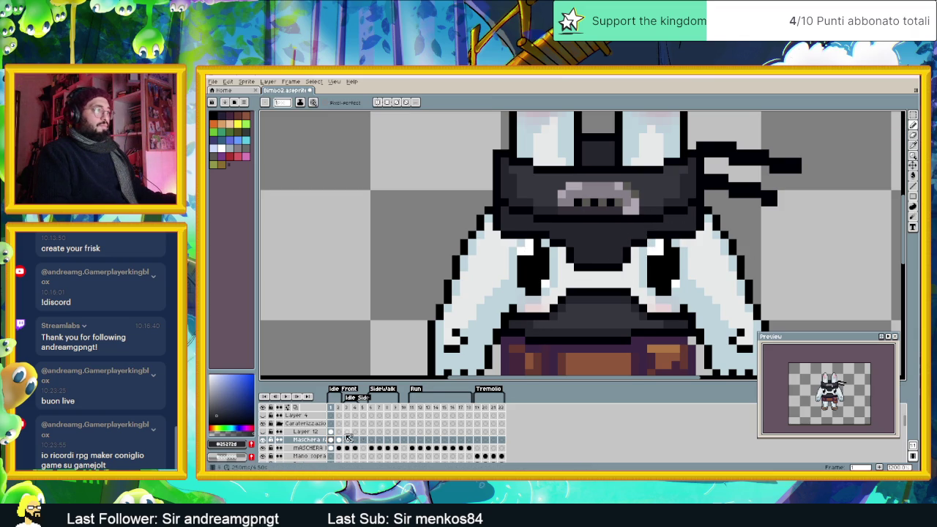
pyautogui.click(339, 439)
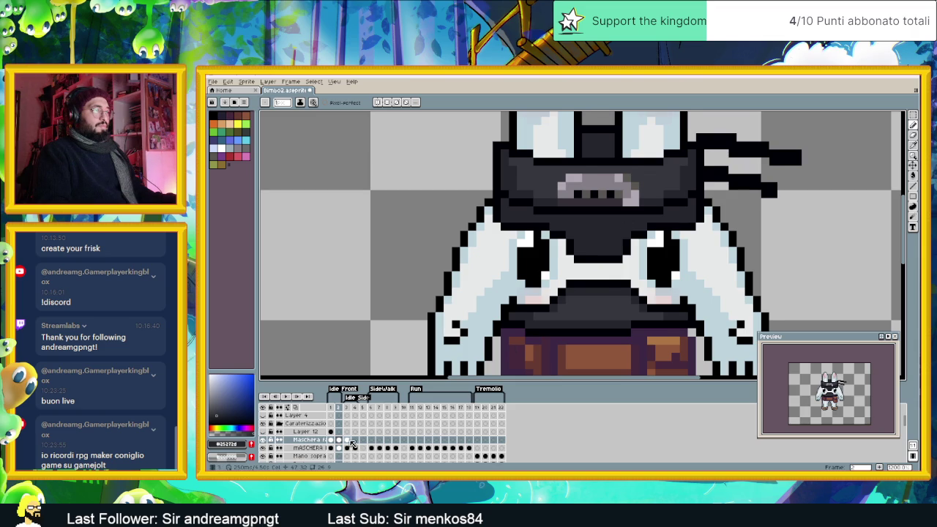
pyautogui.press('.')
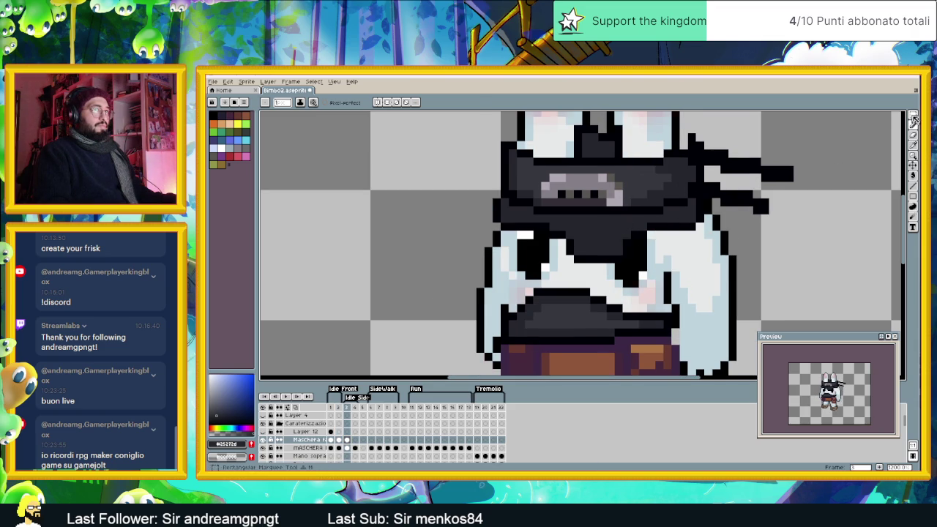
# Step: Shift the lower mask over the eyes two pixels left and delete a strip of stray dark pixels
pyautogui.press('m')
pyautogui.press('q')
pyautogui.moveTo(524, 213); pyautogui.dragTo(656, 273)
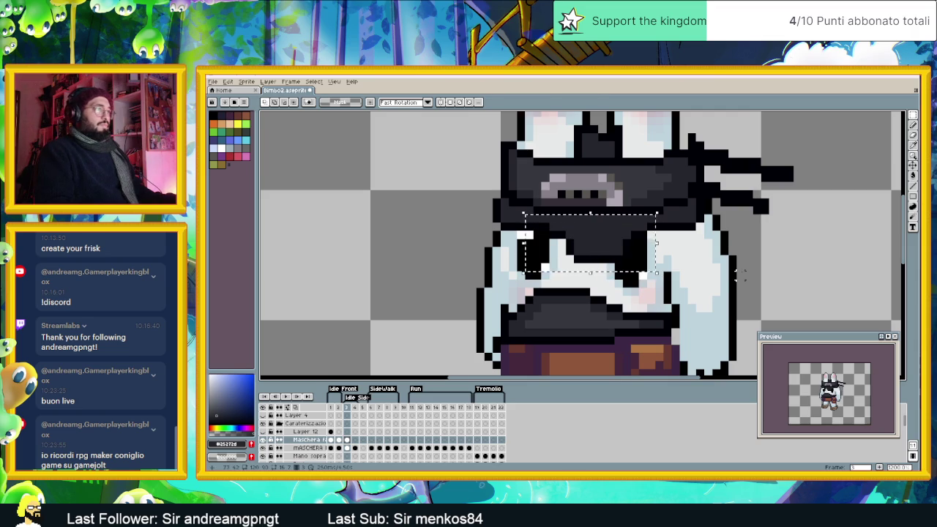
pyautogui.press('Left')
pyautogui.press('Left')
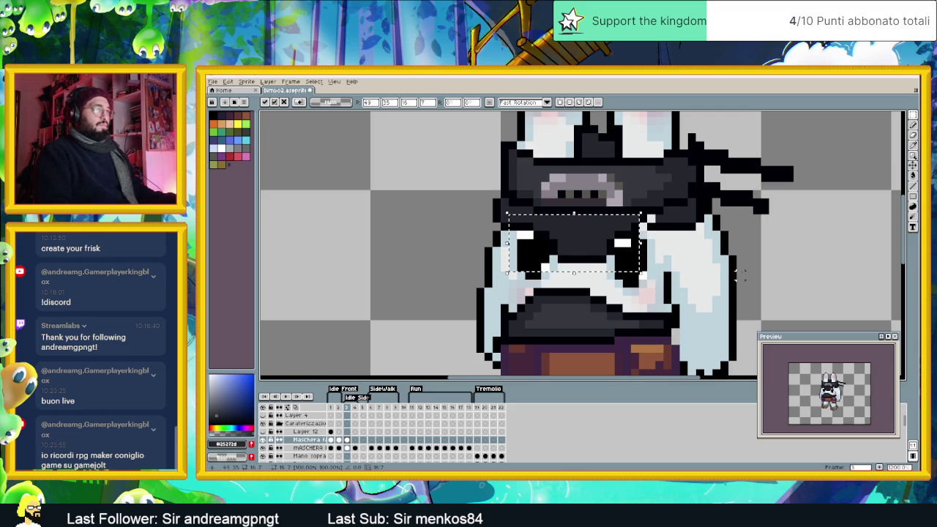
pyautogui.click(692, 258)
pyautogui.moveTo(630, 213); pyautogui.dragTo(664, 226)
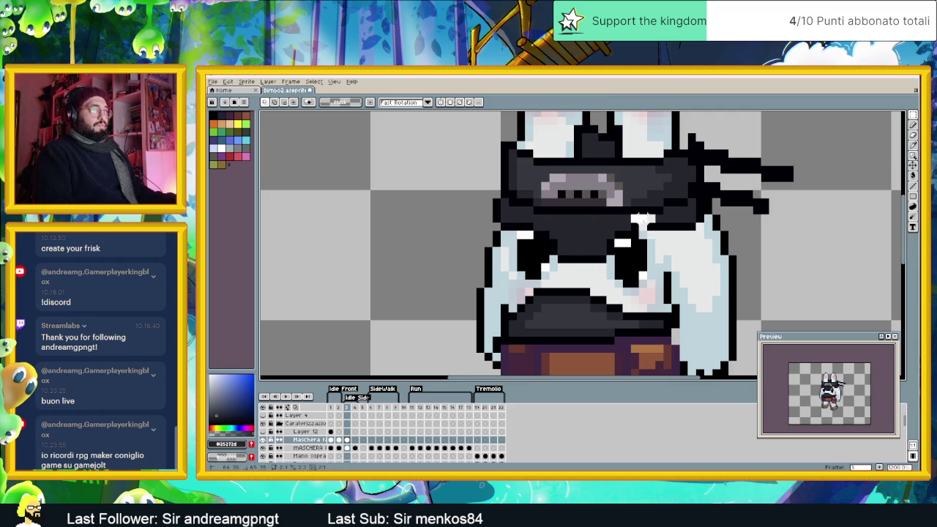
pyautogui.press('Delete')
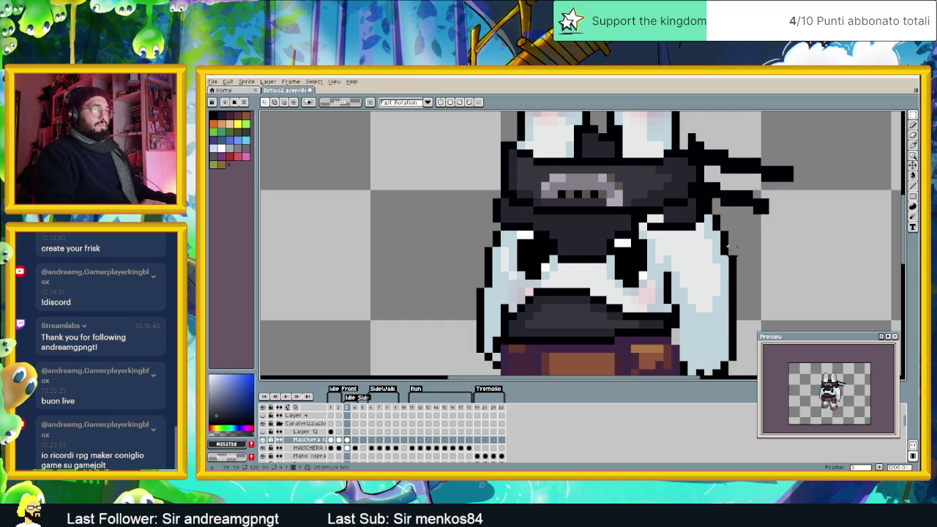
pyautogui.click(913, 144)
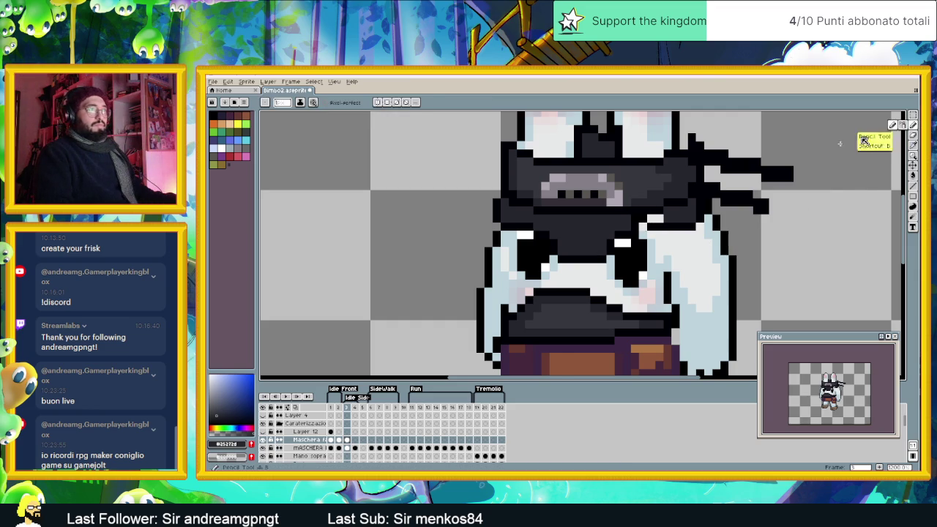
# Step: Repaint the eye's black edge in the mask's dark grey
pyautogui.click(633, 232)
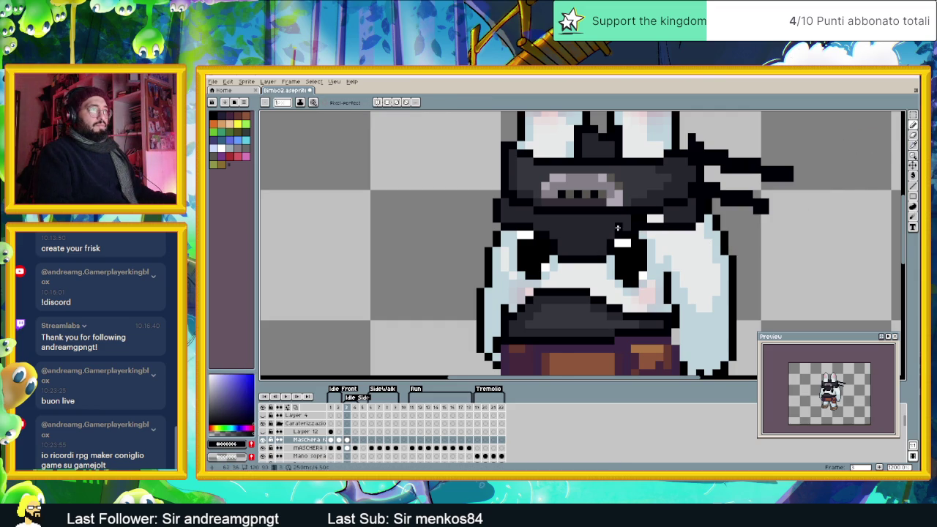
pyautogui.keyDown('alt'); pyautogui.click(634, 229); pyautogui.keyUp('alt')
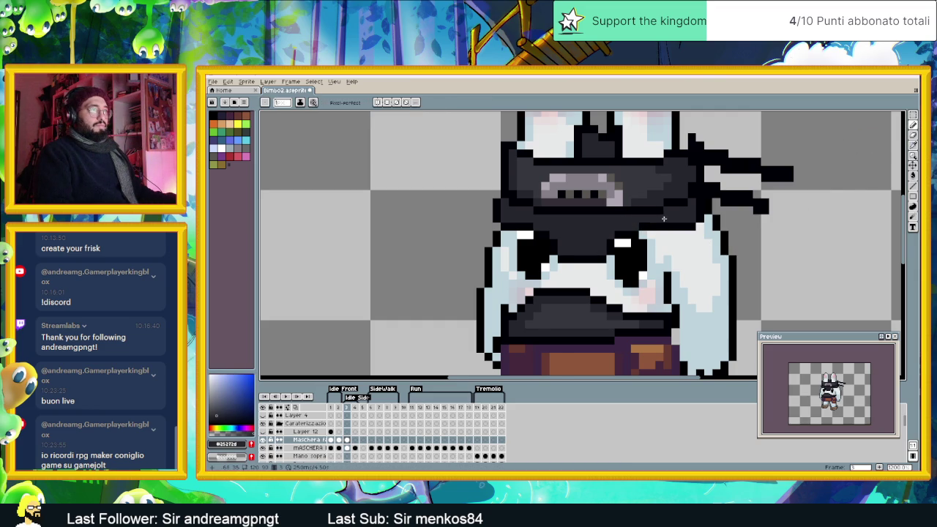
pyautogui.scroll(-3, 658, 270)
pyautogui.scroll(1, 647, 238)
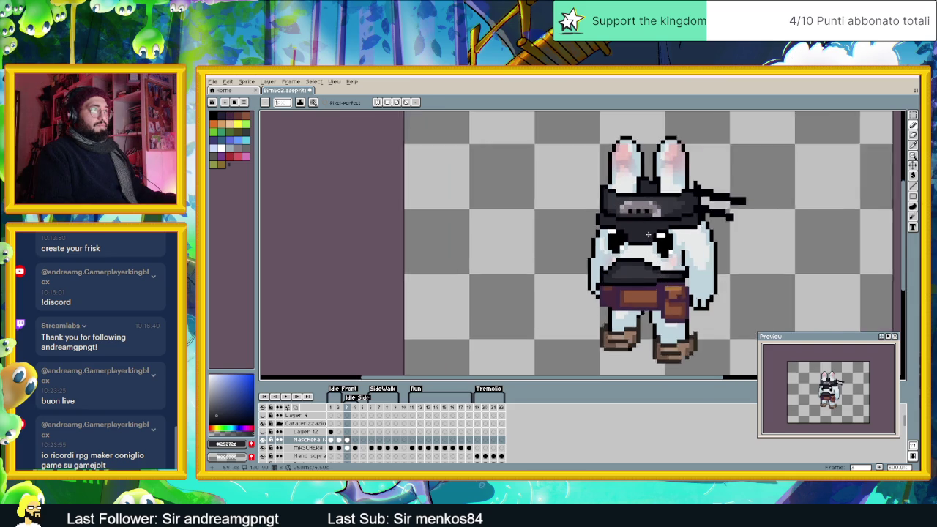
pyautogui.scroll(1, 639, 239)
pyautogui.scroll(1, 623, 240)
pyautogui.scroll(1, 613, 239)
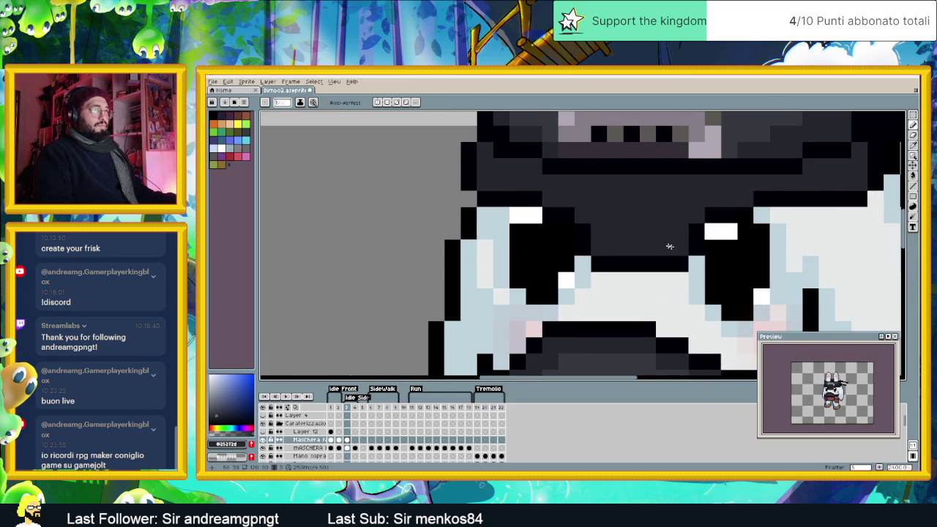
pyautogui.scroll(-1, 659, 243)
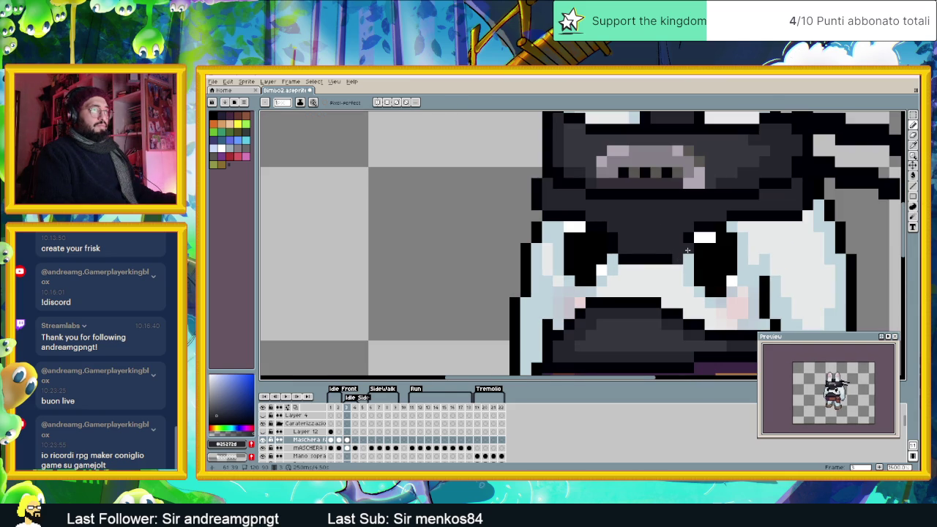
pyautogui.keyDown('alt'); pyautogui.click(679, 245); pyautogui.keyUp('alt')
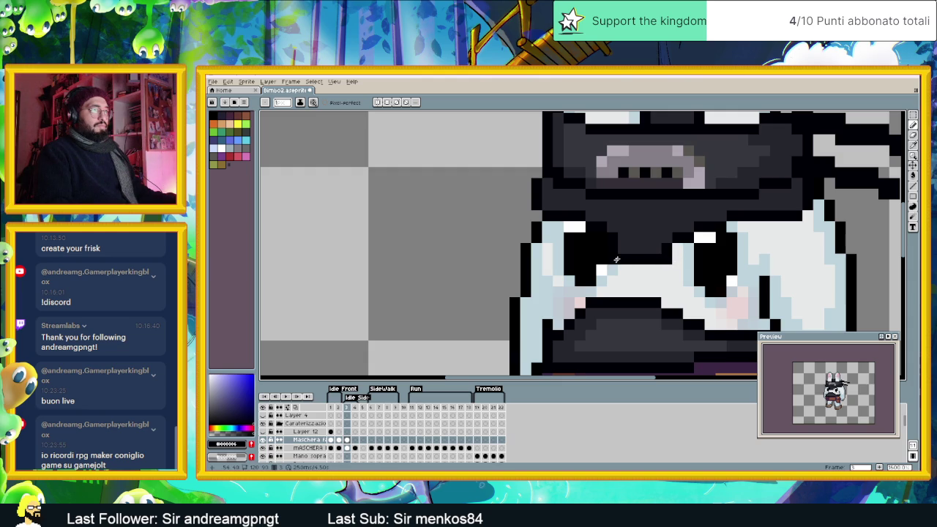
pyautogui.scroll(-3, 603, 271)
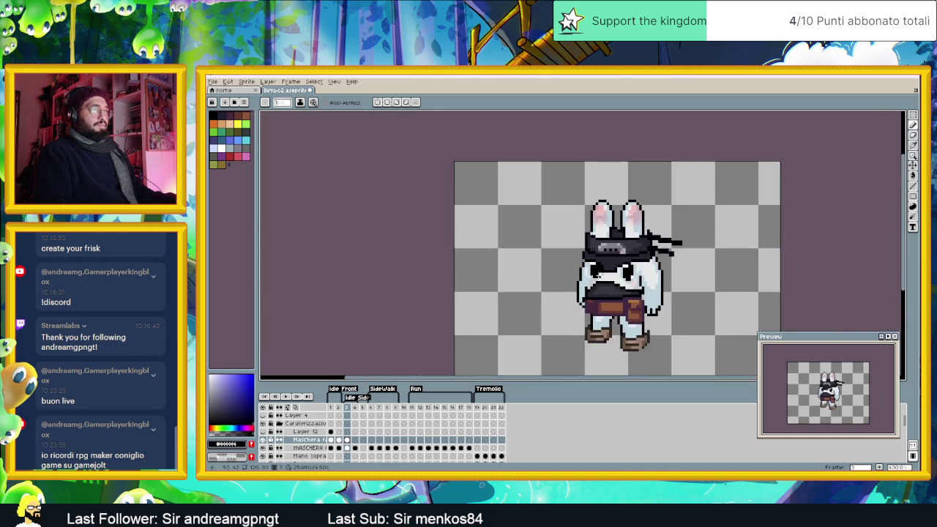
pyautogui.scroll(-1, 604, 285)
pyautogui.scroll(-1, 605, 292)
pyautogui.scroll(2, 605, 291)
pyautogui.scroll(2, 608, 290)
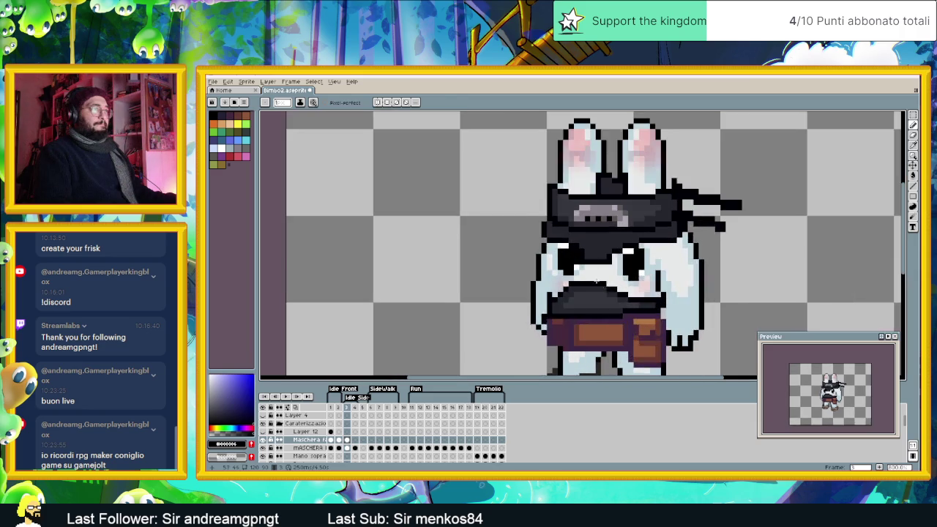
pyautogui.scroll(2, 597, 279)
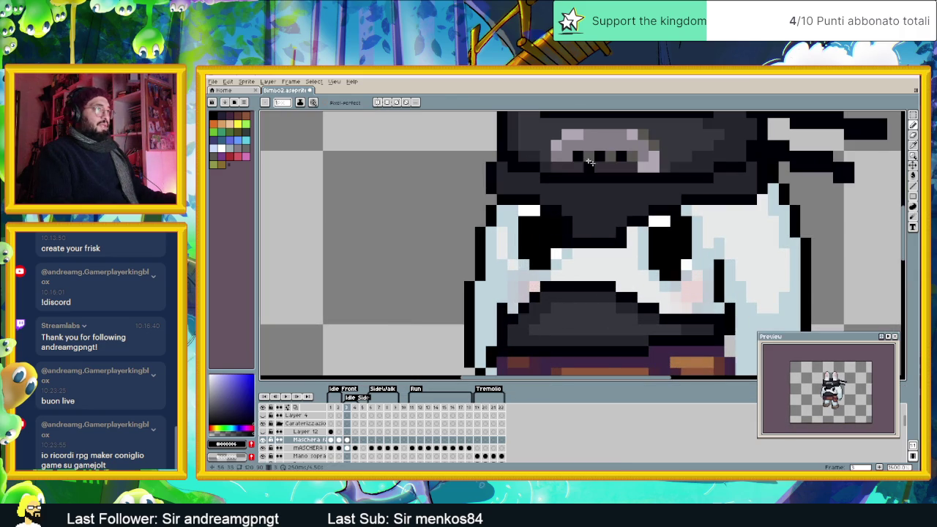
pyautogui.keyDown('alt'); pyautogui.click(549, 186); pyautogui.keyUp('alt')
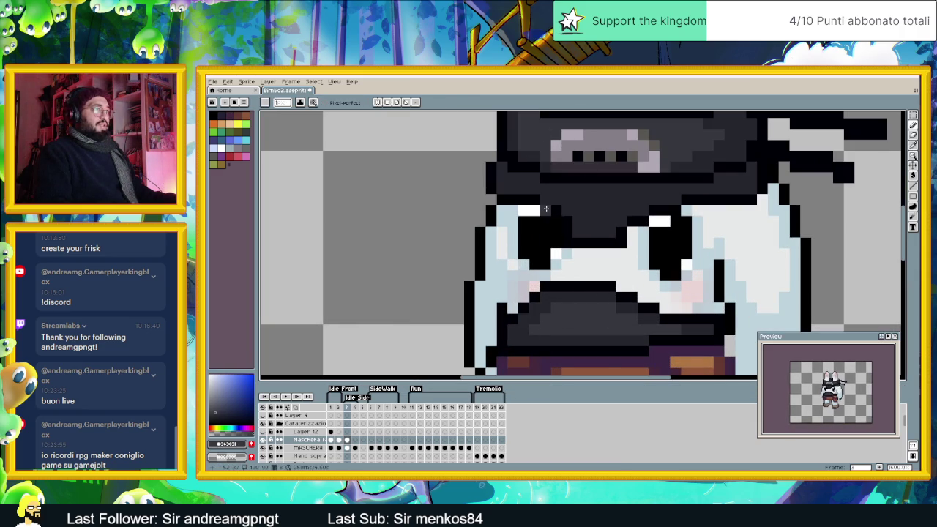
pyautogui.moveTo(561, 220); pyautogui.dragTo(564, 235)
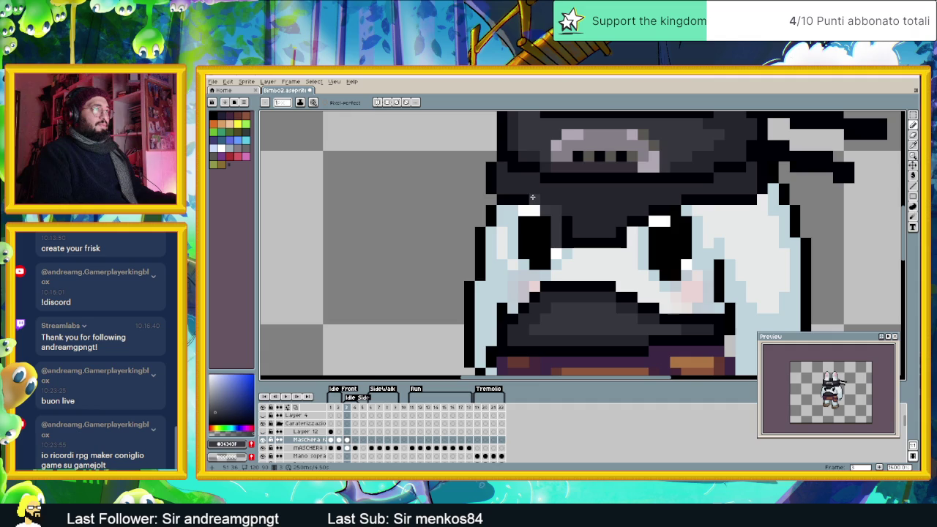
# Step: Pick a darker mask shade and extend the eye's white highlight upward
pyautogui.keyDown('alt'); pyautogui.click(570, 220); pyautogui.keyUp('alt')
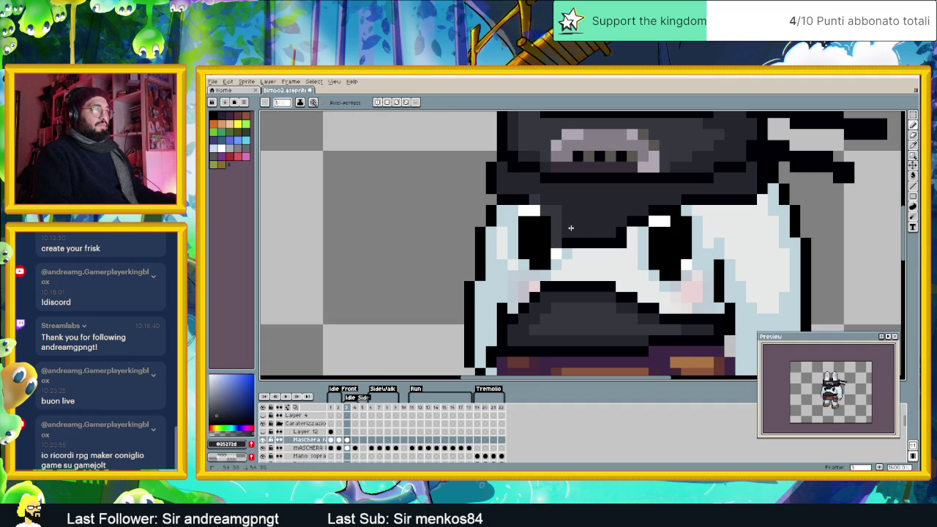
pyautogui.scroll(-3, 584, 232)
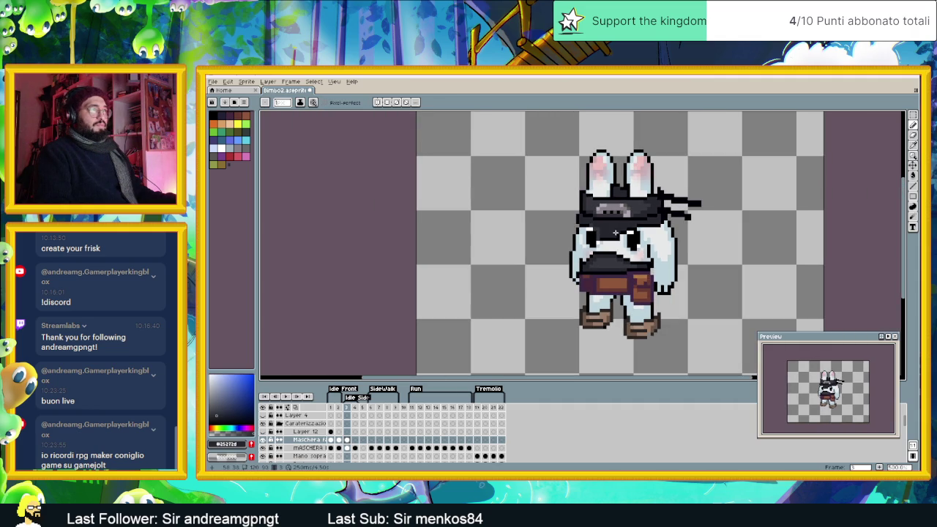
pyautogui.scroll(2, 608, 278)
pyautogui.scroll(2, 597, 230)
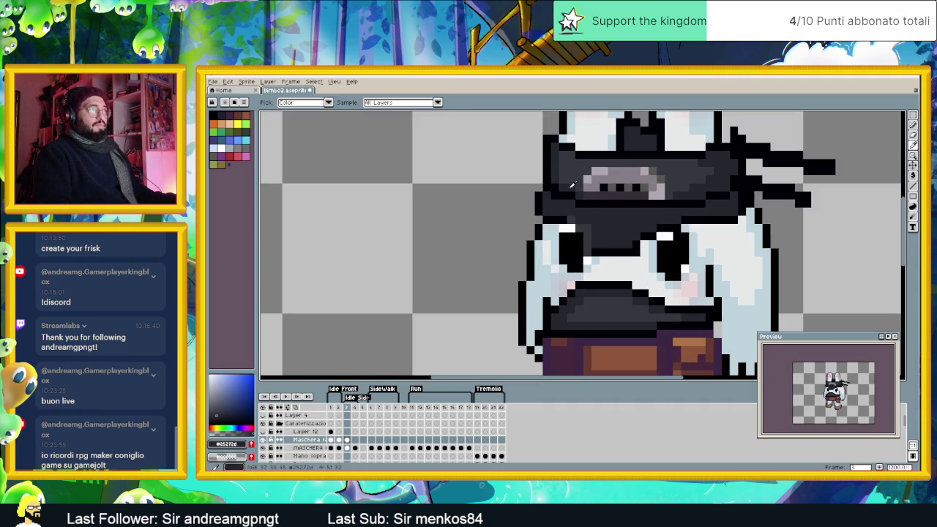
pyautogui.scroll(-2, 619, 229)
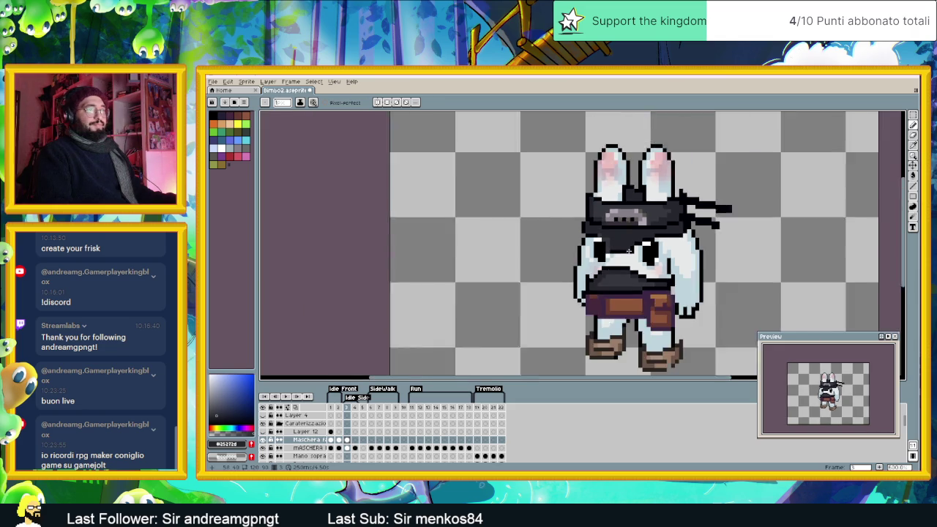
pyautogui.scroll(-1, 619, 230)
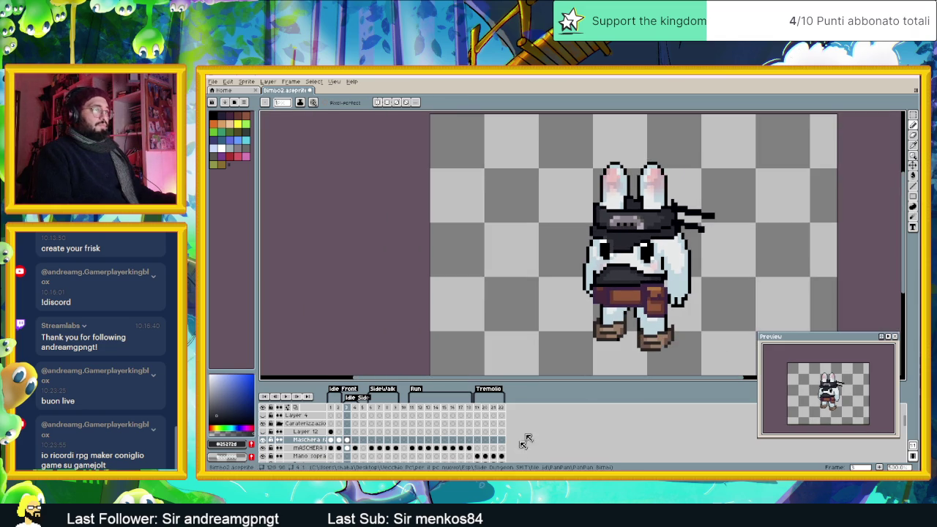
pyautogui.press('i')
pyautogui.press('b')
pyautogui.scroll(3, 619, 238)
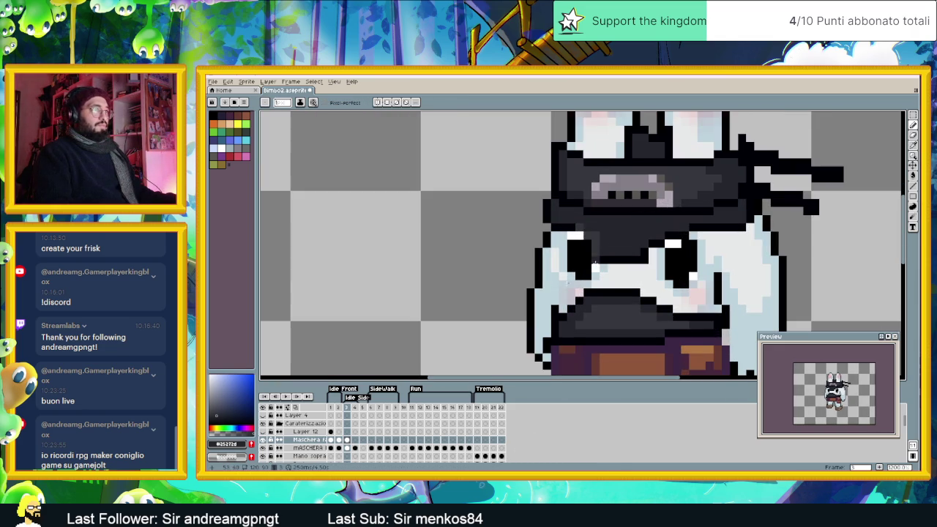
pyautogui.click(223, 415)
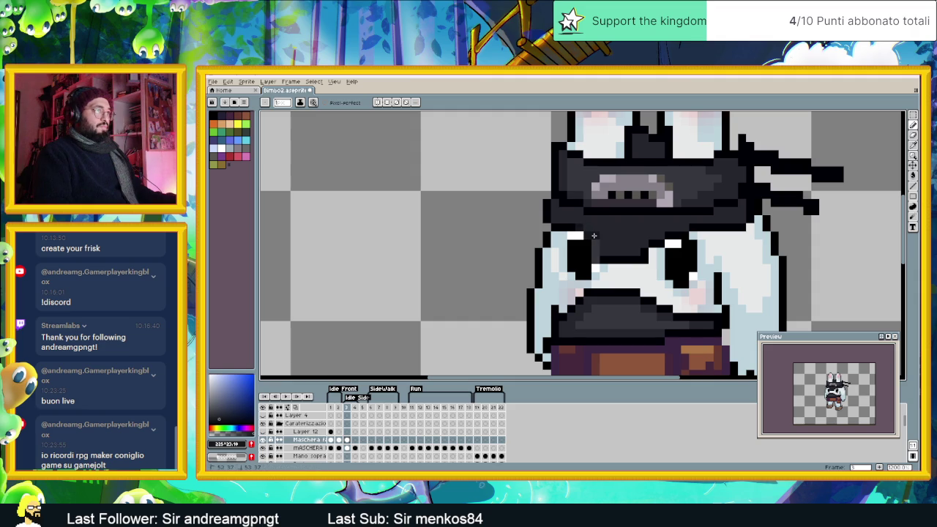
pyautogui.scroll(-3, 623, 282)
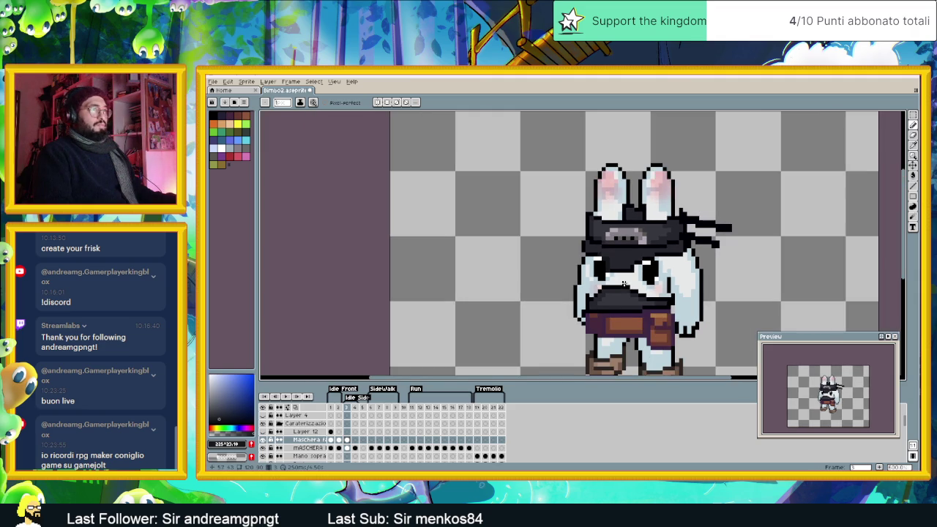
pyautogui.scroll(3, 657, 274)
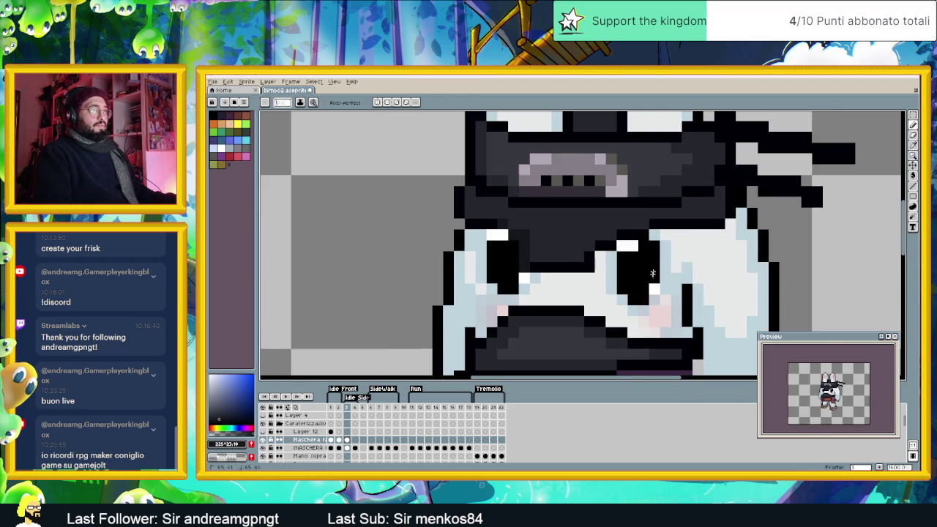
pyautogui.click(626, 238)
# Step: Paint the top of the eye highlight black using the outline colour
pyautogui.press('i')
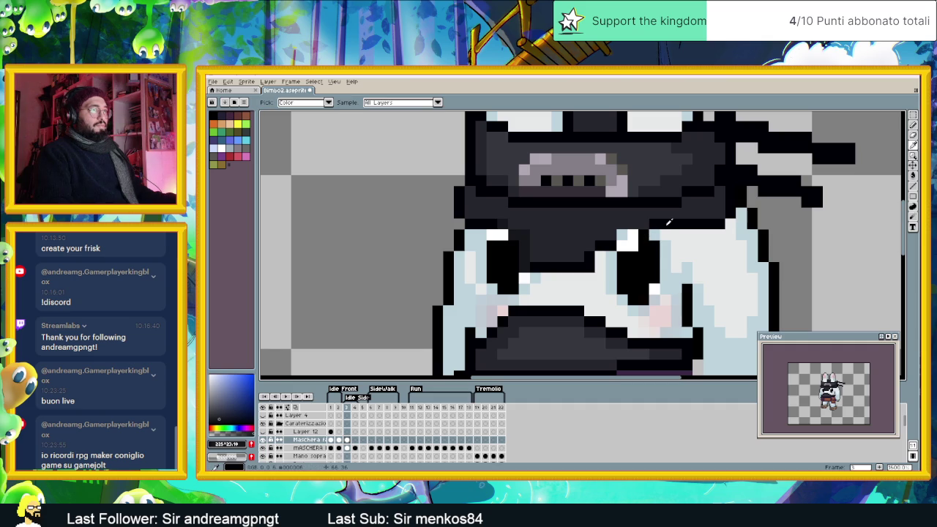
pyautogui.keyDown('alt'); pyautogui.click(668, 221); pyautogui.keyUp('alt')
pyautogui.moveTo(642, 233); pyautogui.dragTo(621, 234)
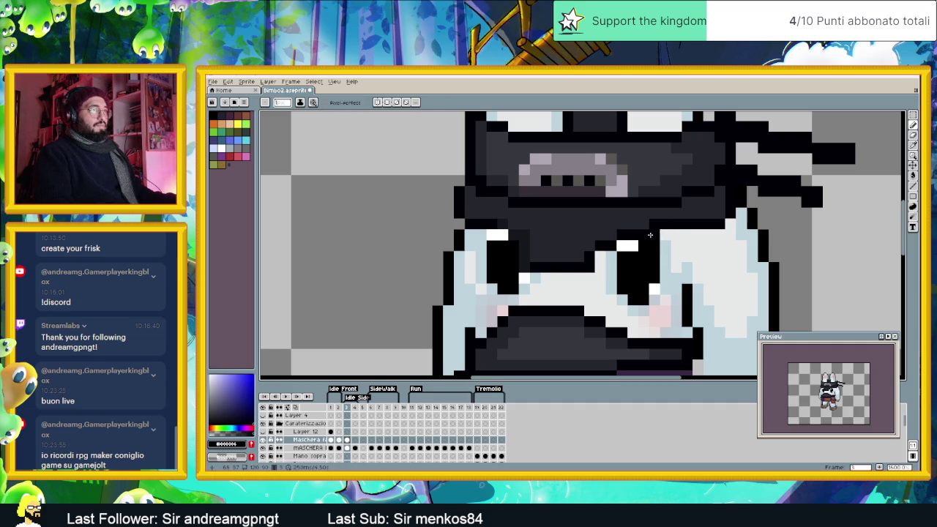
pyautogui.scroll(-4, 676, 235)
pyautogui.scroll(2, 701, 260)
pyautogui.moveTo(701, 260); pyautogui.dragTo(623, 272)
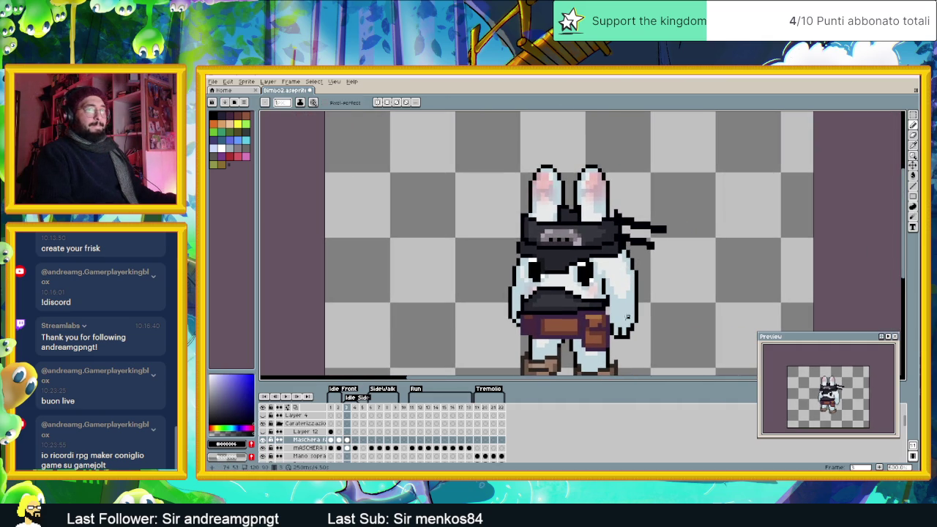
# Step: Toggle between front frame 1 and turned frame 3 to compare the mask fit
pyautogui.click(331, 410)
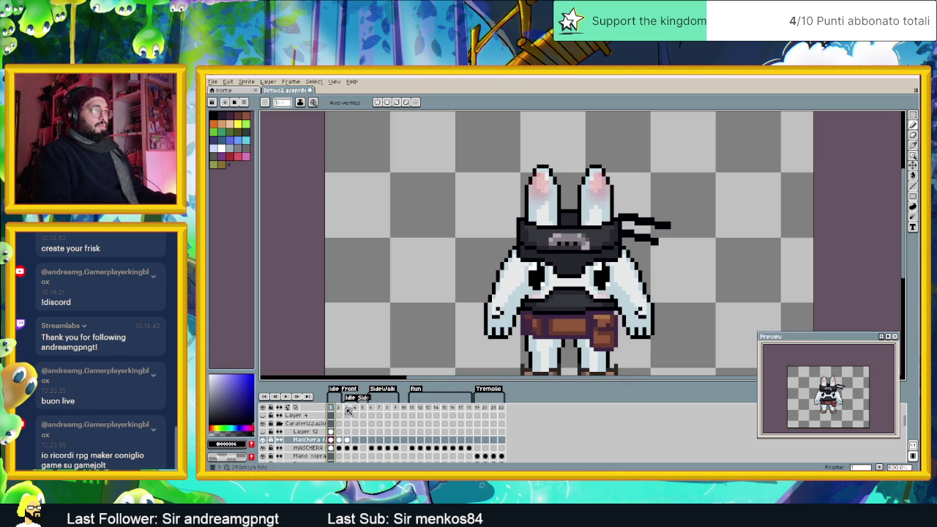
pyautogui.click(349, 410)
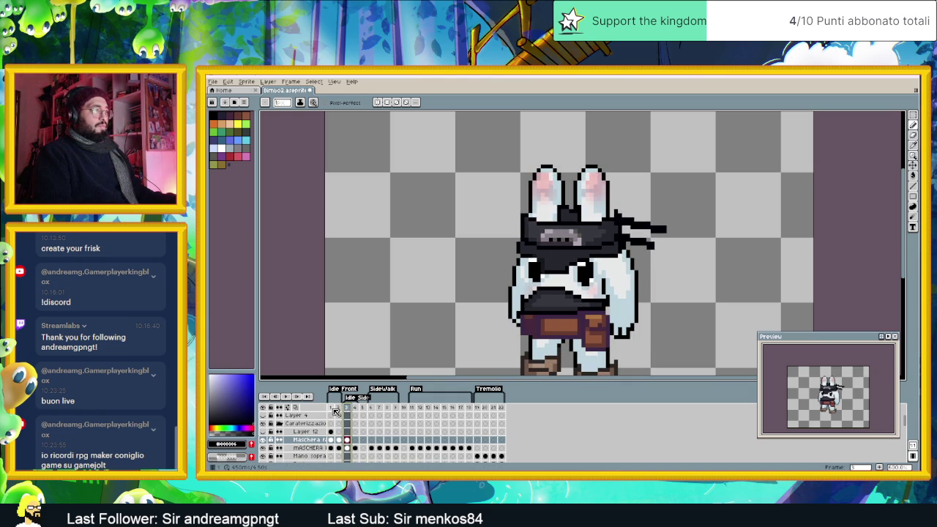
pyautogui.click(332, 411)
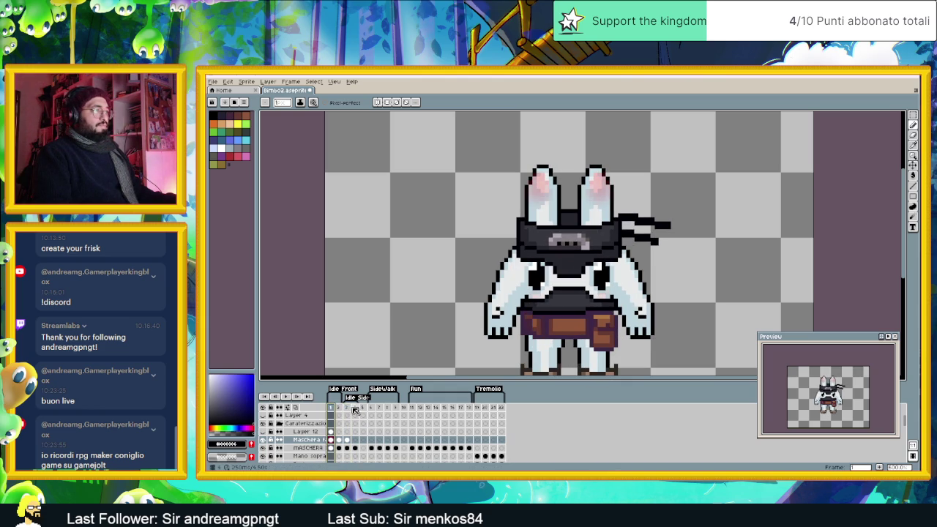
pyautogui.click(349, 411)
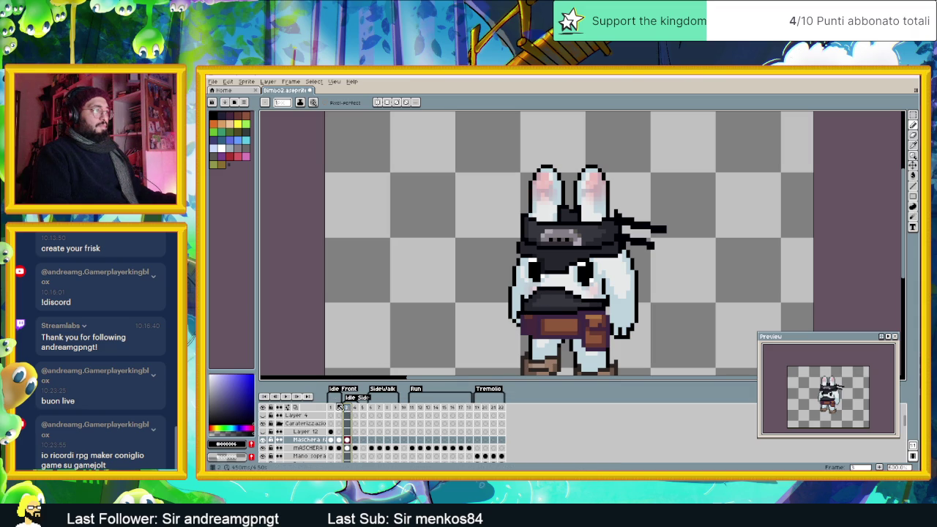
pyautogui.click(334, 408)
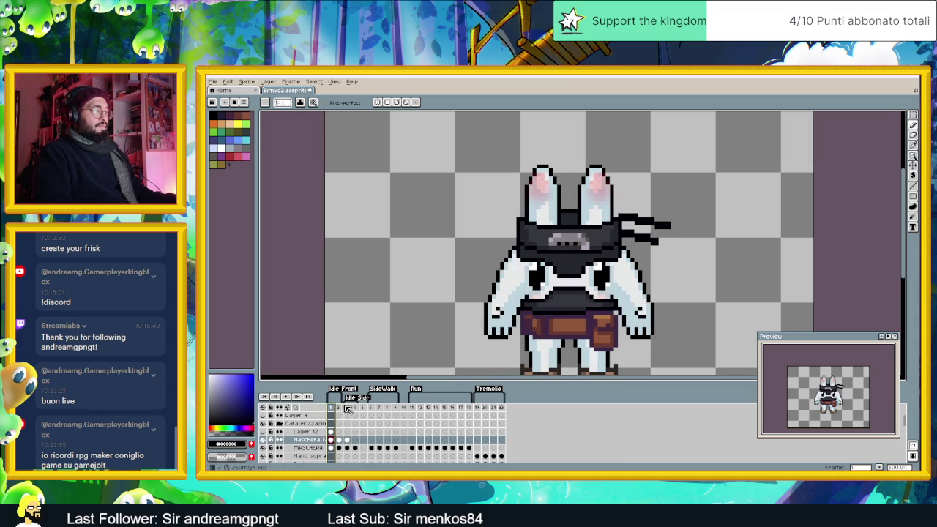
pyautogui.click(349, 408)
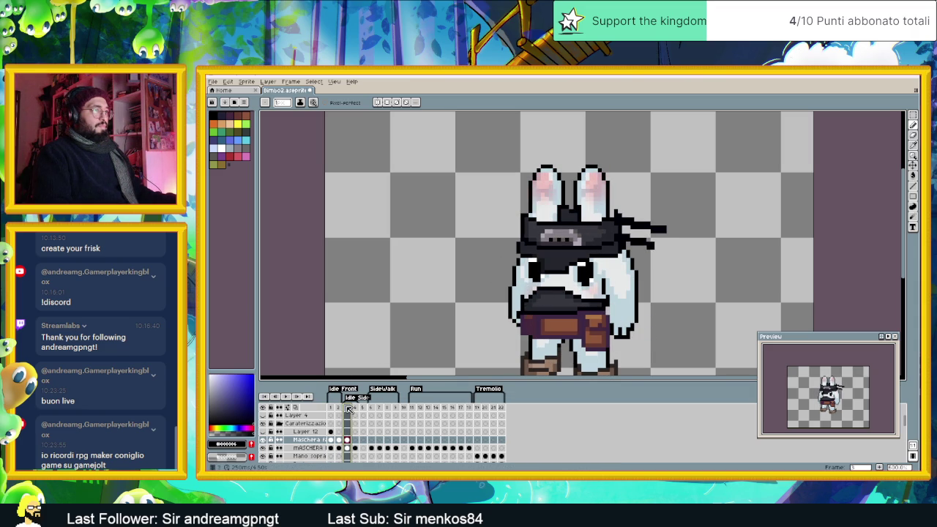
pyautogui.scroll(1, 582, 299)
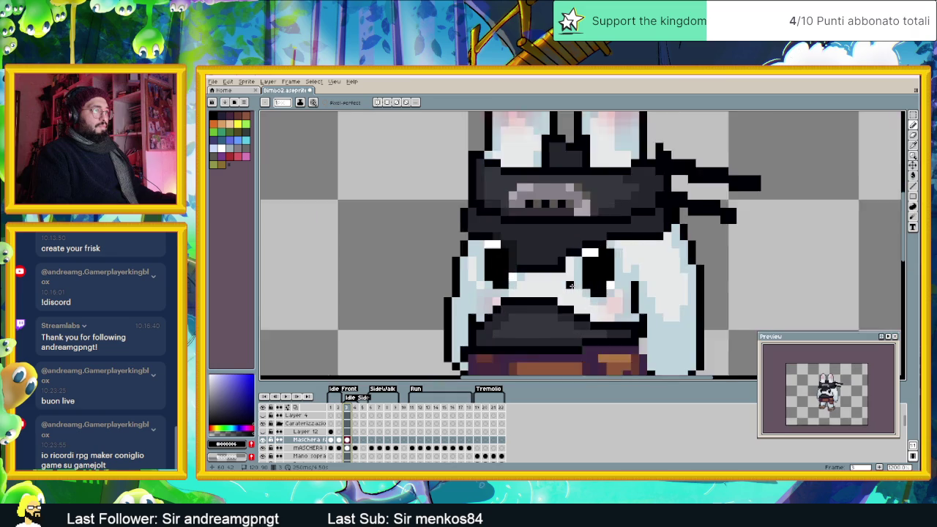
pyautogui.scroll(1, 581, 299)
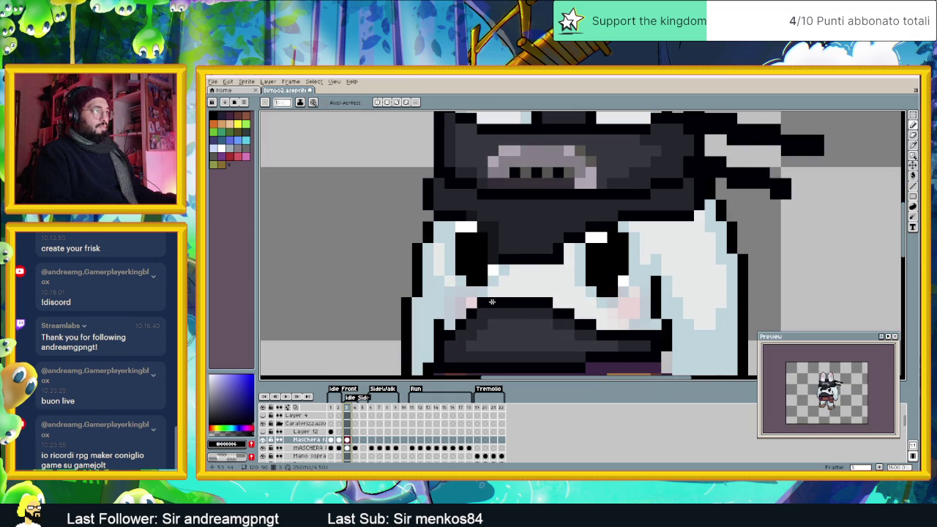
pyautogui.scroll(-3, 495, 302)
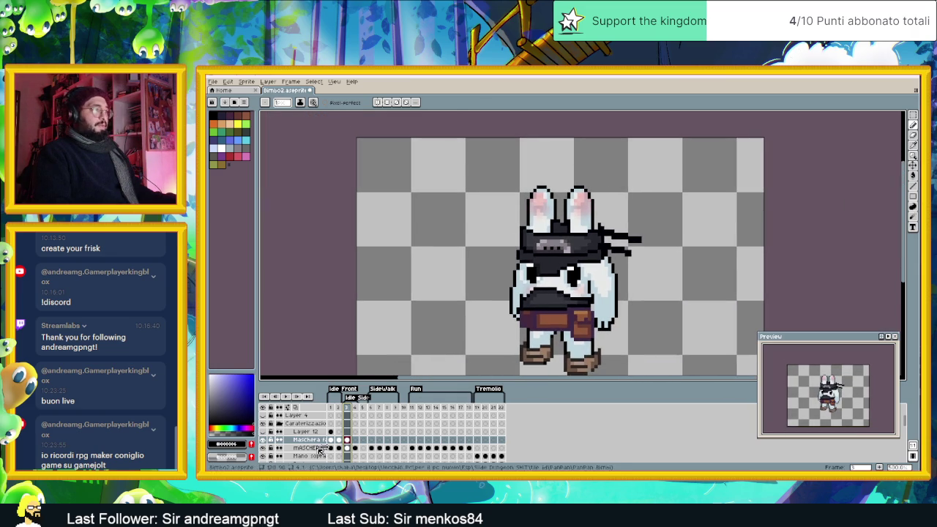
# Step: On frame 4, move the mask band slightly up so the eyes show
pyautogui.click(331, 441)
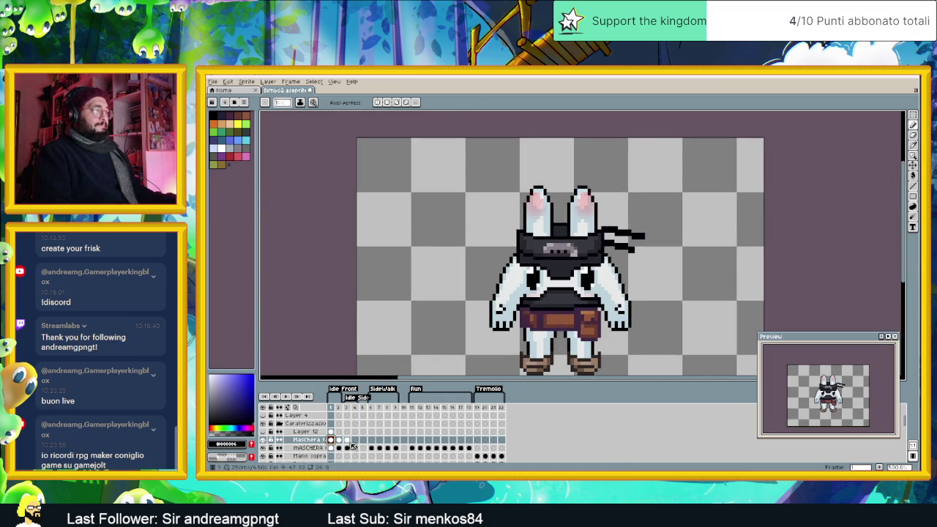
pyautogui.click(348, 441)
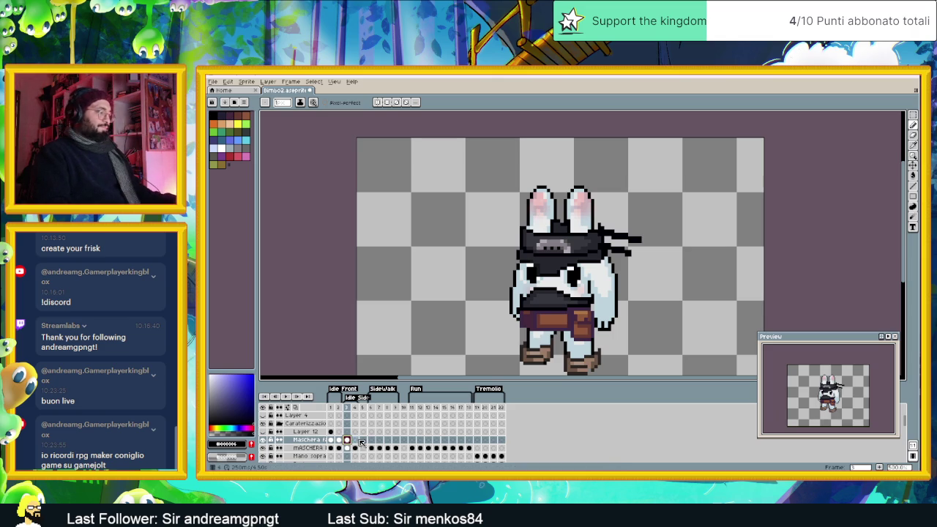
pyautogui.click(356, 441)
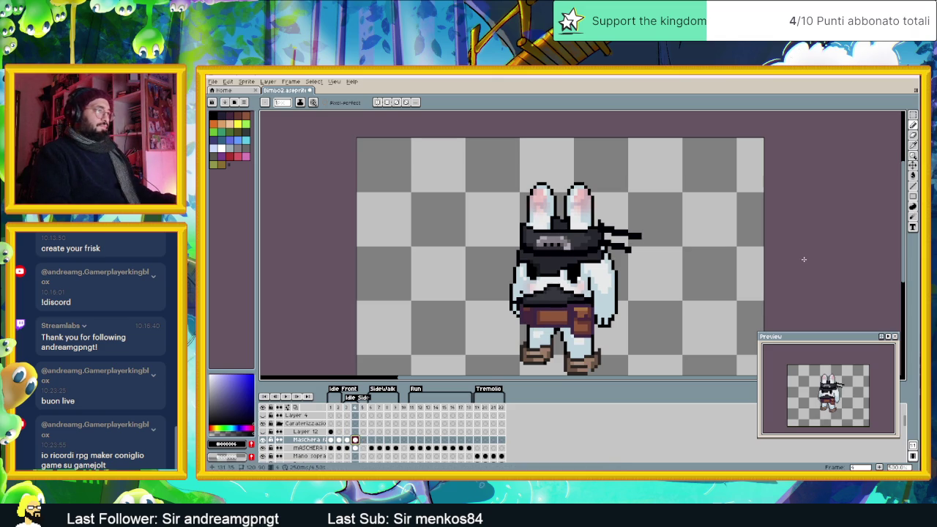
pyautogui.click(913, 165)
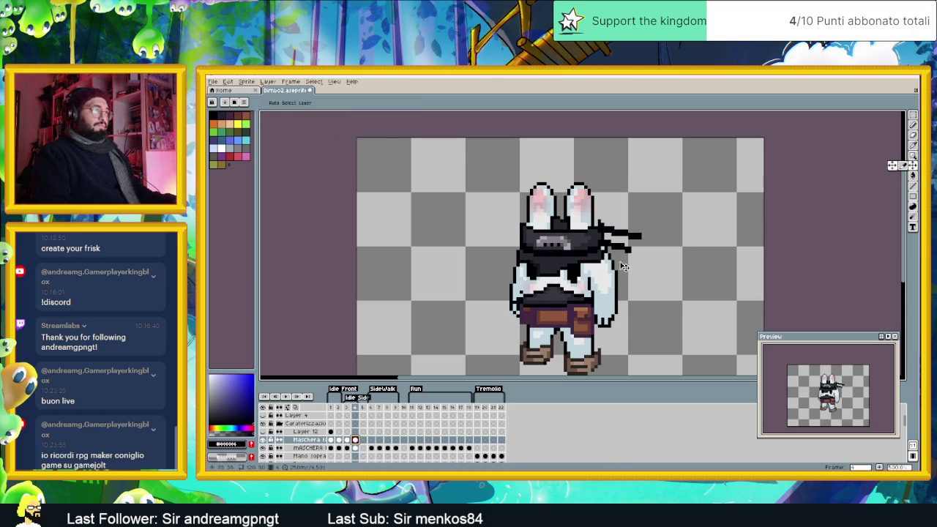
pyautogui.moveTo(592, 280); pyautogui.dragTo(594, 276)
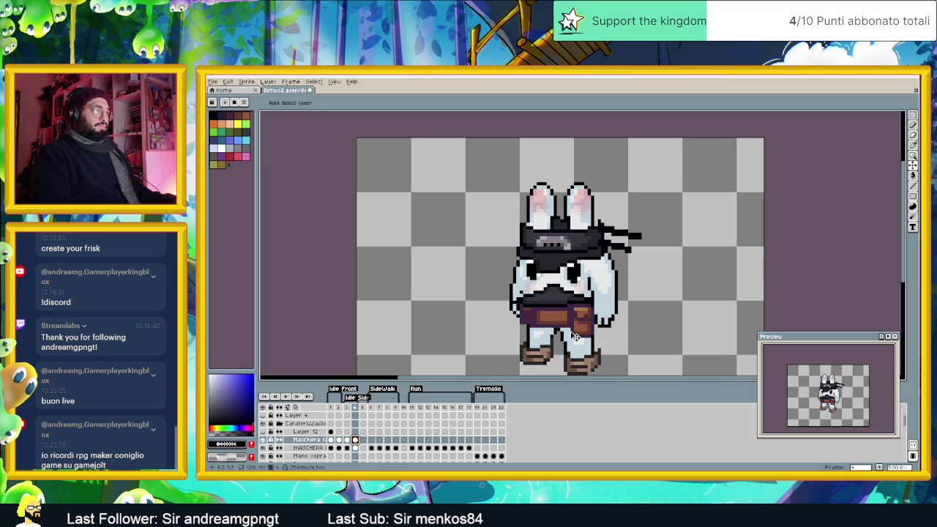
# Step: Check the mask on frames 3 to 5 across the Maschera and MASCHERA layers
pyautogui.click(363, 440)
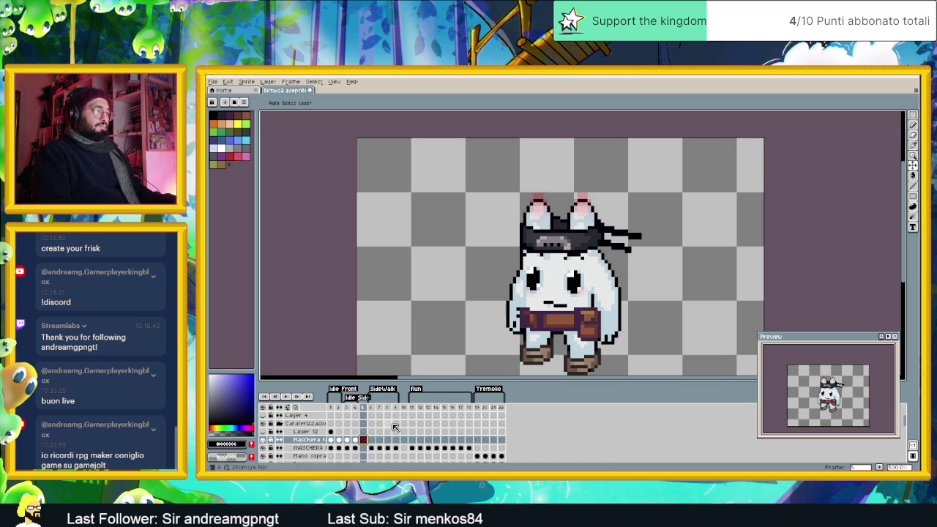
pyautogui.click(346, 441)
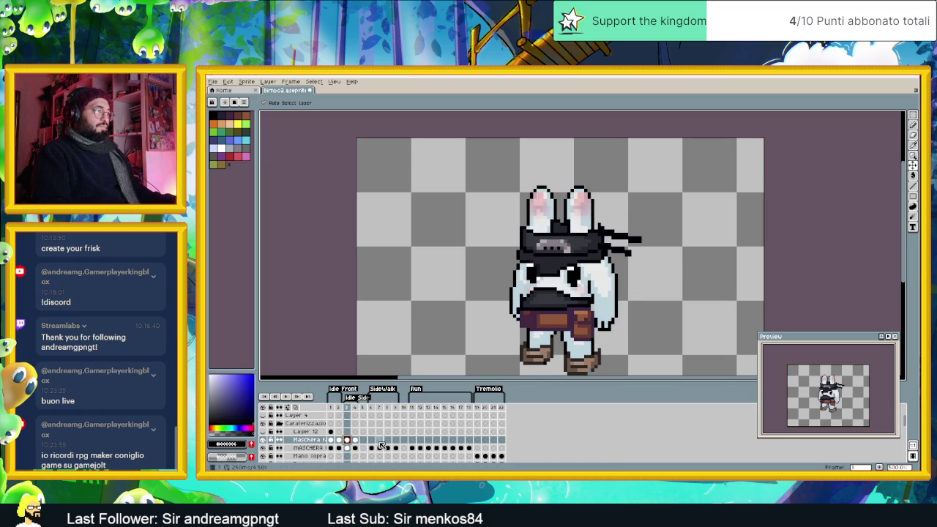
pyautogui.click(348, 448)
pyautogui.click(354, 447)
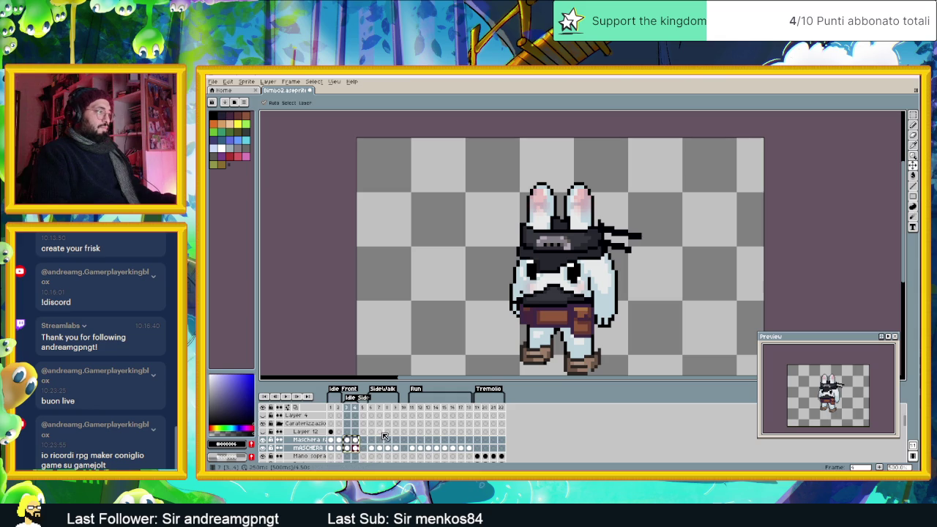
pyautogui.click(364, 440)
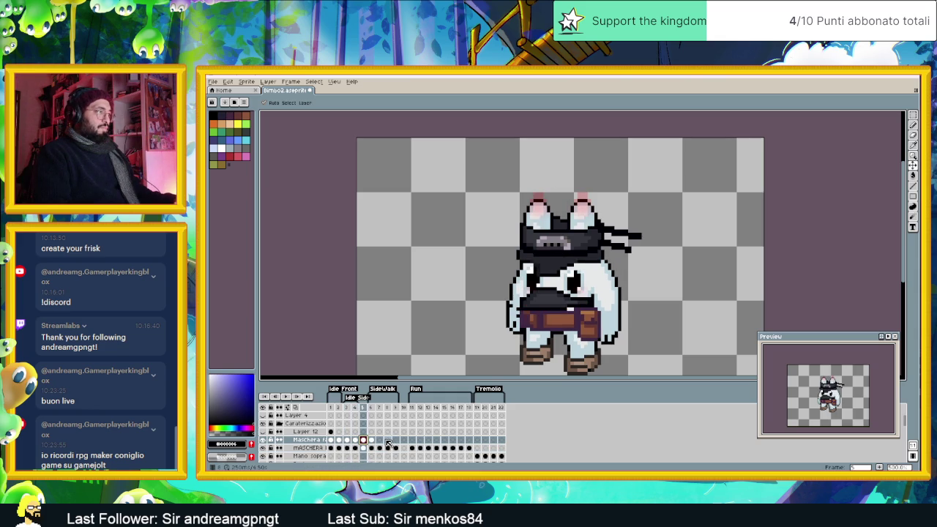
# Step: Compare frames 6 and 7, then adjust both mask cels on frame 6
pyautogui.click(372, 448)
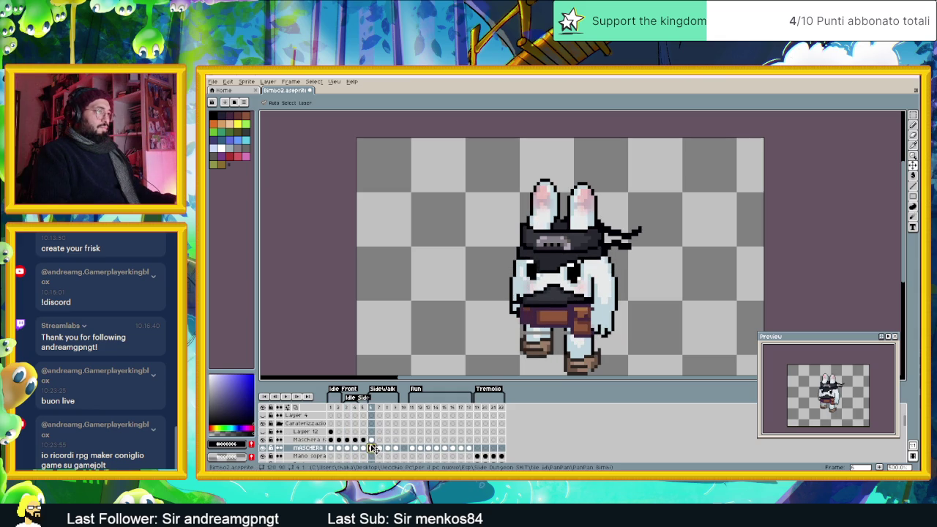
pyautogui.click(363, 448)
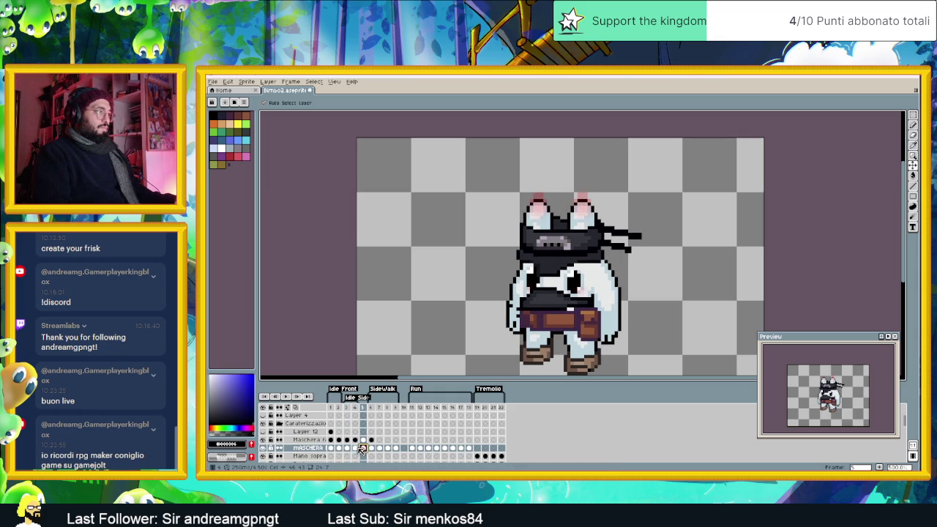
pyautogui.click(356, 448)
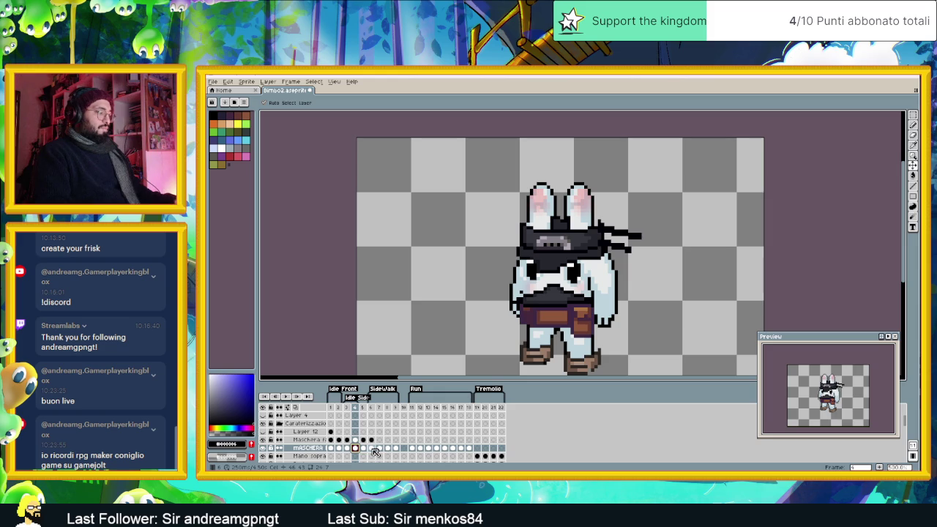
pyautogui.click(372, 448)
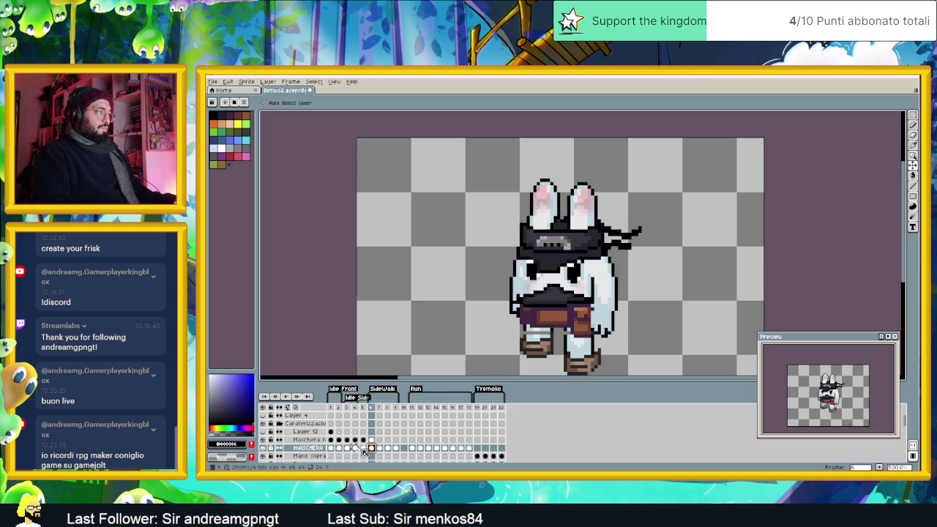
pyautogui.press('Up')
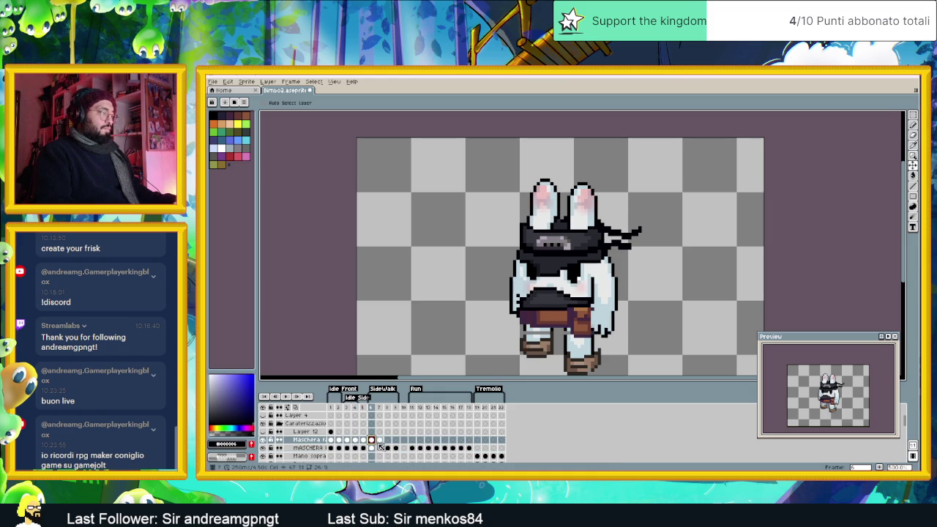
pyautogui.click(380, 441)
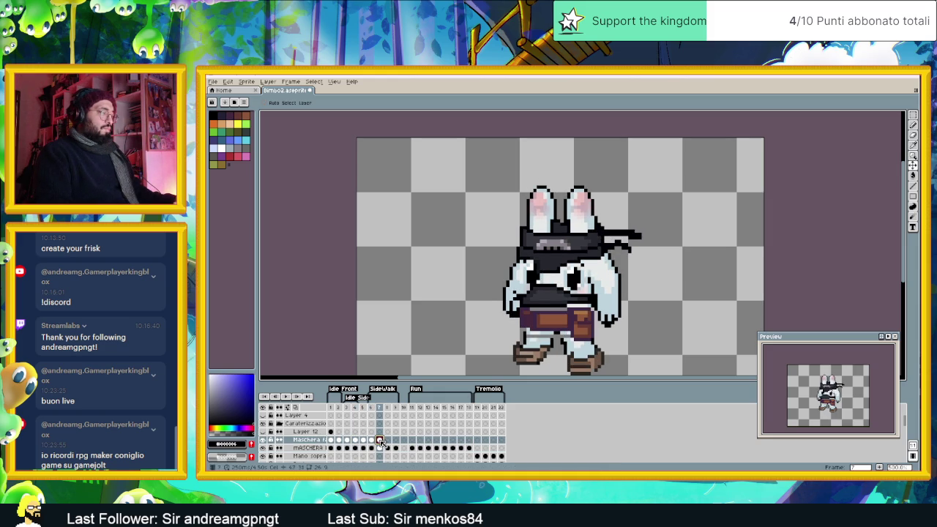
pyautogui.click(372, 441)
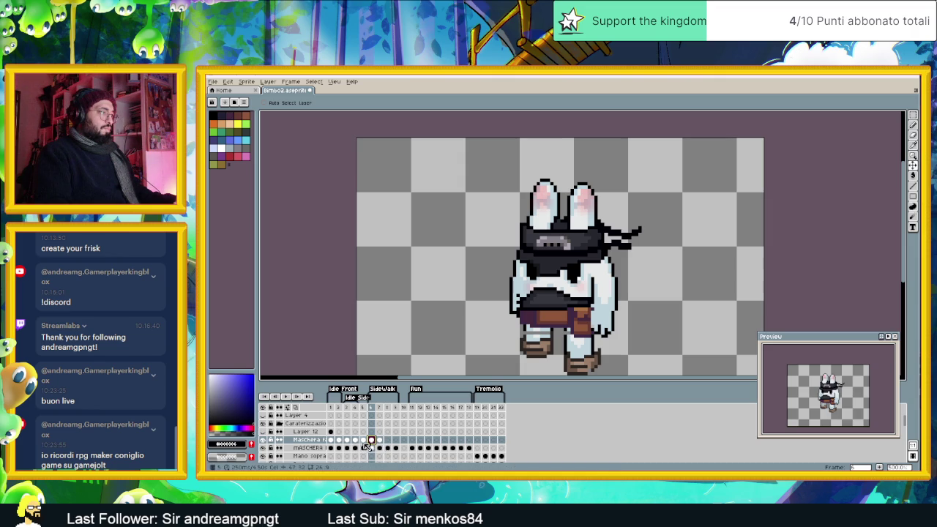
pyautogui.click(380, 441)
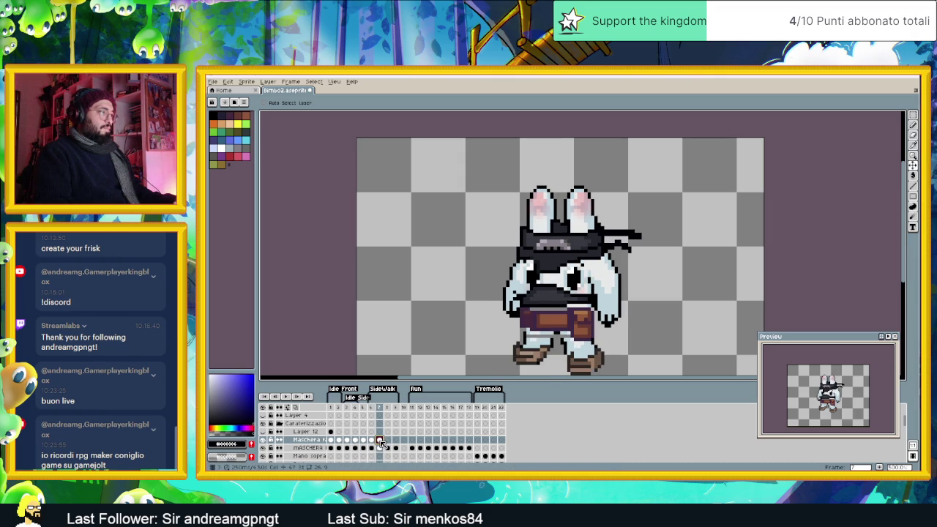
pyautogui.click(372, 441)
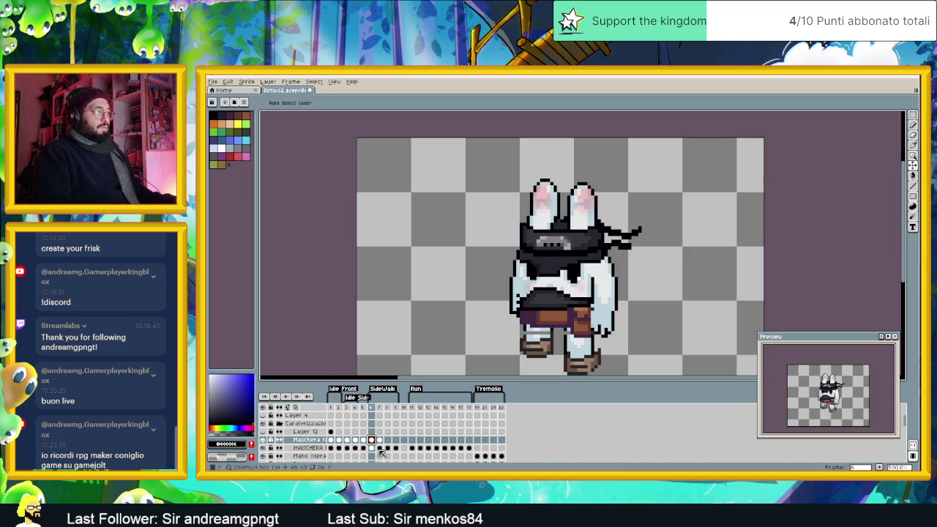
pyautogui.click(372, 448)
pyautogui.click(373, 448)
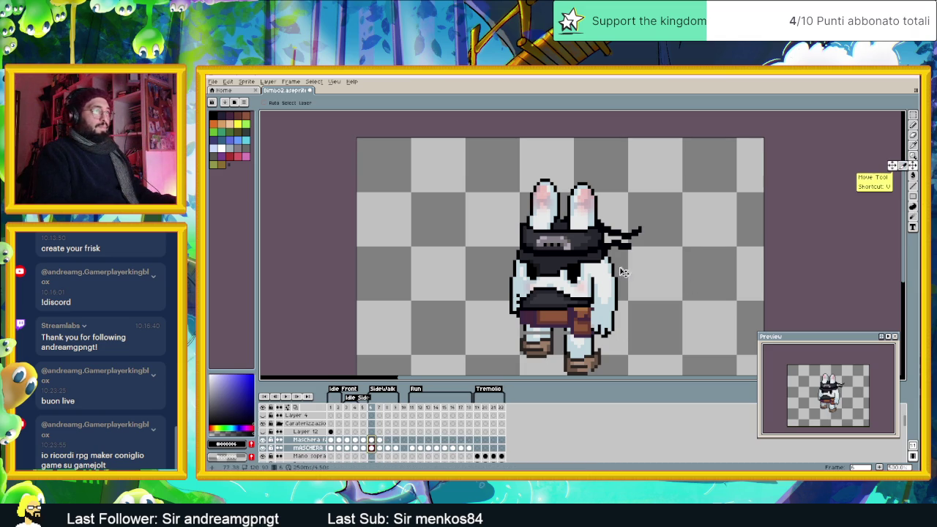
pyautogui.hotkey('ctrl', 'z')
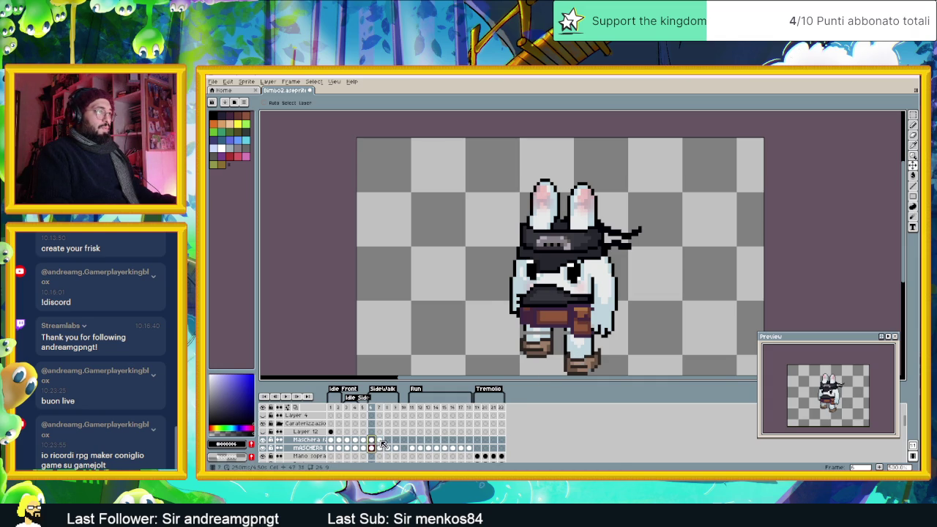
# Step: Drag both frame 7 mask cels up into place over the bunny
pyautogui.click(380, 441)
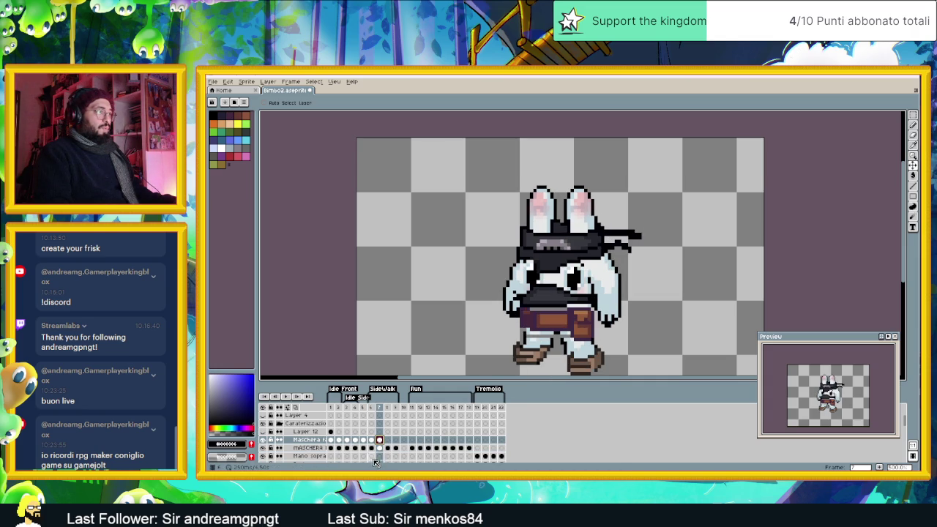
pyautogui.keyDown('shift'); pyautogui.click(380, 449); pyautogui.keyUp('shift')
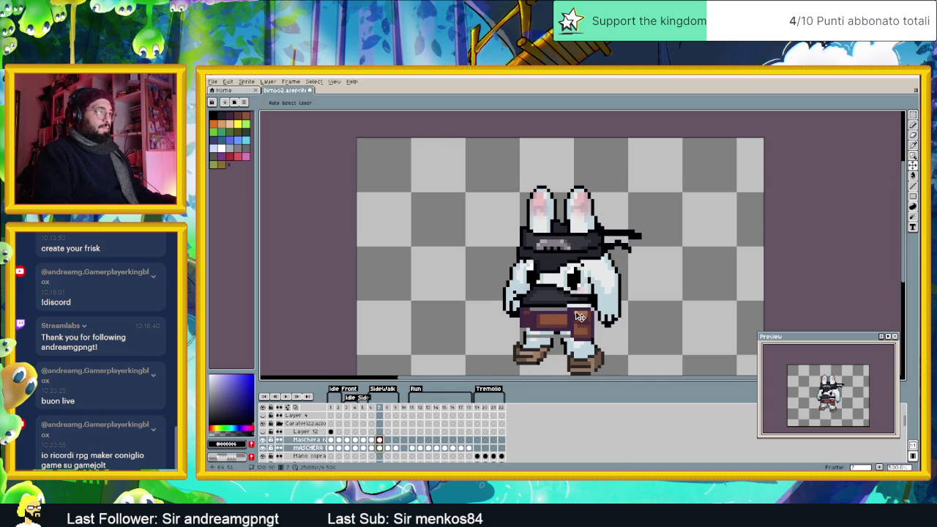
pyautogui.moveTo(580, 319); pyautogui.dragTo(578, 287)
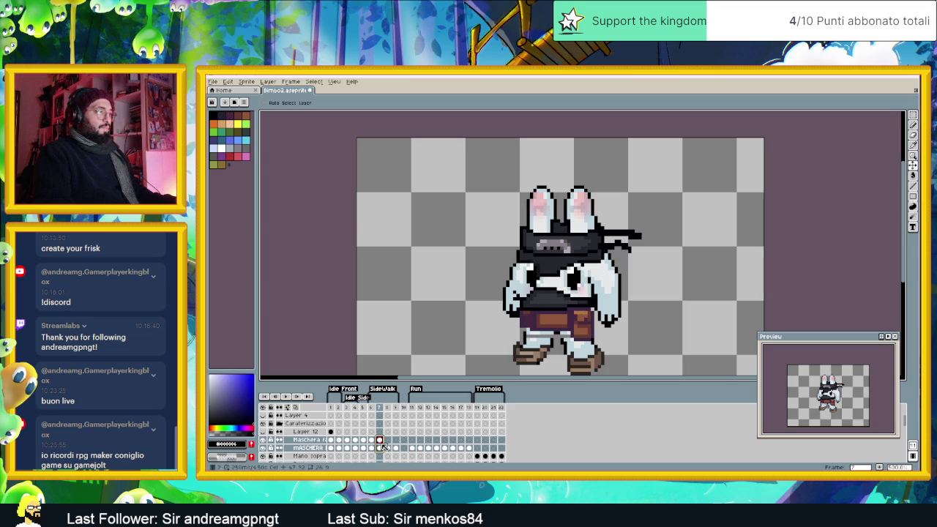
pyautogui.click(380, 441)
pyautogui.moveTo(379, 441); pyautogui.dragTo(371, 448)
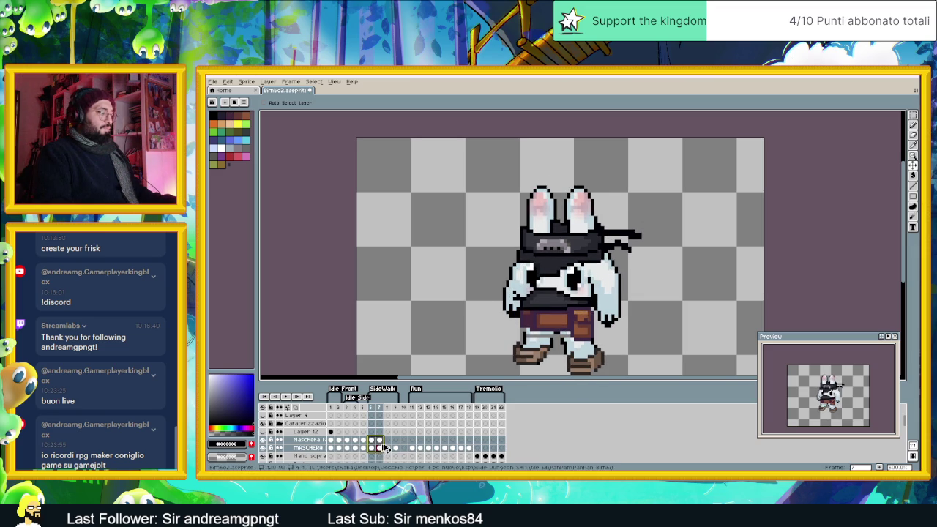
pyautogui.click(388, 440)
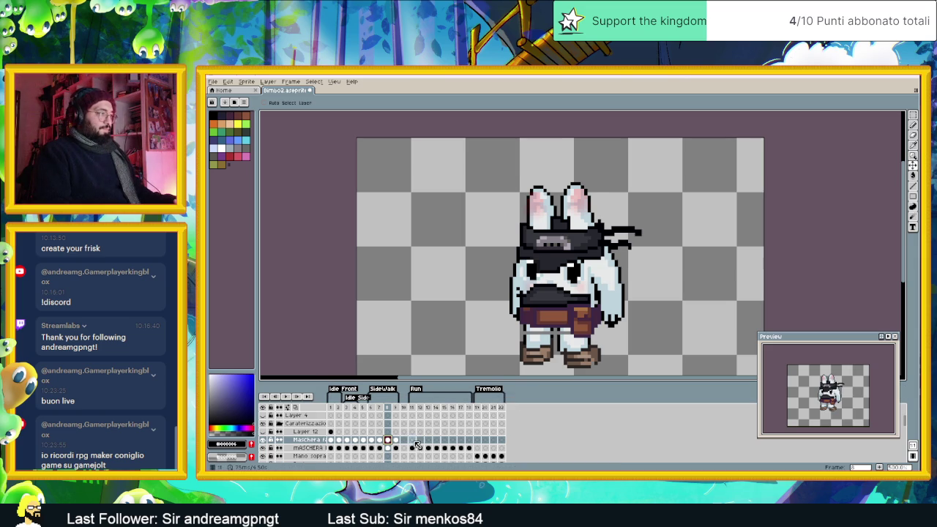
# Step: Compare run frame 11 with frames 5–6, then adjust the Maschera cel on frame 11
pyautogui.click(414, 441)
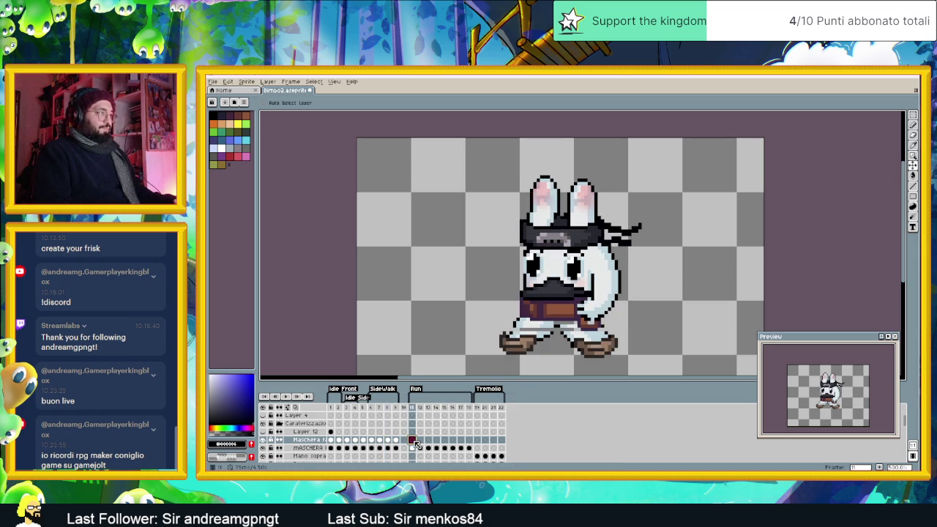
pyautogui.click(364, 440)
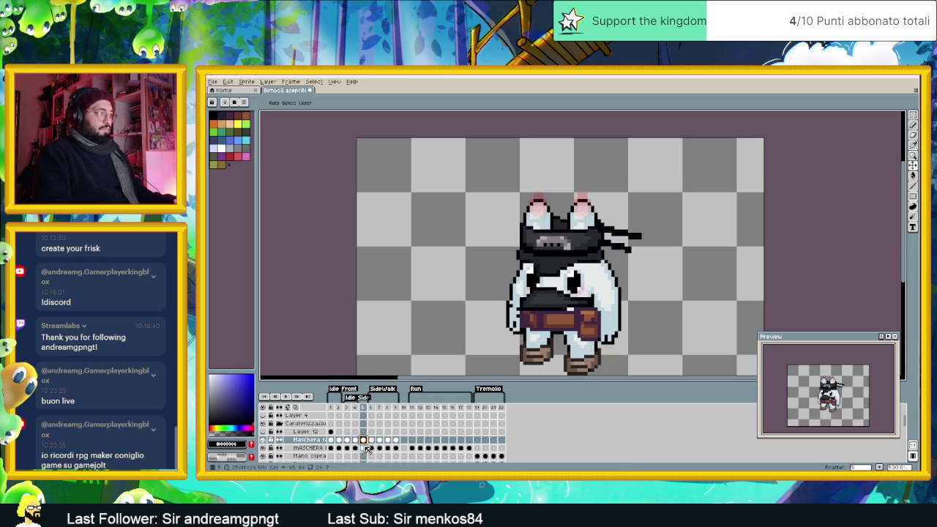
pyautogui.click(364, 448)
pyautogui.click(372, 448)
pyautogui.click(372, 440)
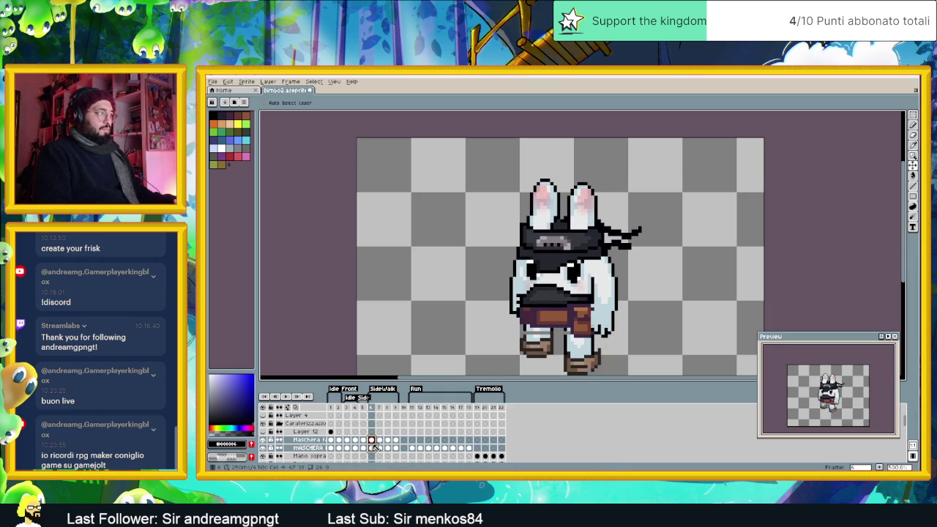
pyautogui.click(412, 440)
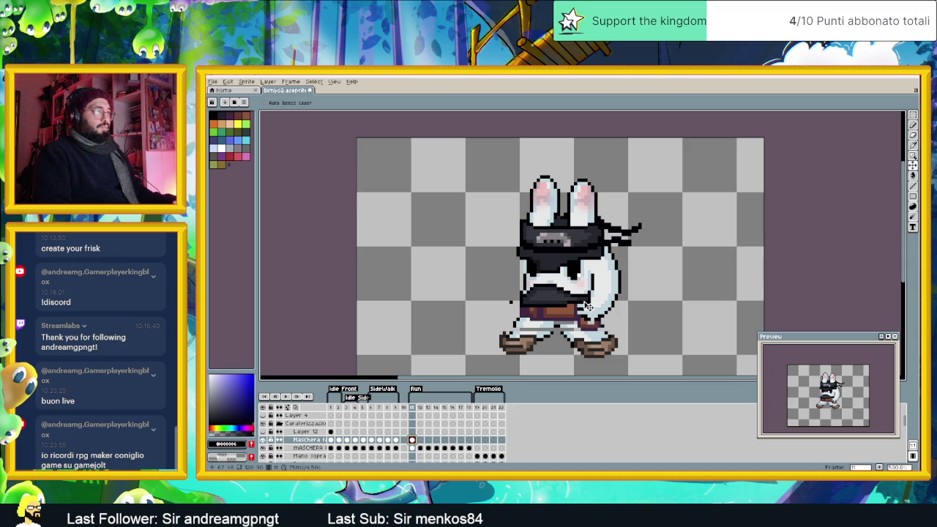
pyautogui.moveTo(532, 303); pyautogui.dragTo(563, 300)
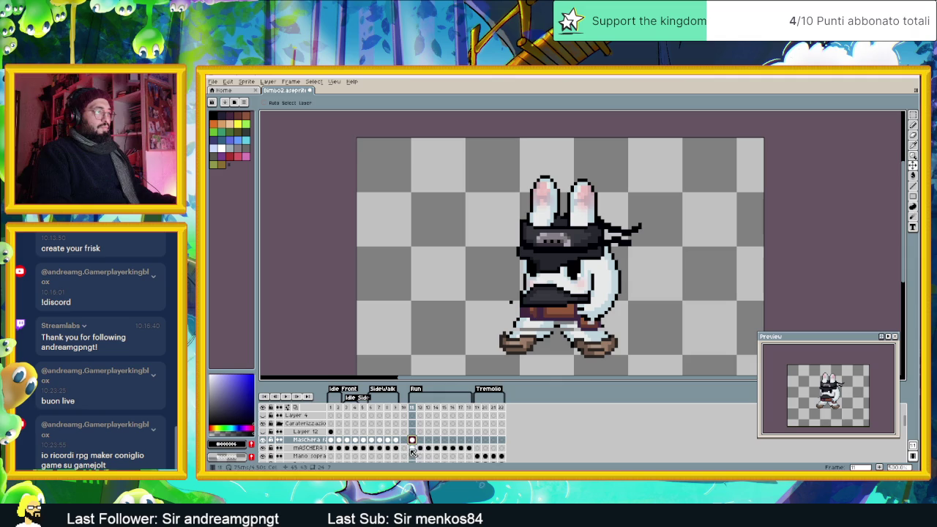
# Step: Select both mask layers on frame 11 and undo or redo the mask placement
pyautogui.keyDown('shift'); pyautogui.click(412, 448); pyautogui.keyUp('shift')
pyautogui.hotkey('ctrl', 'z')
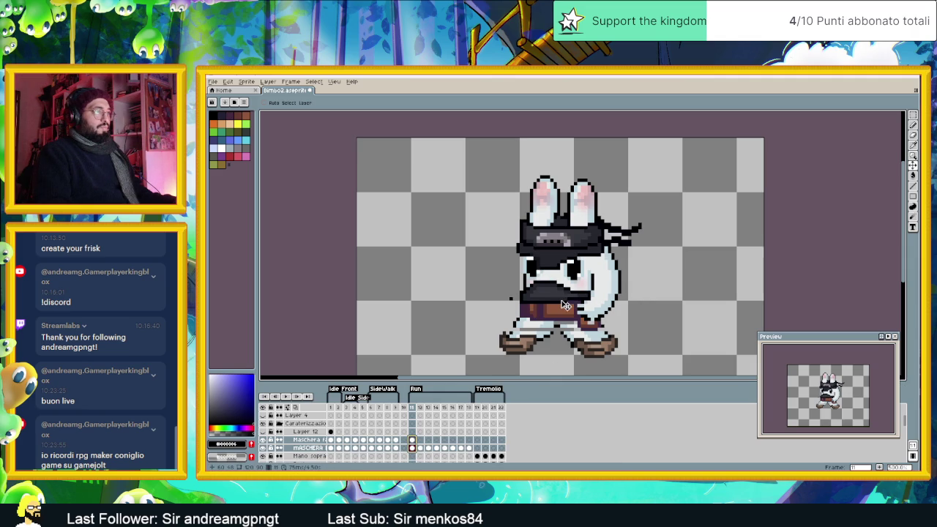
pyautogui.hotkey('ctrl', 'z')
pyautogui.hotkey('ctrl', 'z')
pyautogui.hotkey('ctrl', 'y')
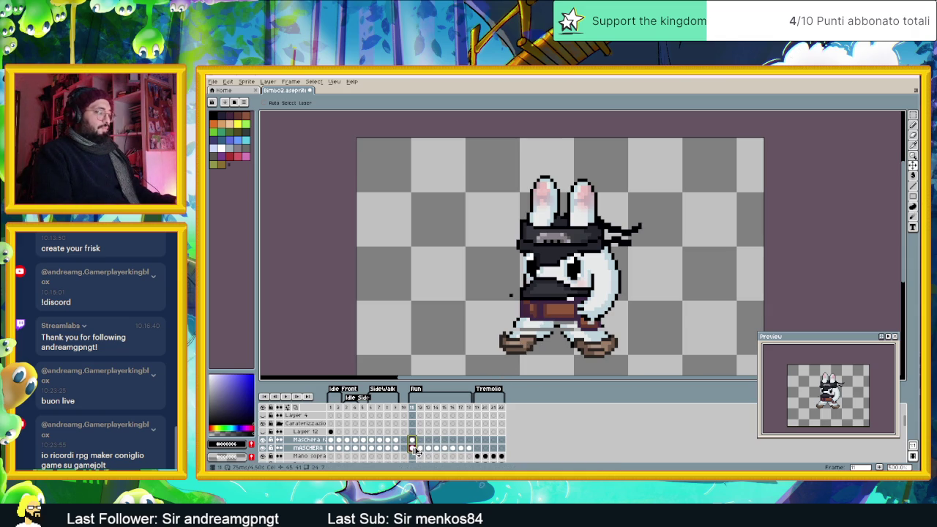
# Step: Undo the misplaced mask move on run frame 14 and shift the mask lower
pyautogui.click(420, 440)
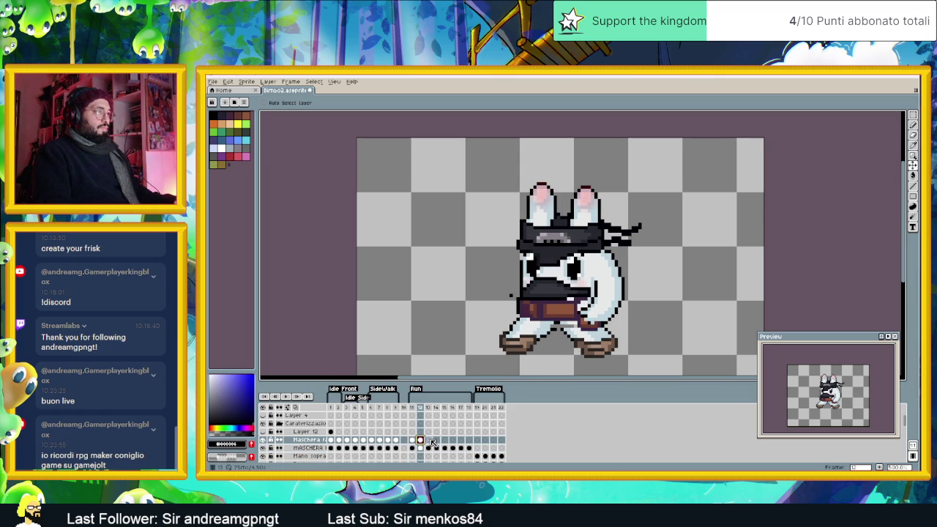
pyautogui.click(429, 440)
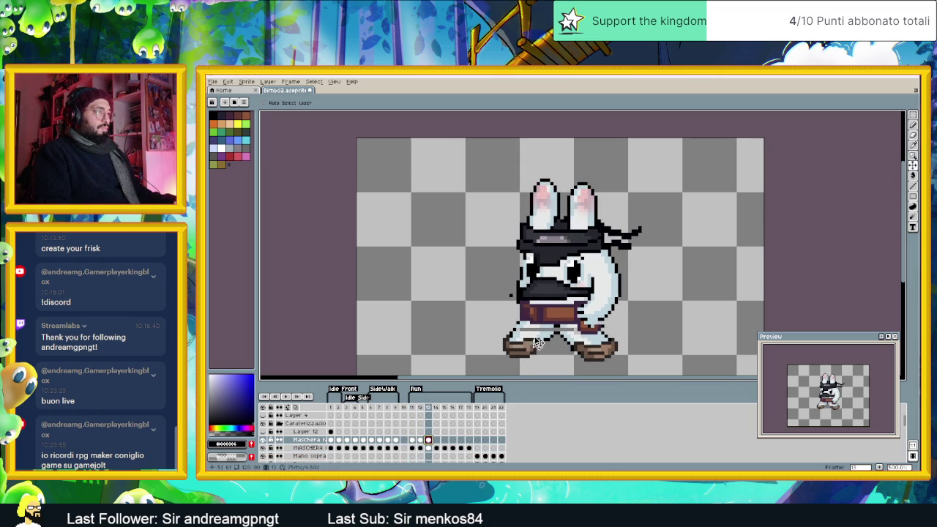
pyautogui.click(432, 448)
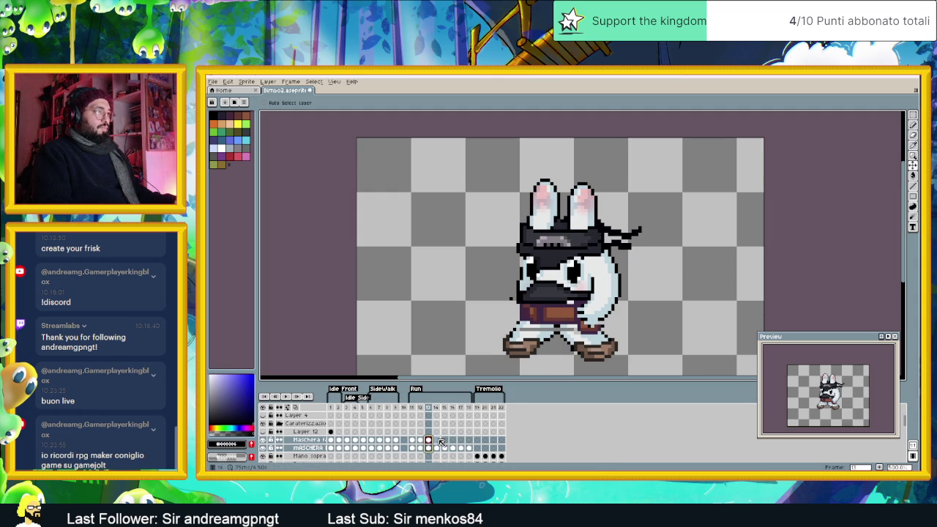
pyautogui.click(438, 441)
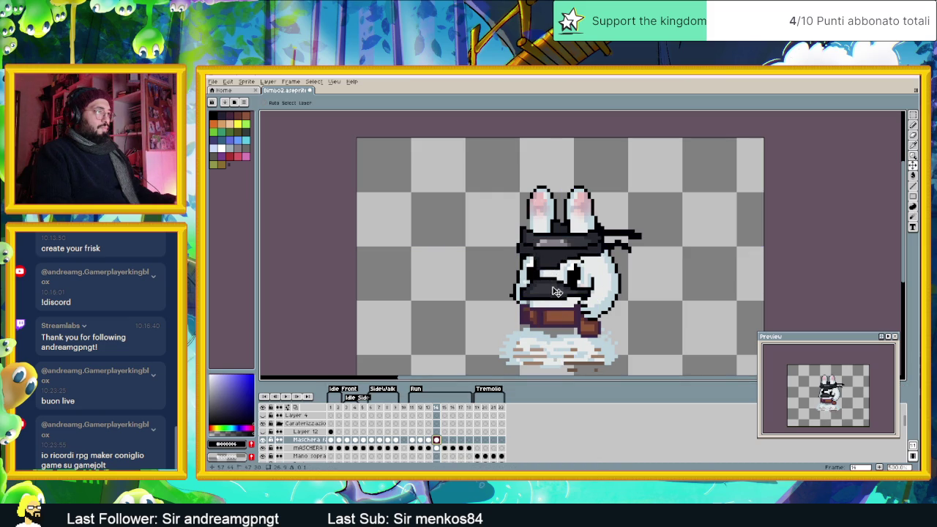
pyautogui.hotkey('ctrl', 'z')
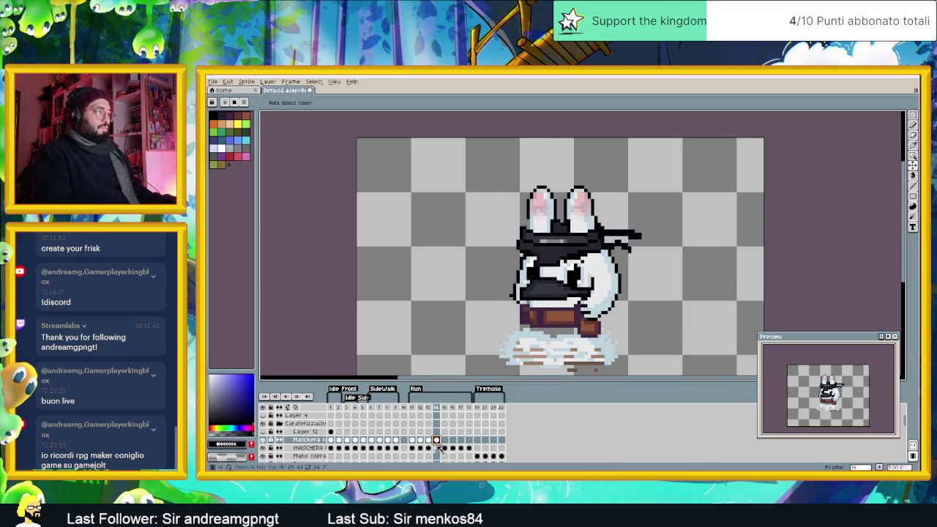
pyautogui.click(438, 447)
pyautogui.moveTo(544, 287); pyautogui.dragTo(544, 299)
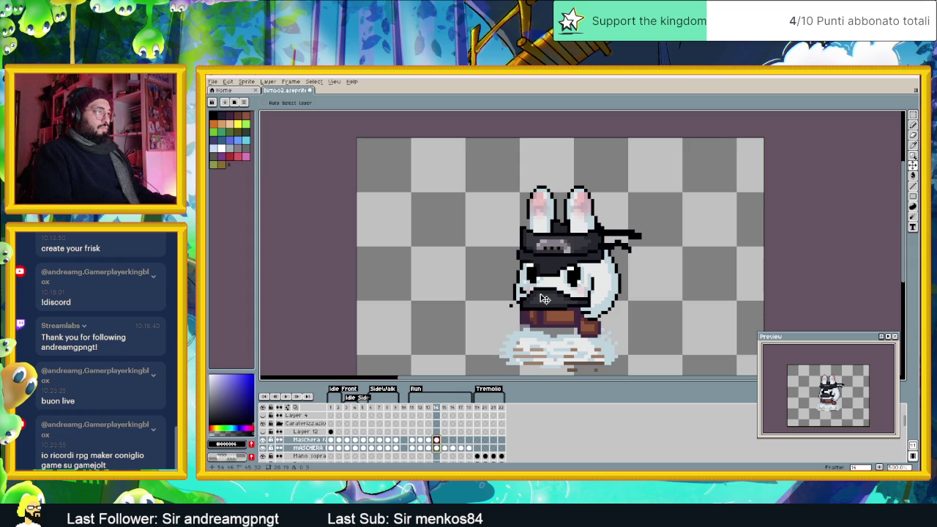
# Step: Raise and fine-tune the mask band on run frames 14 and 13 to cover the face
pyautogui.click(429, 447)
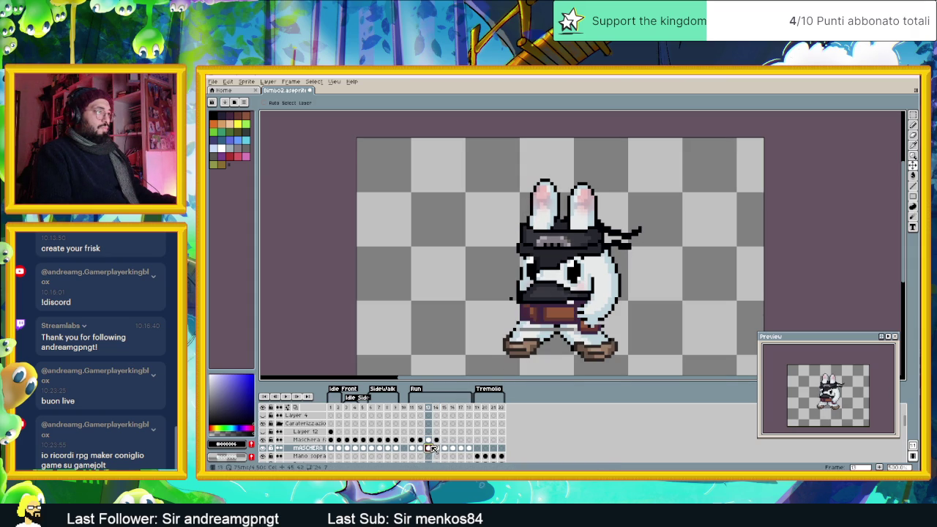
pyautogui.click(437, 447)
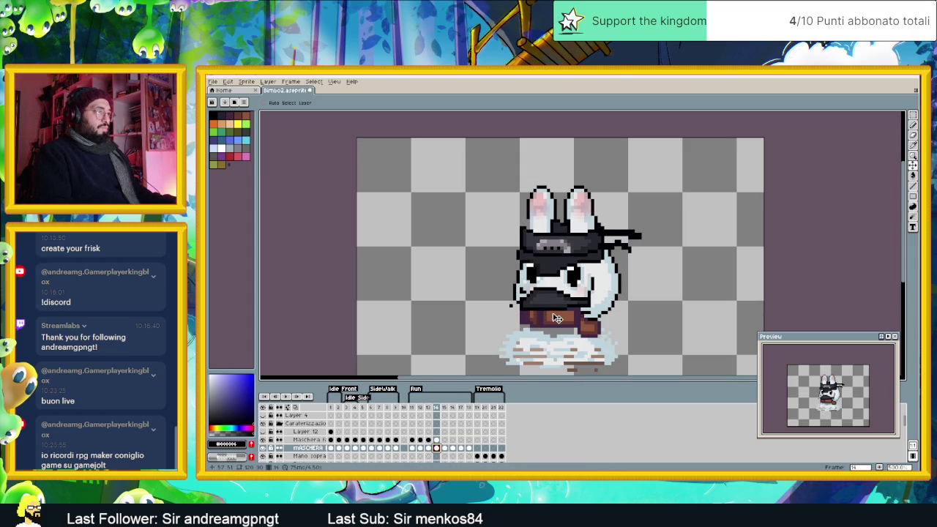
pyautogui.moveTo(557, 319); pyautogui.dragTo(557, 316)
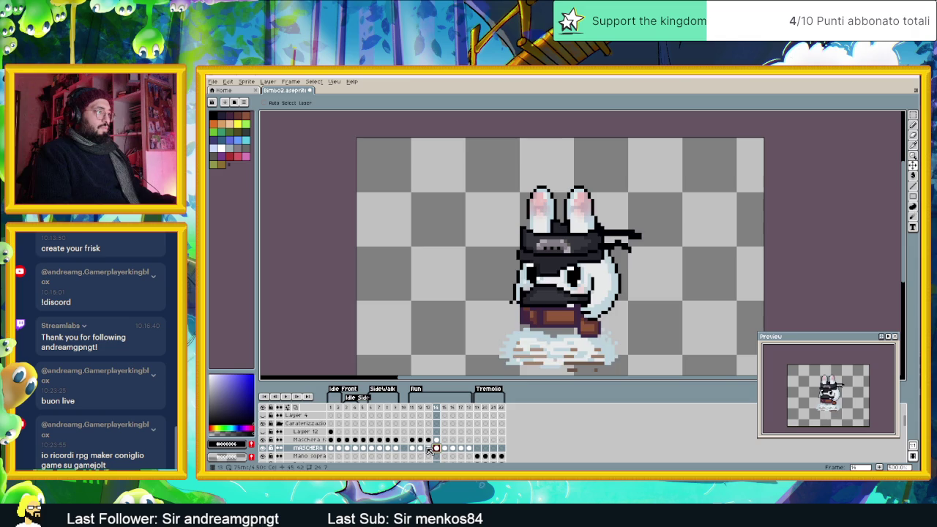
pyautogui.click(429, 448)
pyautogui.moveTo(556, 257); pyautogui.dragTo(557, 253)
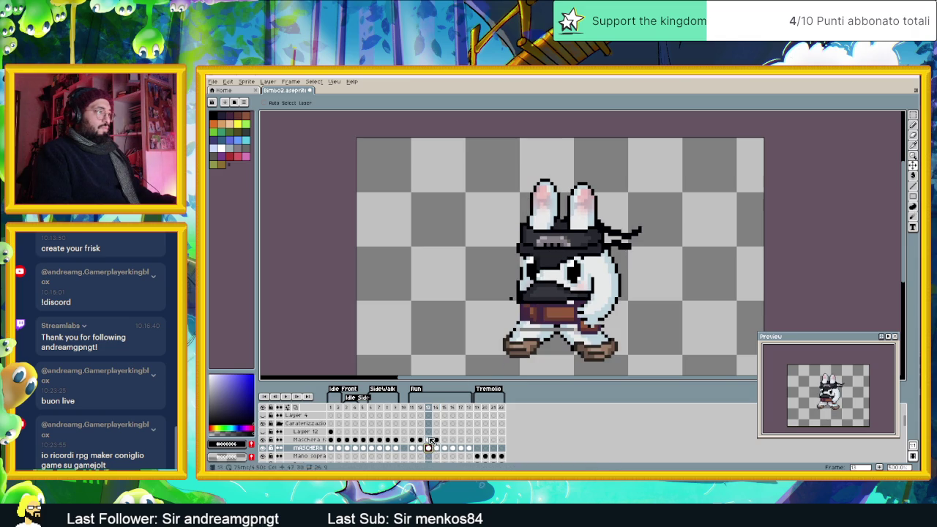
pyautogui.click(429, 440)
pyautogui.moveTo(557, 268); pyautogui.dragTo(557, 270)
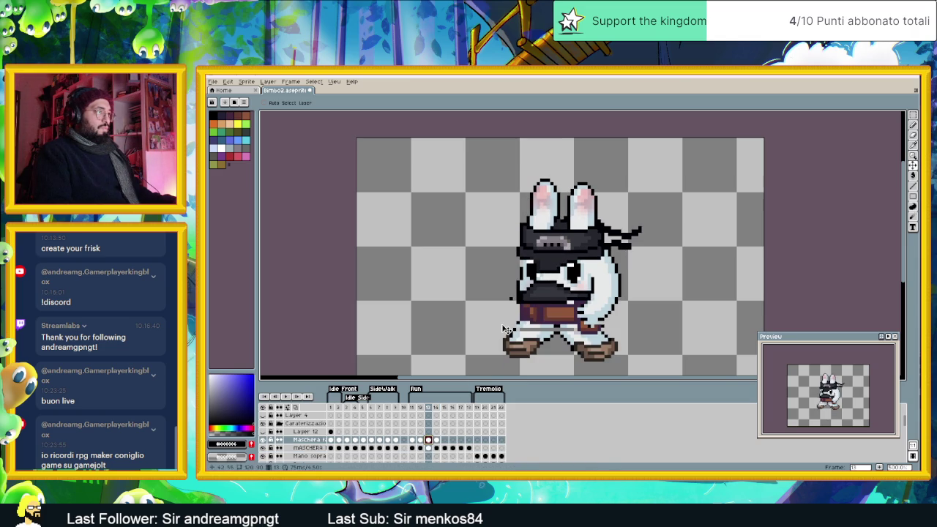
# Step: Fill the dark mask area on frame 11 and select frames 11–14 on both mask layers
pyautogui.click(420, 440)
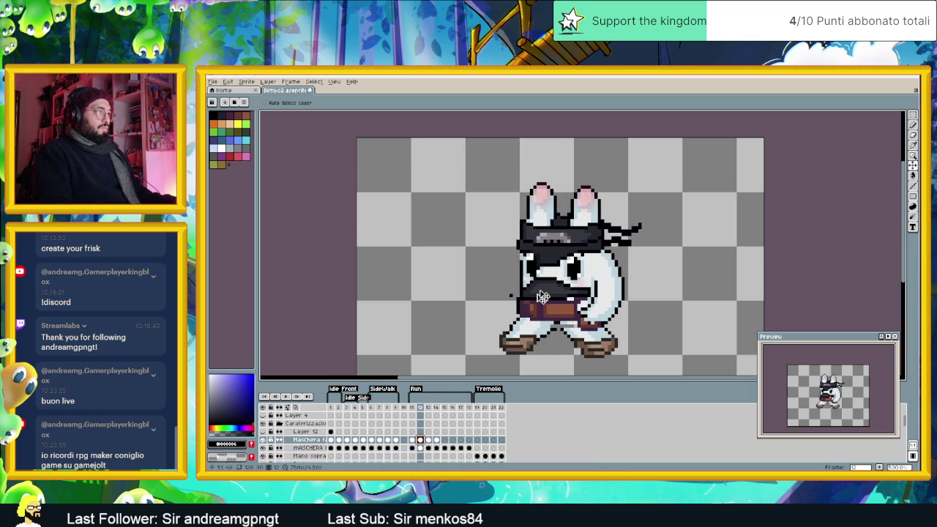
pyautogui.click(412, 440)
pyautogui.click(557, 249)
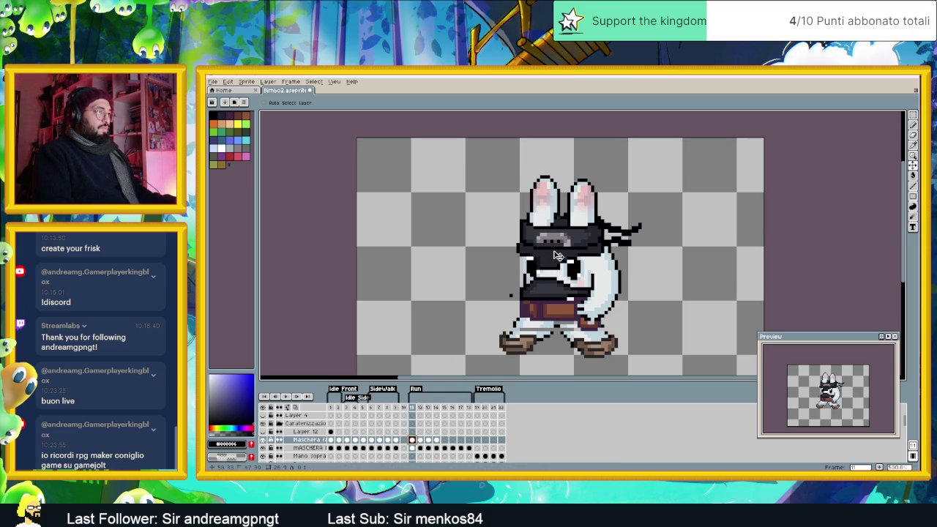
pyautogui.click(422, 441)
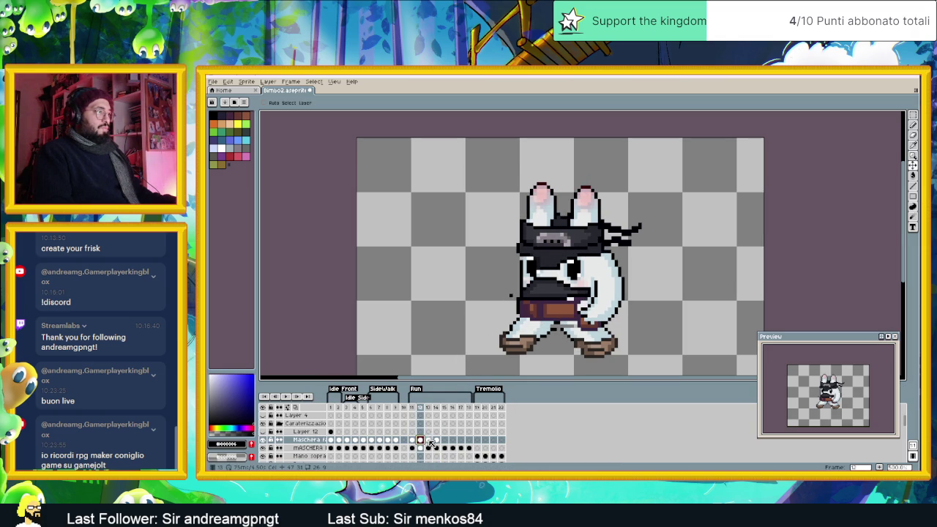
pyautogui.click(429, 441)
pyautogui.click(437, 441)
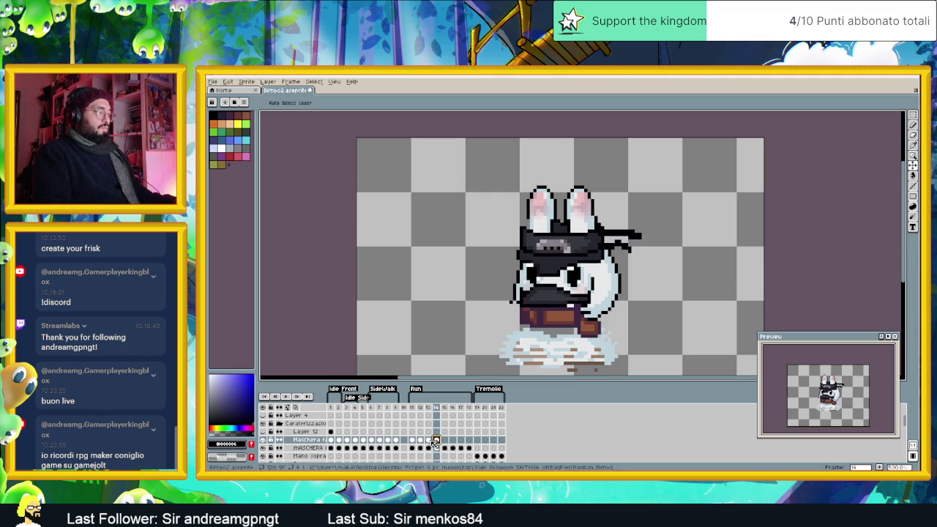
pyautogui.moveTo(413, 441); pyautogui.dragTo(437, 448)
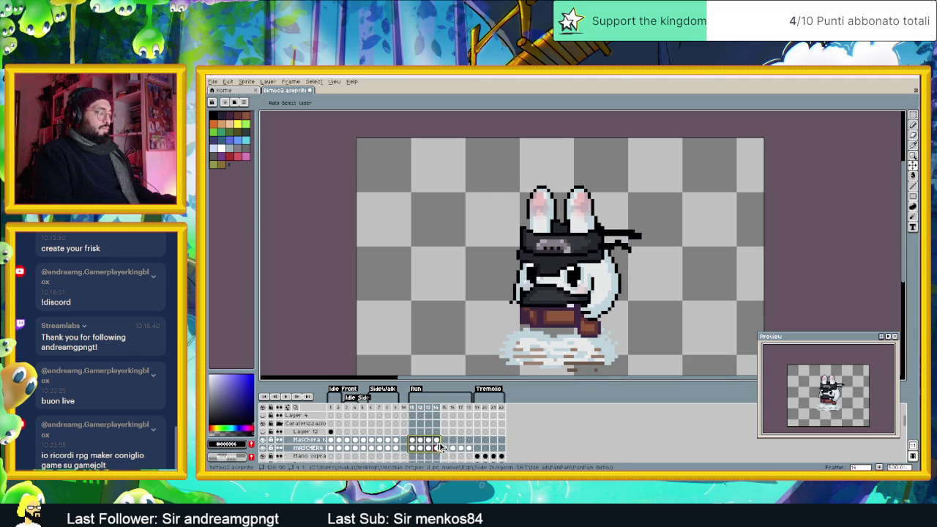
# Step: Remove the stray dark pixels below the mask on run frame 15
pyautogui.click(445, 440)
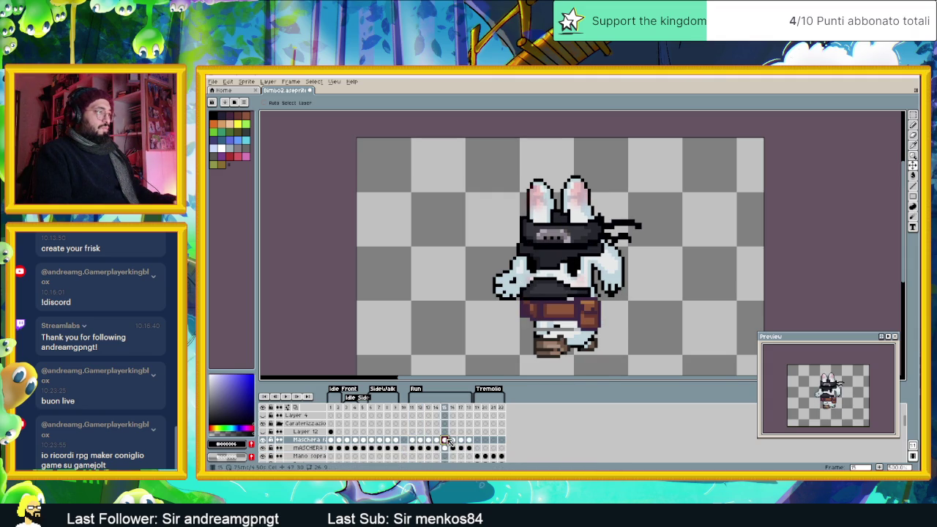
pyautogui.click(446, 447)
pyautogui.click(444, 441)
pyautogui.hotkey('ctrl', 'z')
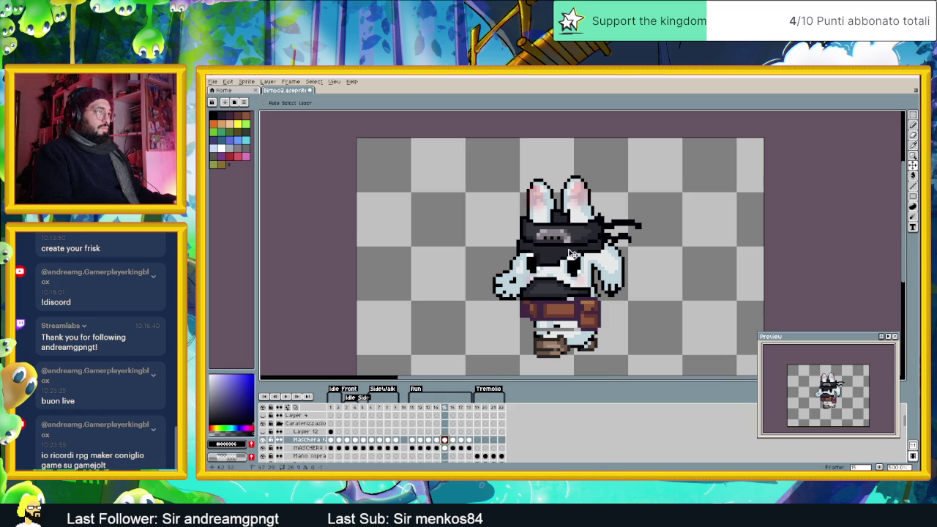
# Step: Select and review run frames 16–18, then return to frame 11
pyautogui.click(453, 440)
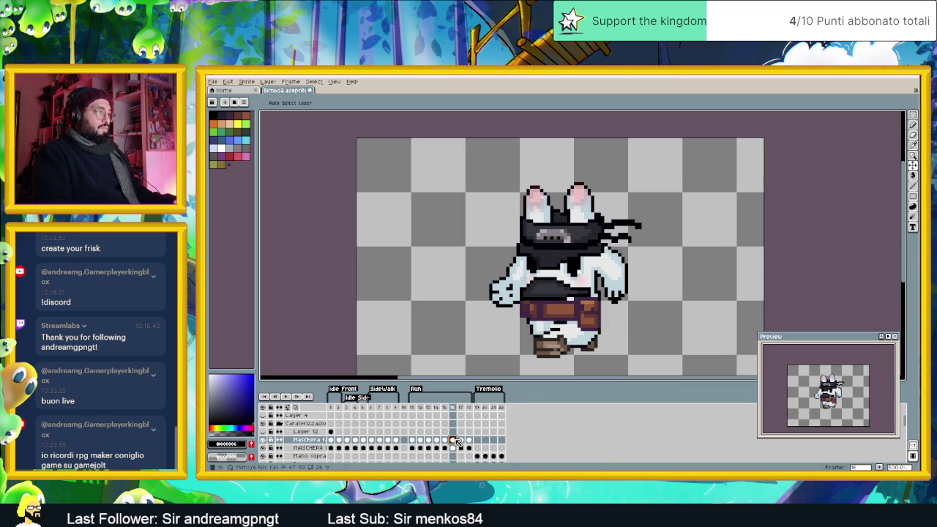
pyautogui.moveTo(460, 441); pyautogui.dragTo(469, 440)
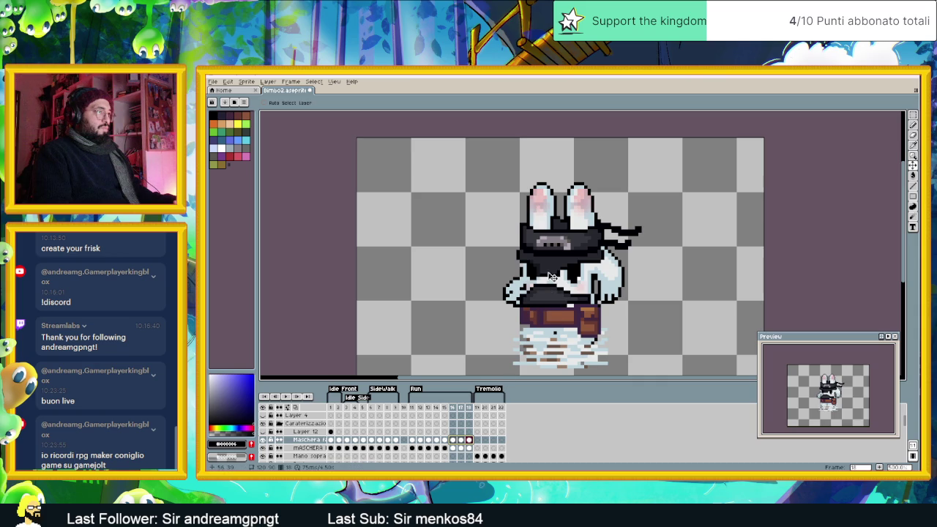
pyautogui.click(454, 440)
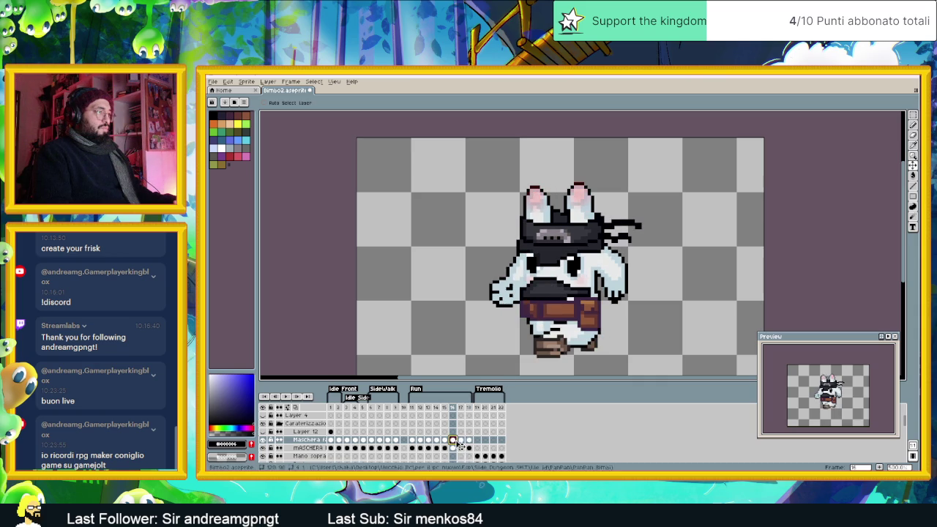
pyautogui.click(461, 440)
pyautogui.click(469, 440)
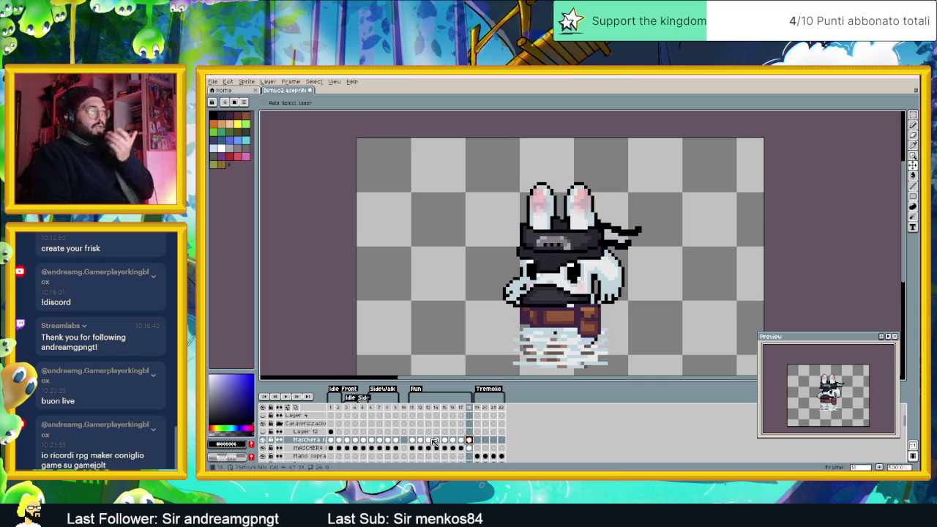
pyautogui.click(412, 440)
pyautogui.scroll(2, 570, 299)
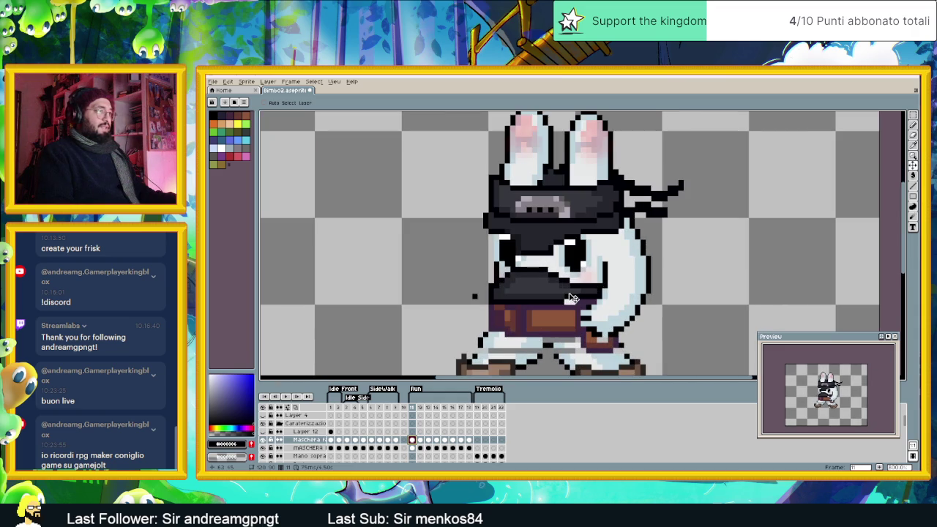
# Step: With the pencil and the mask's dark grey, blacken two white pixels at the mask edge on frame 11
pyautogui.press('b')
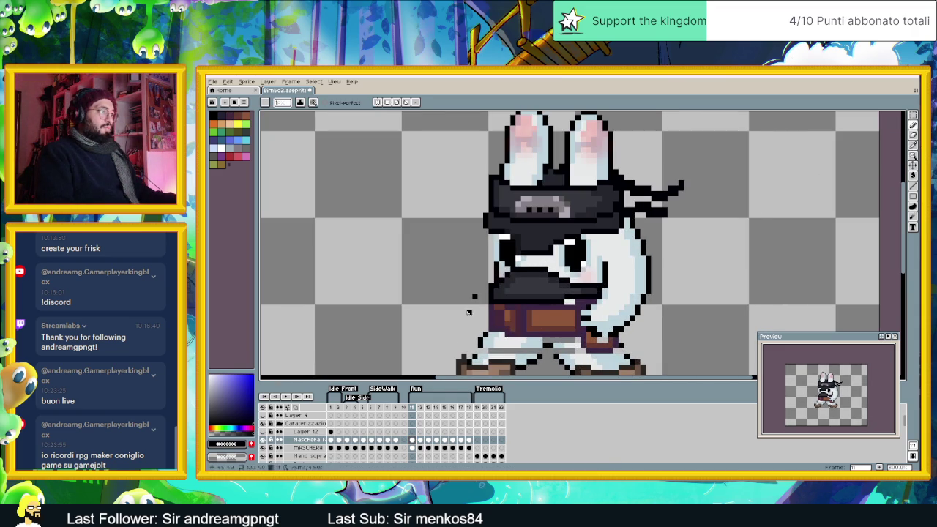
pyautogui.click(413, 447)
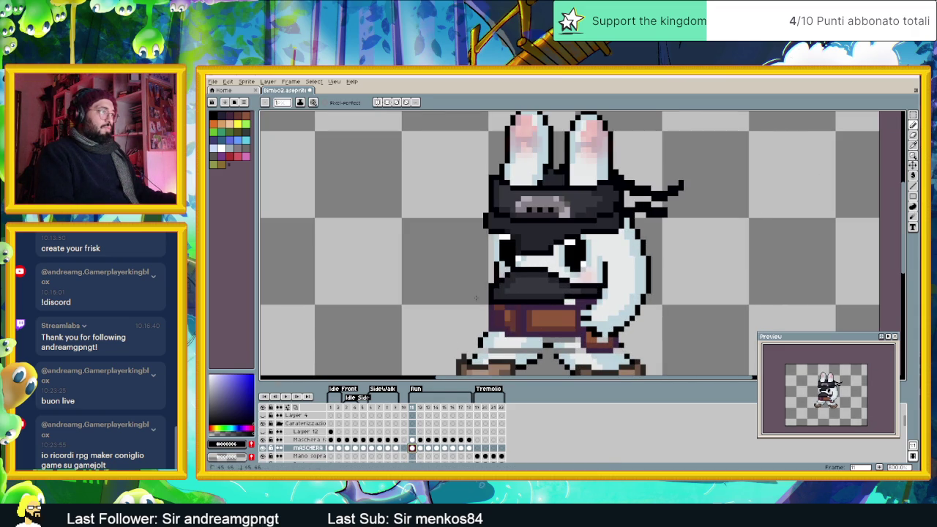
pyautogui.scroll(3, 560, 293)
pyautogui.keyDown('alt'); pyautogui.click(570, 296); pyautogui.keyUp('alt')
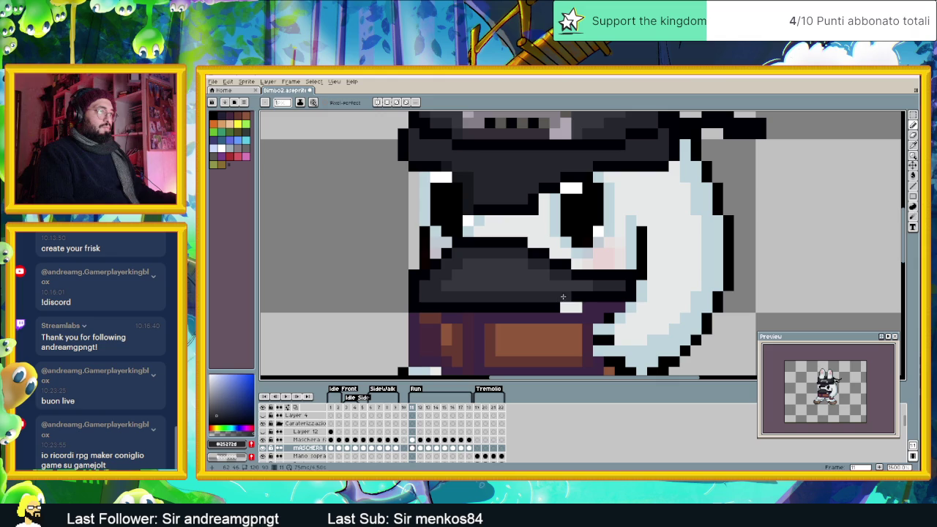
pyautogui.keyDown('alt'); pyautogui.click(573, 300); pyautogui.keyUp('alt')
pyautogui.click(571, 310)
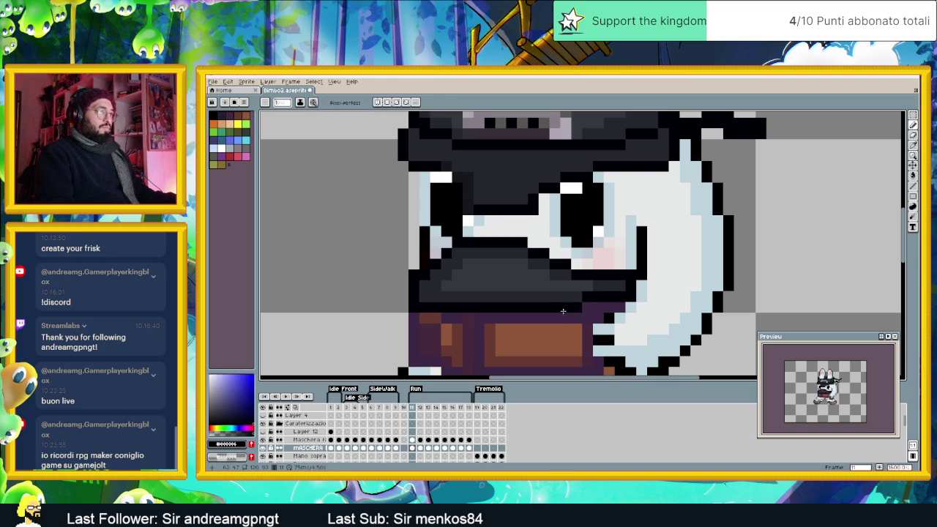
# Step: Paint the stray white pixels beside and under the mask dark on run frames 12 and 14
pyautogui.click(422, 453)
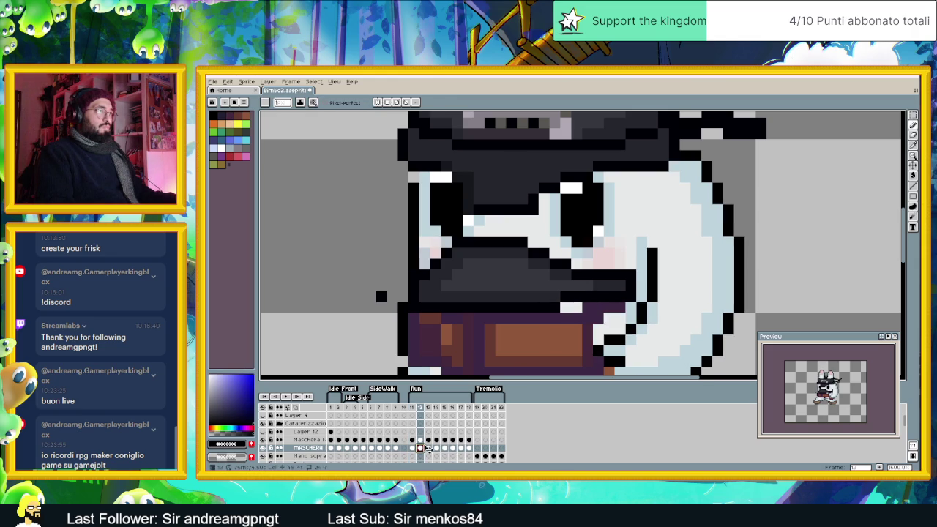
pyautogui.keyDown('alt'); pyautogui.click(632, 286); pyautogui.keyUp('alt')
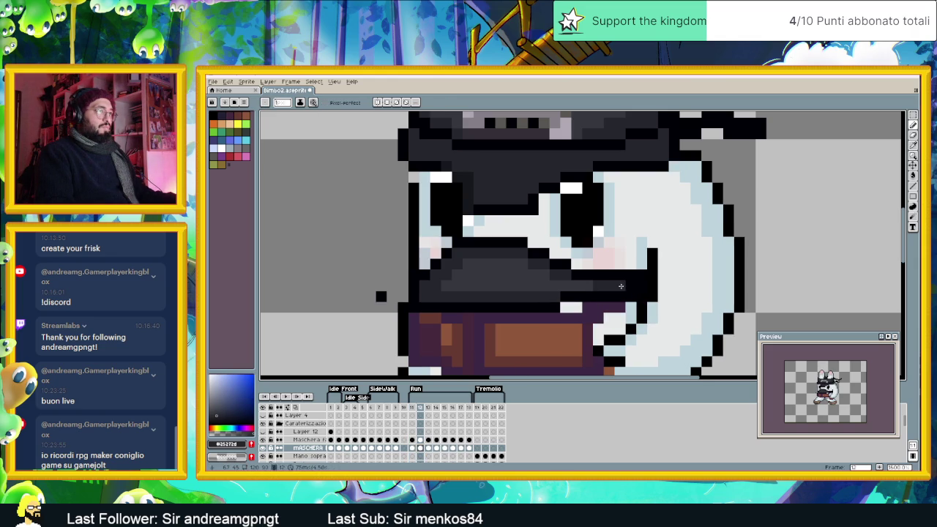
pyautogui.click(563, 308)
pyautogui.keyDown('alt'); pyautogui.click(564, 308); pyautogui.keyUp('alt')
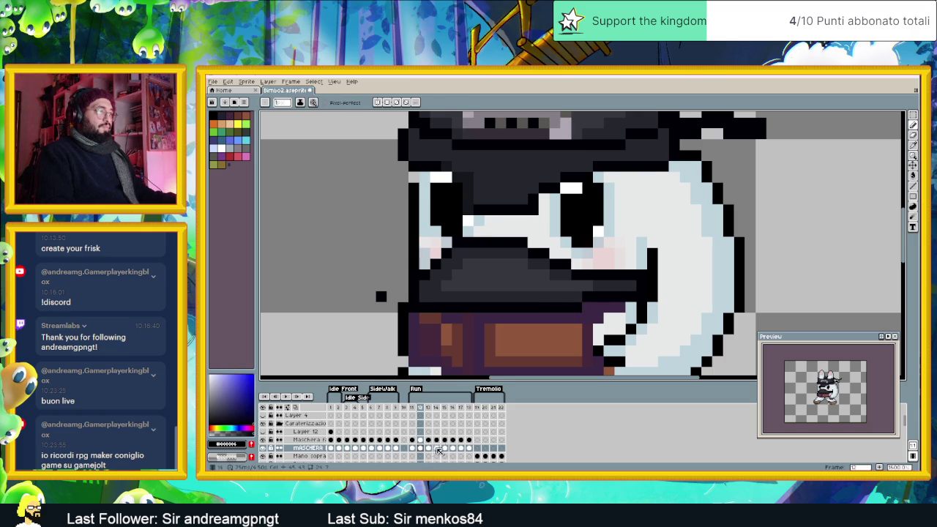
pyautogui.click(429, 448)
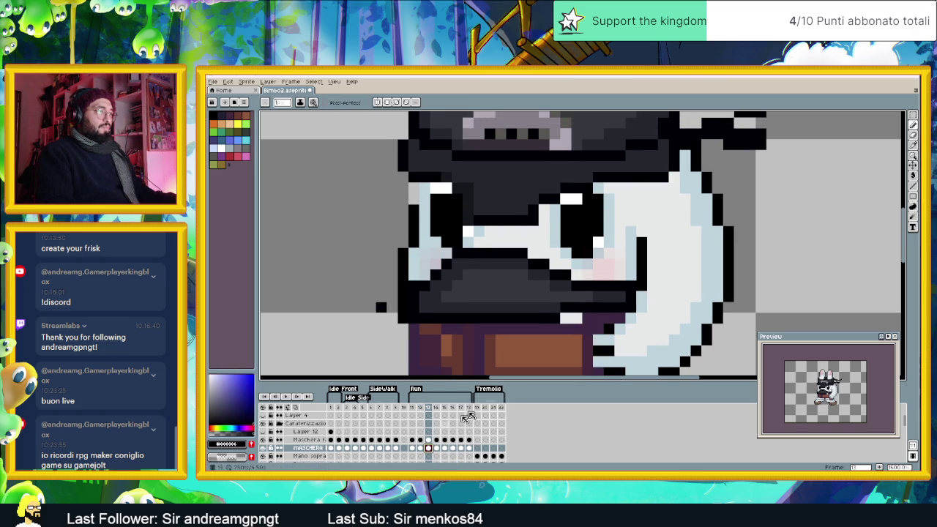
pyautogui.keyDown('alt'); pyautogui.click(553, 308); pyautogui.keyUp('alt')
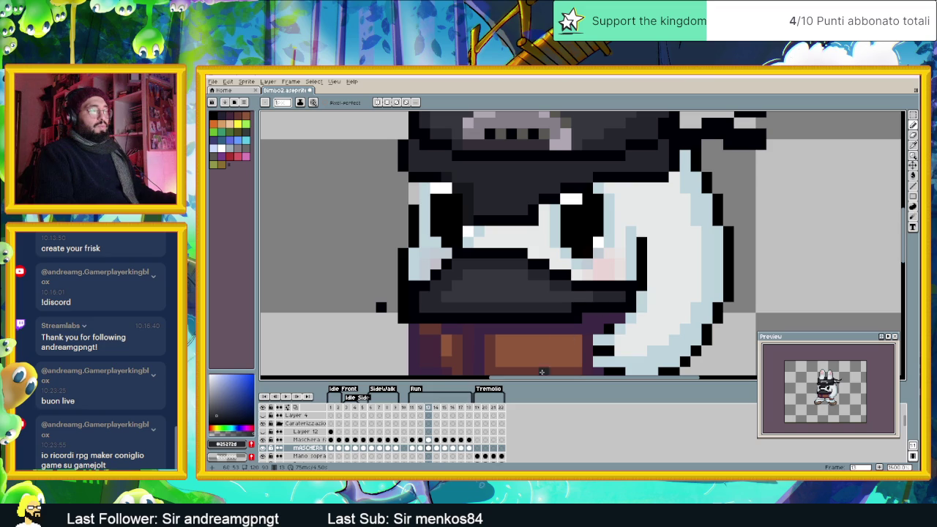
pyautogui.click(437, 448)
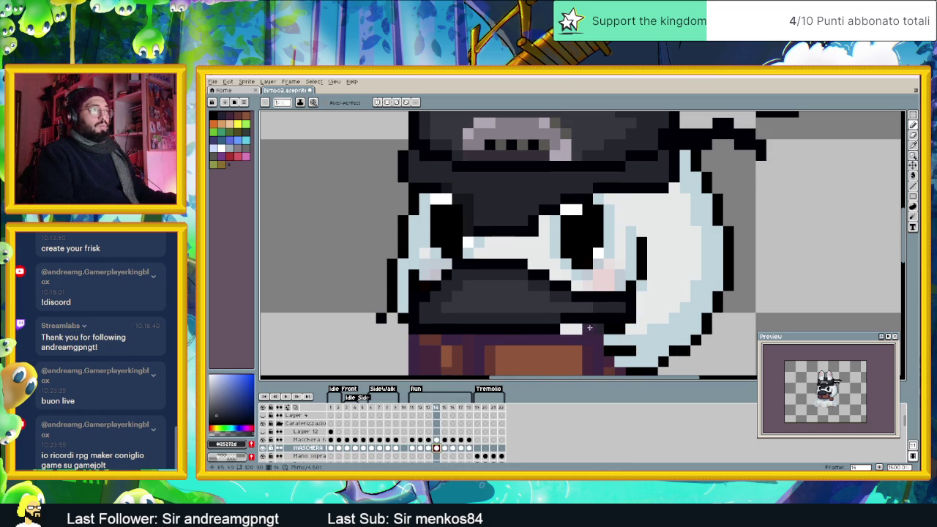
pyautogui.keyDown('alt'); pyautogui.click(550, 333); pyautogui.keyUp('alt')
pyautogui.click(564, 329)
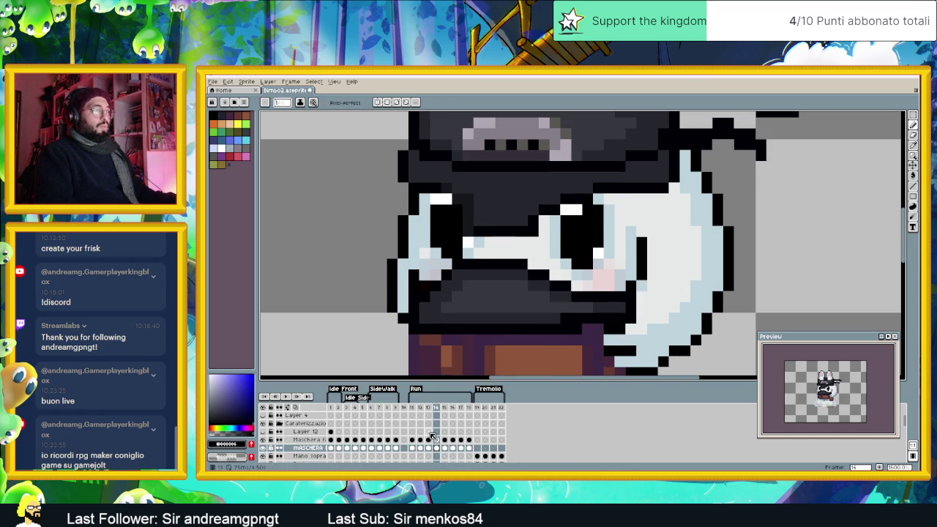
# Step: Compare run frames 12, 13 and 14, then advance to frame 15
pyautogui.click(430, 449)
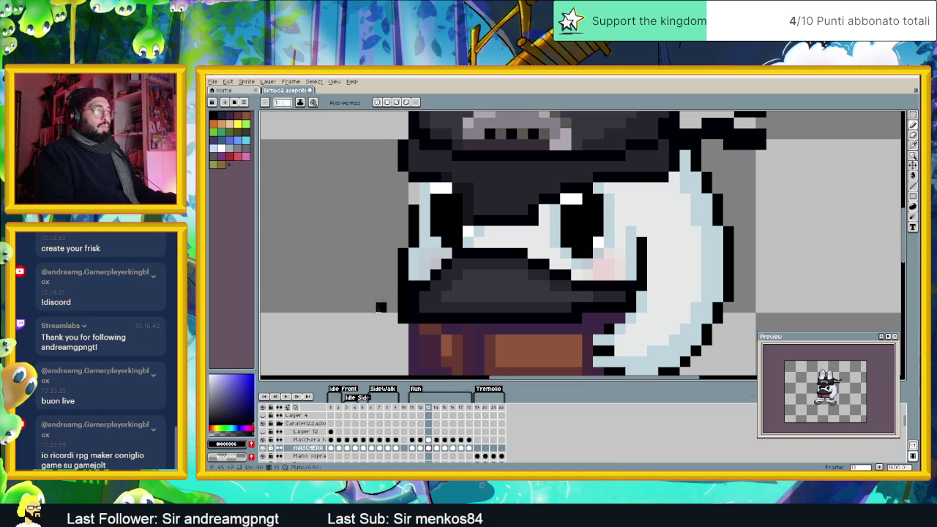
pyautogui.click(421, 449)
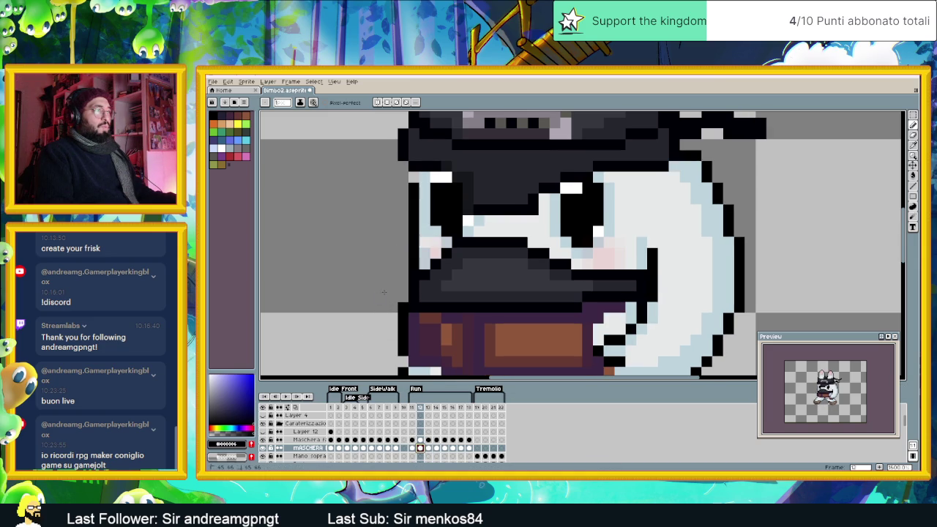
pyautogui.click(437, 448)
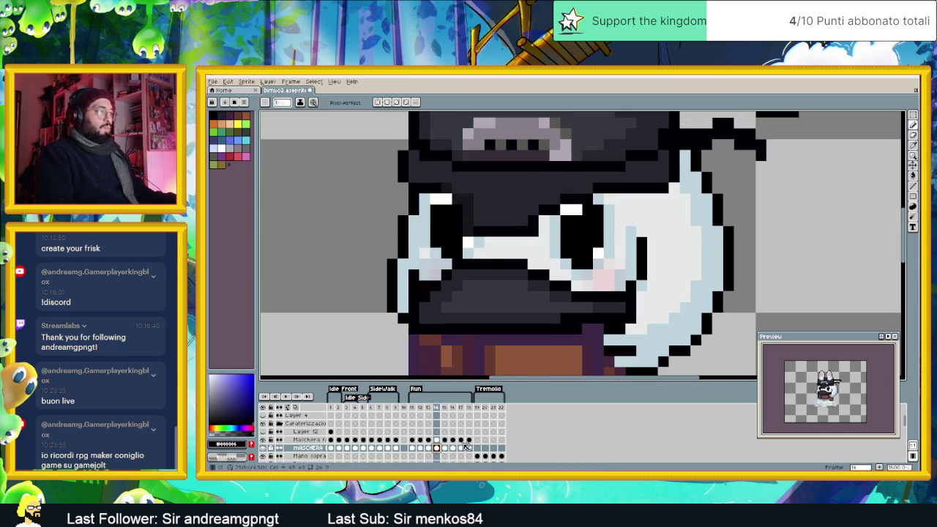
pyautogui.click(429, 449)
pyautogui.click(437, 449)
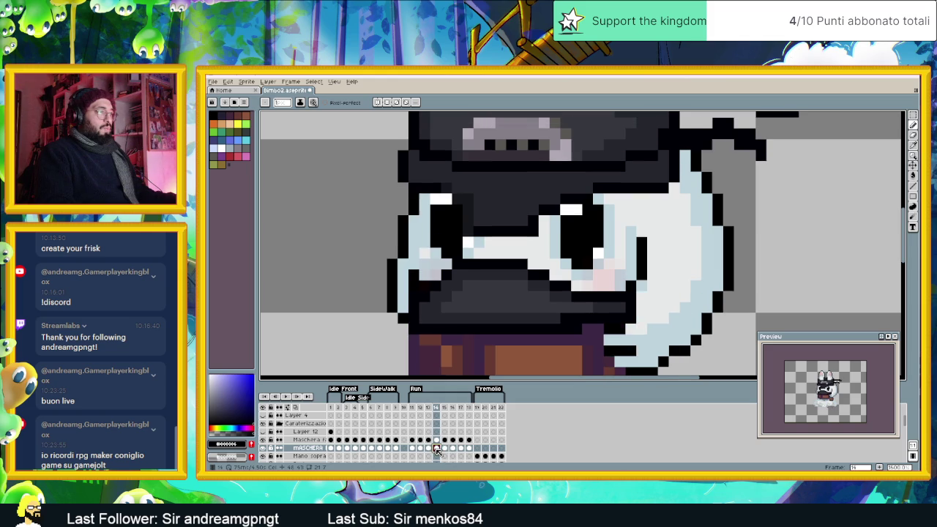
pyautogui.click(445, 449)
# Step: Darken the light pixels along the mask's right edge and underside on run frame 15
pyautogui.click(642, 285)
pyautogui.click(641, 298)
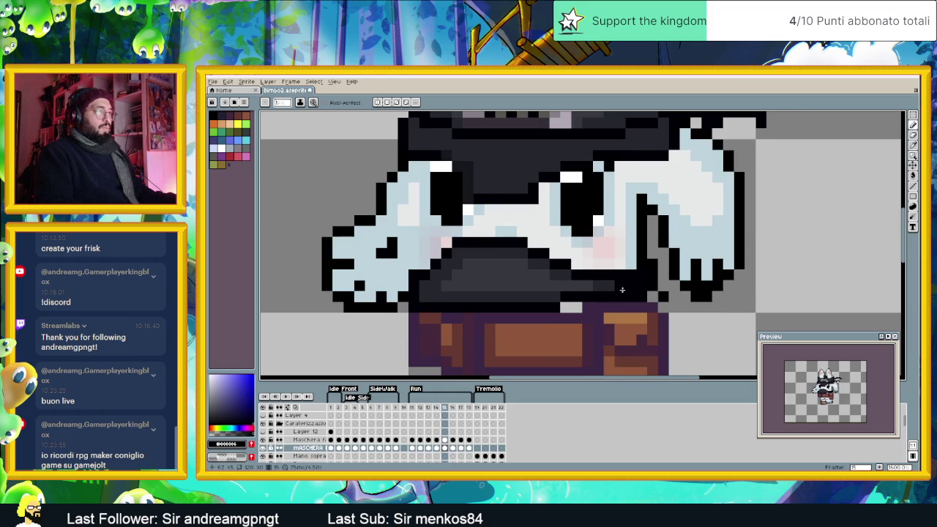
pyautogui.keyDown('alt'); pyautogui.click(616, 281); pyautogui.keyUp('alt')
pyautogui.click(566, 304)
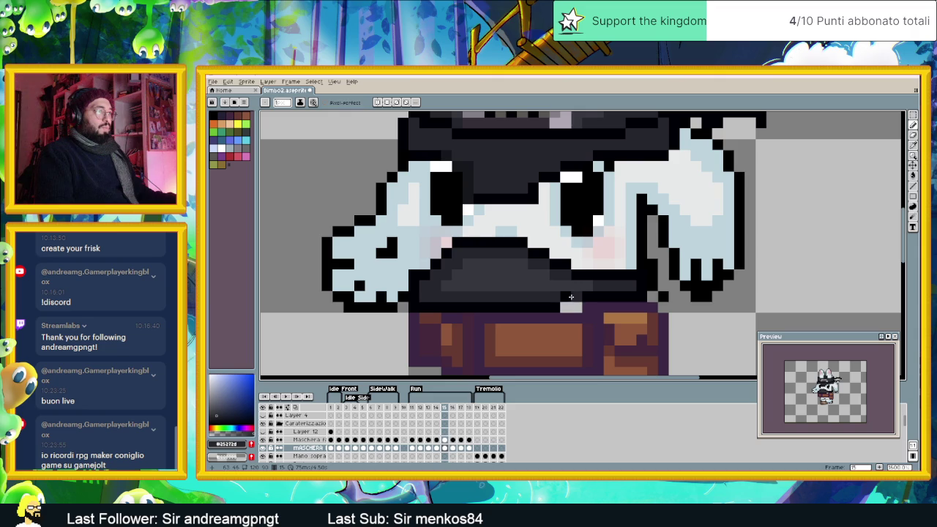
pyautogui.keyDown('alt'); pyautogui.click(556, 306); pyautogui.keyUp('alt')
pyautogui.click(575, 307)
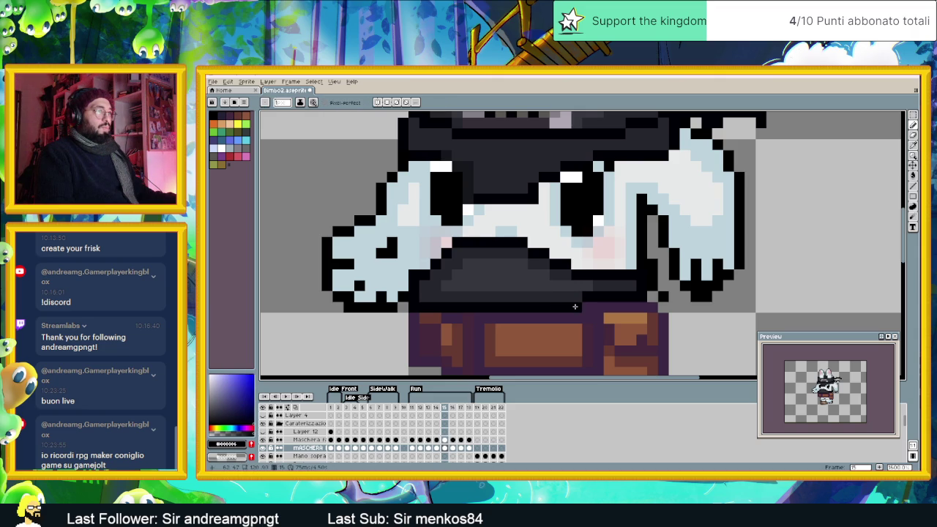
# Step: Darken the light-blue and white pixels around the mask on run frame 16
pyautogui.click(453, 448)
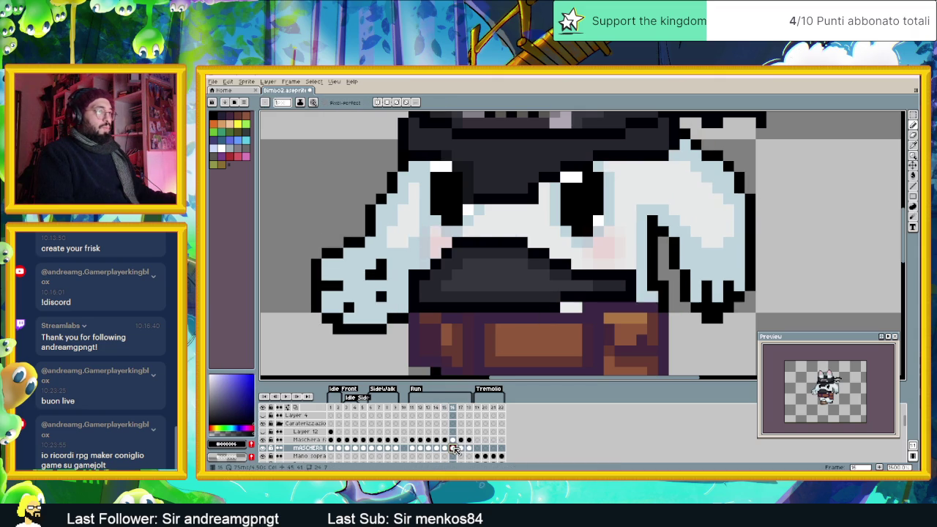
pyautogui.click(639, 292)
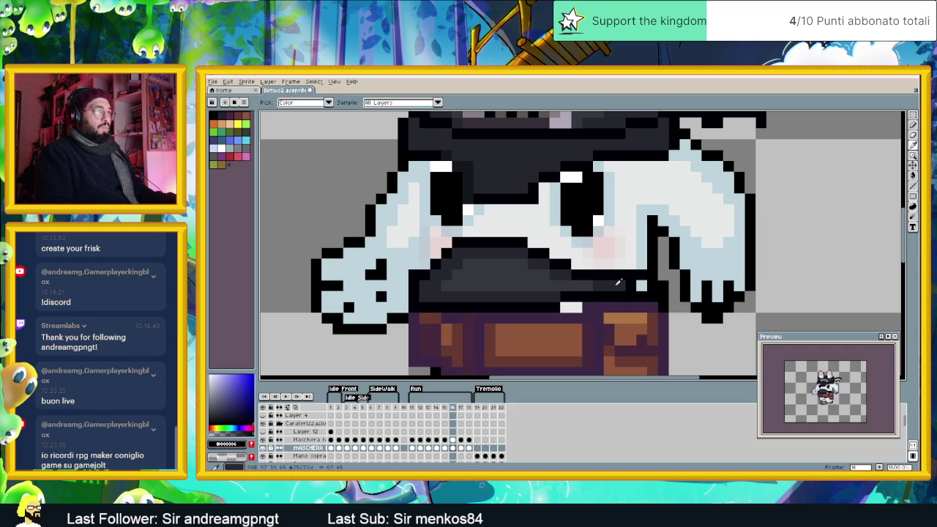
pyautogui.keyDown('alt'); pyautogui.click(644, 286); pyautogui.keyUp('alt')
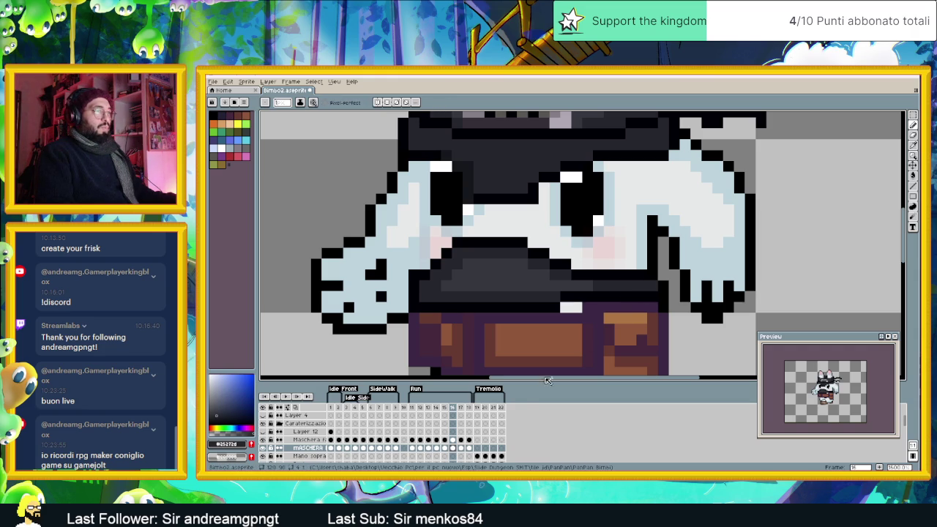
pyautogui.press('alt')
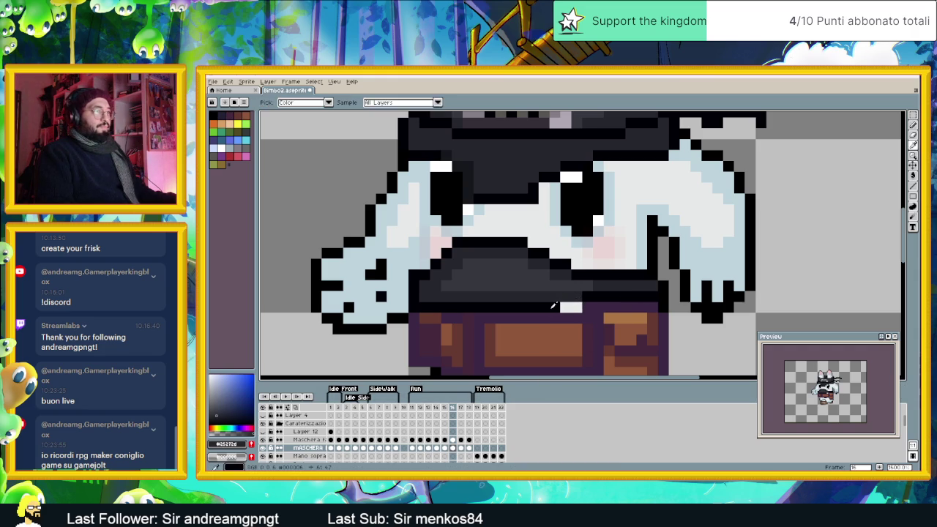
pyautogui.keyDown('alt'); pyautogui.click(553, 305); pyautogui.keyUp('alt')
pyautogui.click(571, 308)
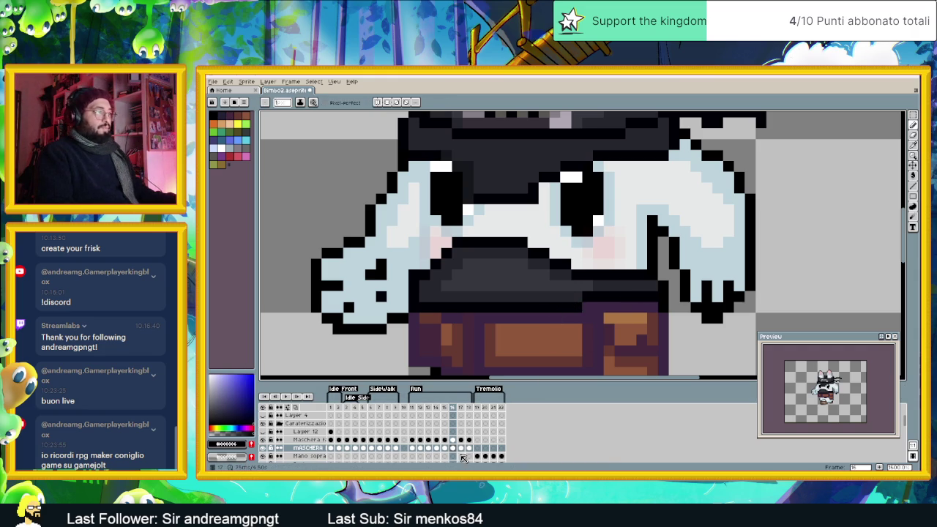
# Step: Paint over the light pixels beside and under the mask on run frames 17 and 18
pyautogui.click(461, 448)
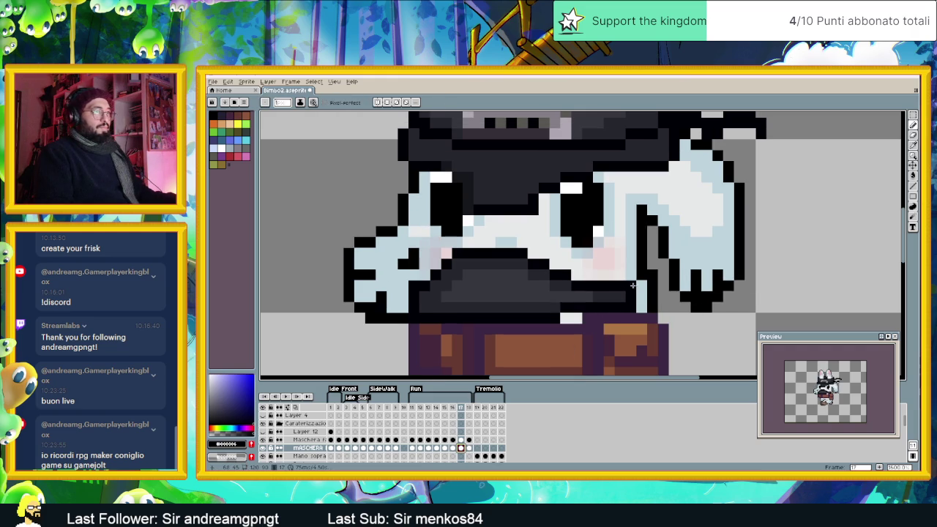
pyautogui.click(641, 308)
pyautogui.keyDown('alt'); pyautogui.click(621, 298); pyautogui.keyUp('alt')
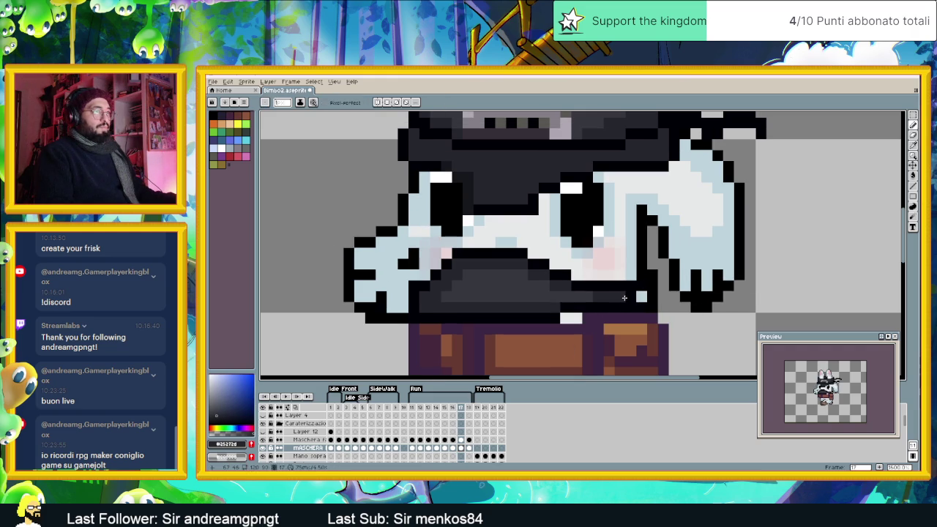
pyautogui.keyDown('alt'); pyautogui.click(554, 317); pyautogui.keyUp('alt')
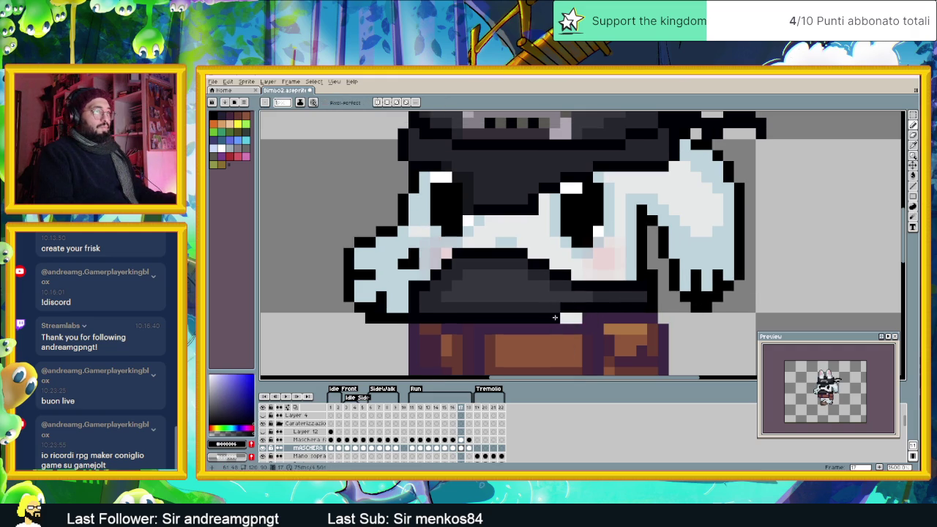
pyautogui.keyDown('alt'); pyautogui.click(575, 308); pyautogui.keyUp('alt')
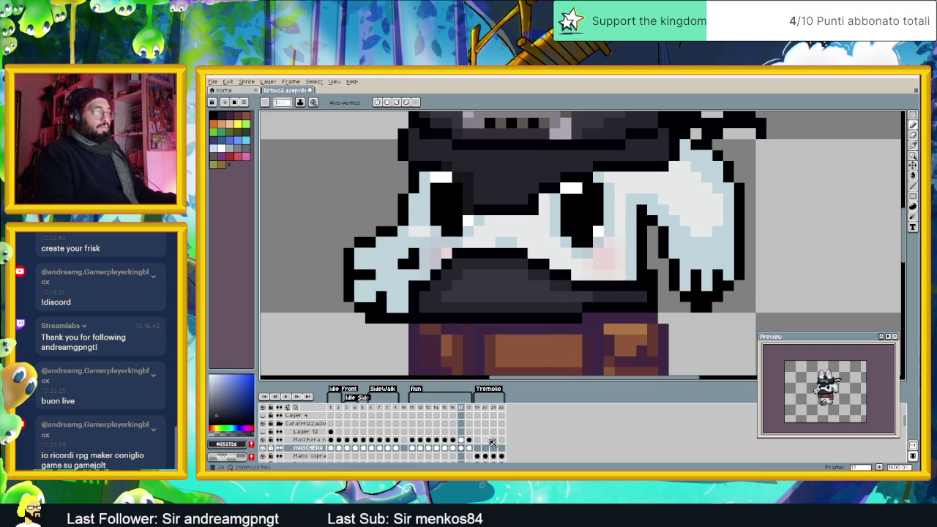
pyautogui.click(473, 449)
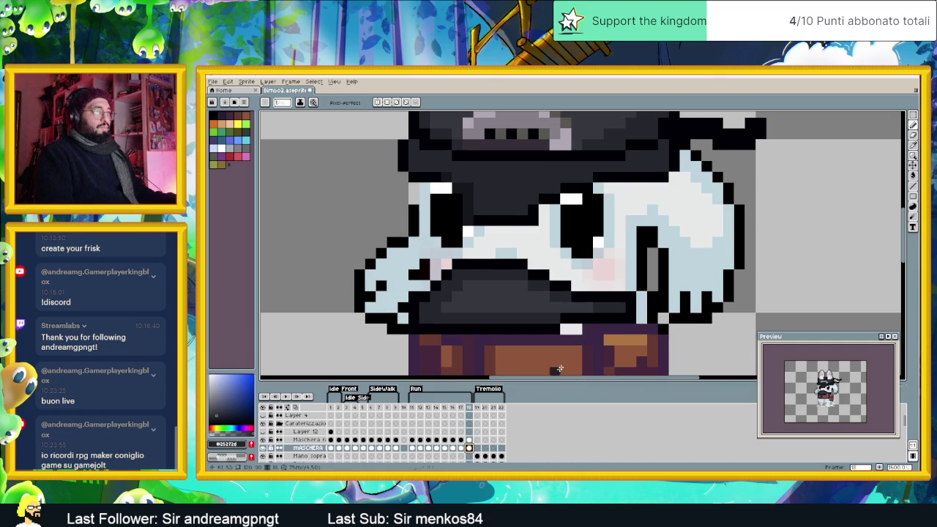
pyautogui.keyDown('alt'); pyautogui.click(636, 297); pyautogui.keyUp('alt')
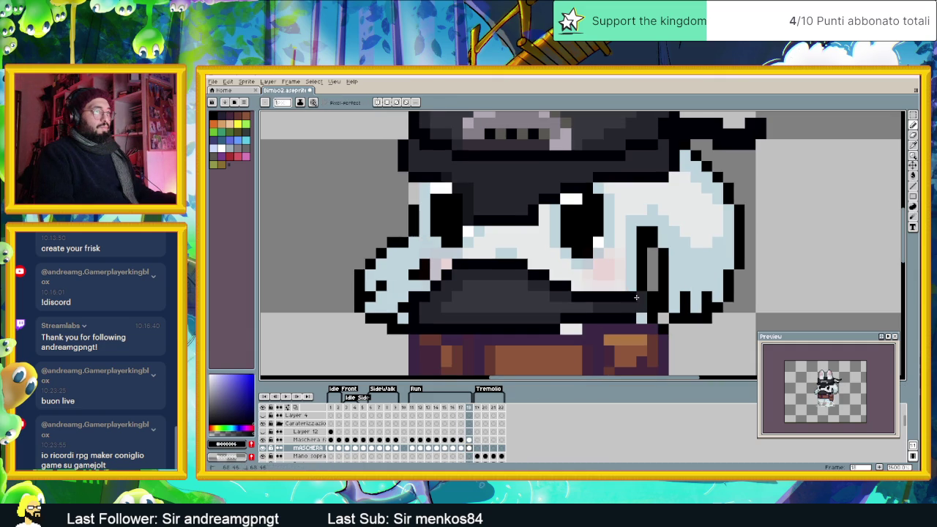
pyautogui.keyDown('alt'); pyautogui.click(575, 319); pyautogui.keyUp('alt')
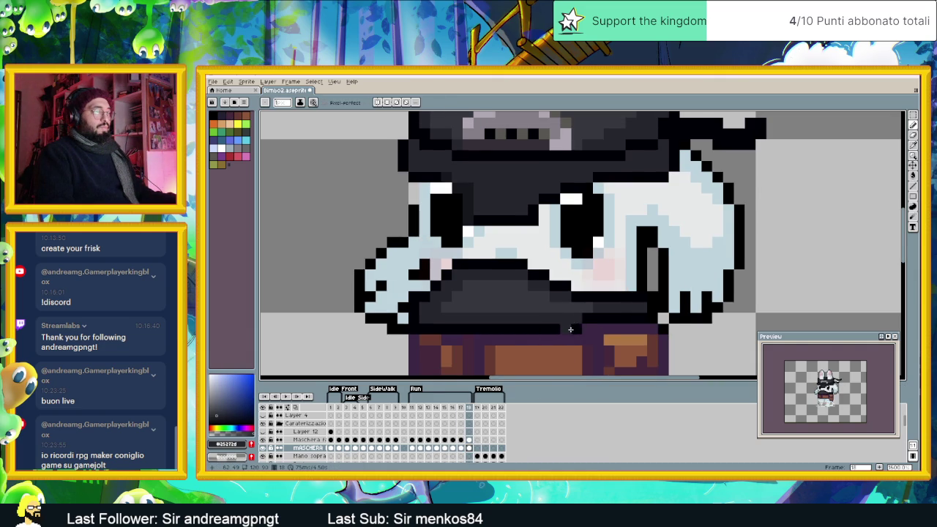
# Step: Zoom out and review run frames 16, 18, 11 and 13 with the mask
pyautogui.scroll(-2, 570, 328)
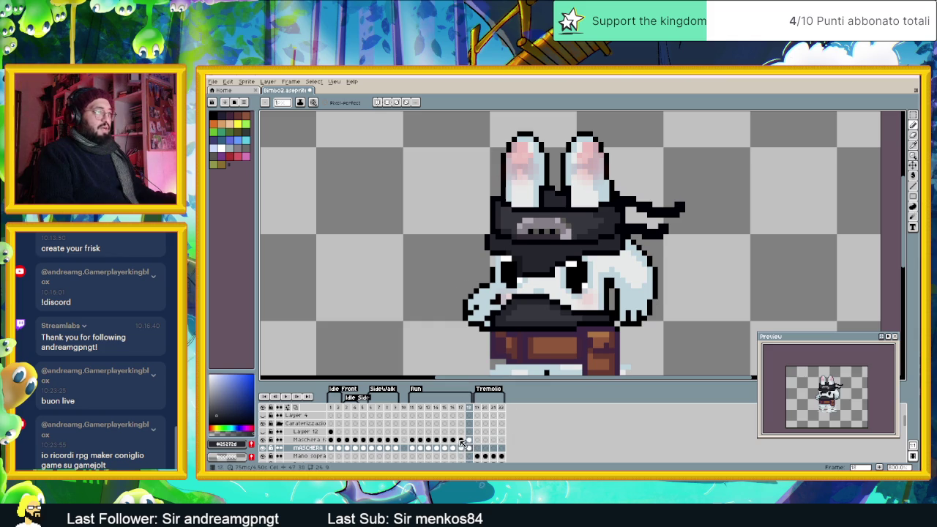
pyautogui.click(462, 443)
pyautogui.click(453, 439)
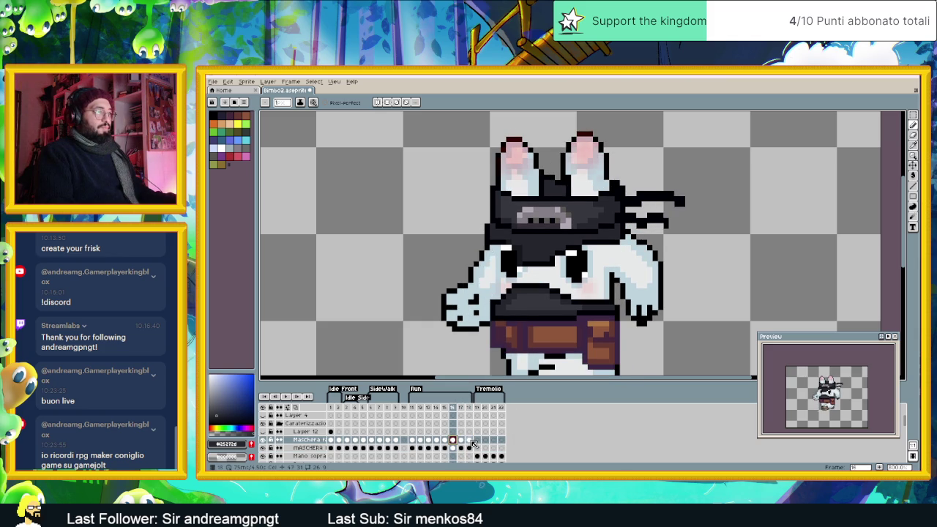
pyautogui.click(470, 440)
pyautogui.click(414, 441)
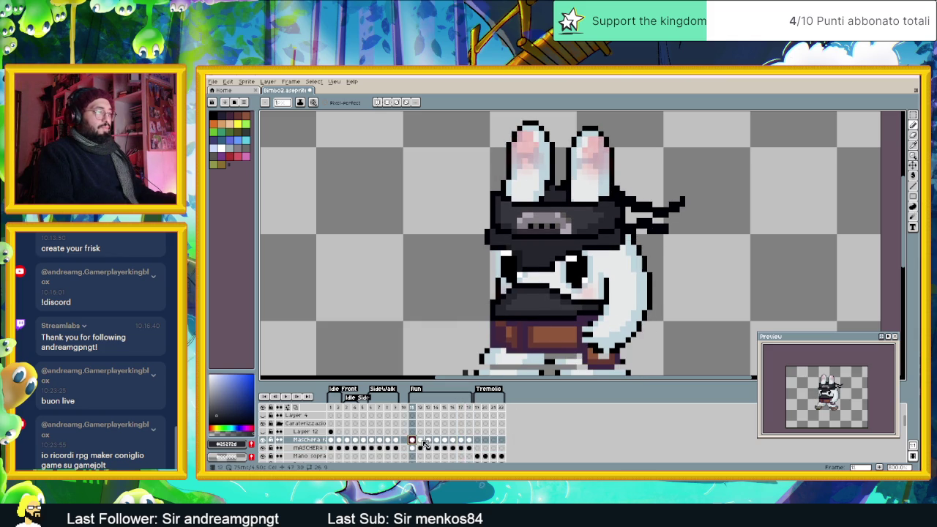
pyautogui.click(429, 440)
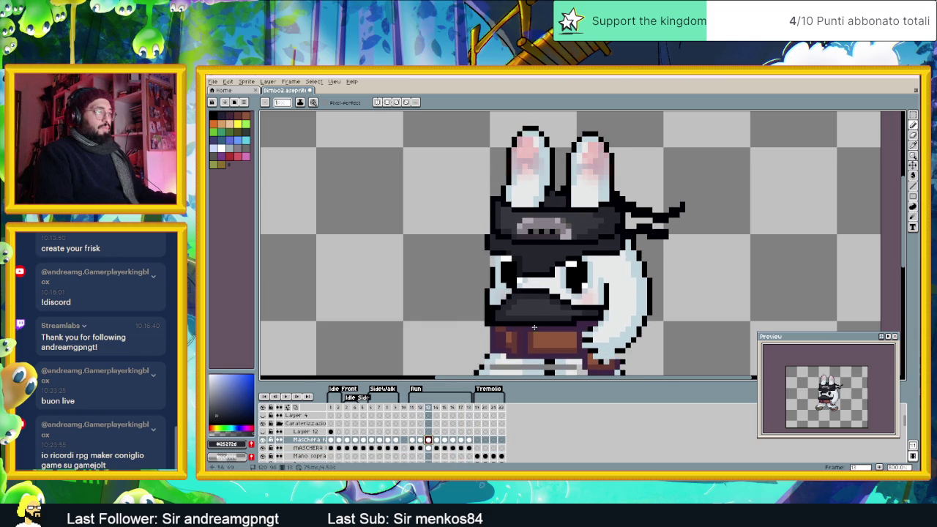
pyautogui.scroll(-2, 522, 299)
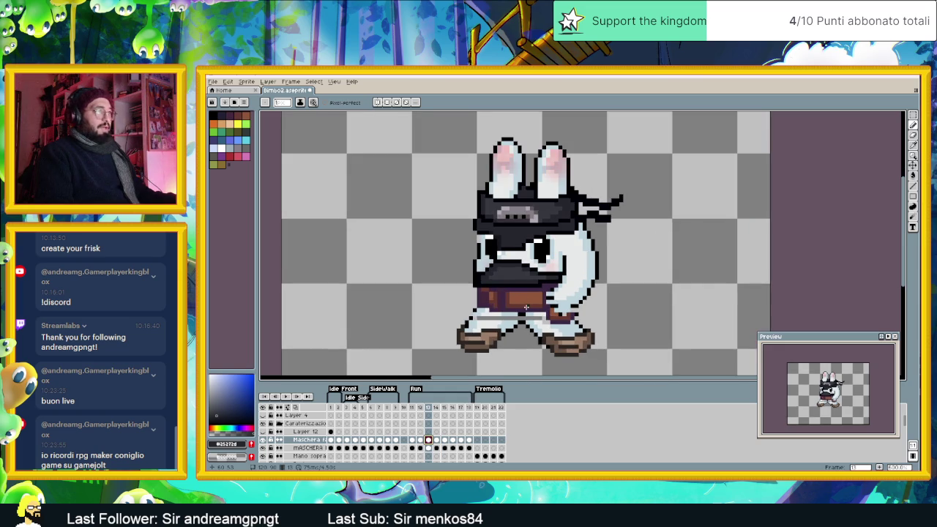
pyautogui.scroll(-1, 523, 298)
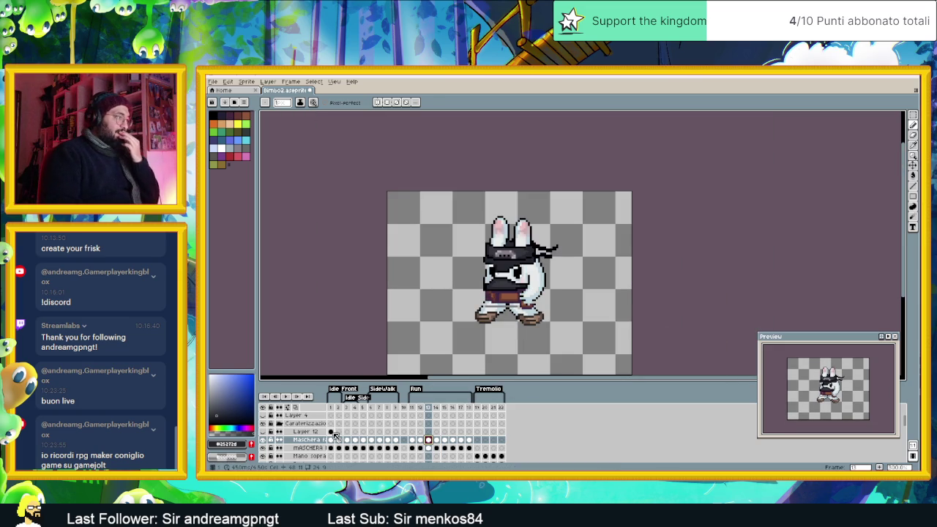
# Step: Play the idle and SideWalk animations, stop on frame 6, and zoom in on the bunny
pyautogui.click(331, 407)
pyautogui.click(290, 397)
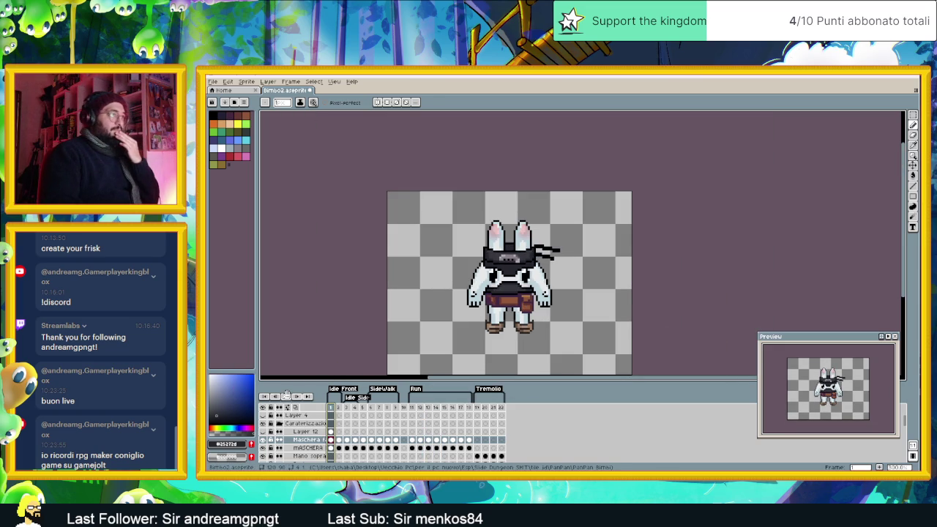
pyautogui.click(350, 415)
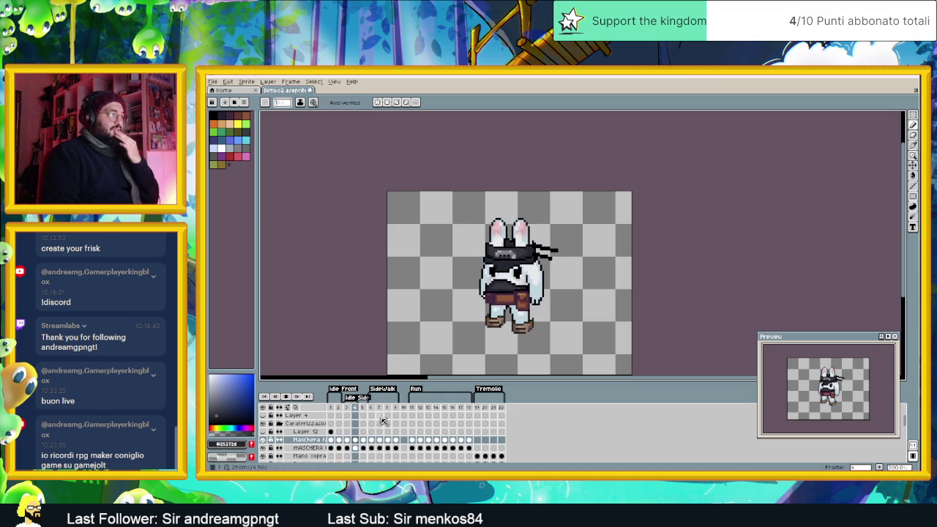
pyautogui.click(370, 417)
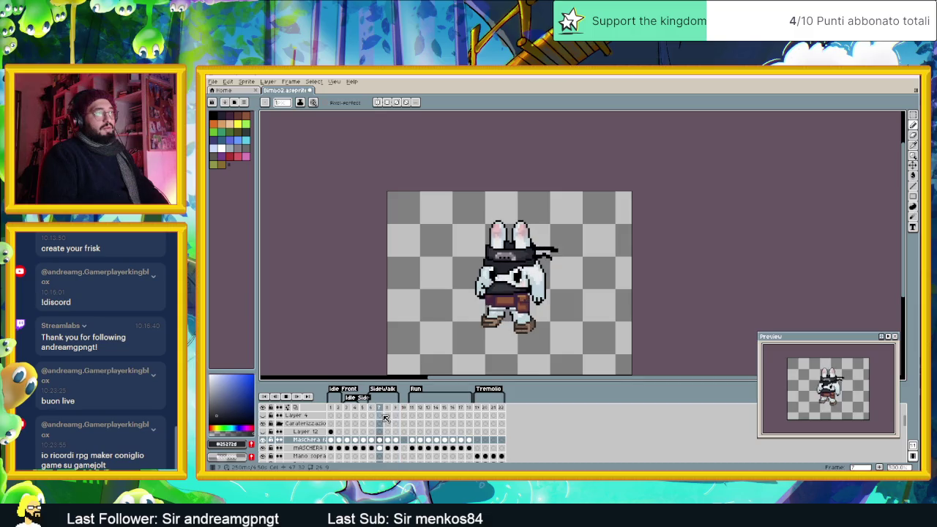
pyautogui.click(287, 398)
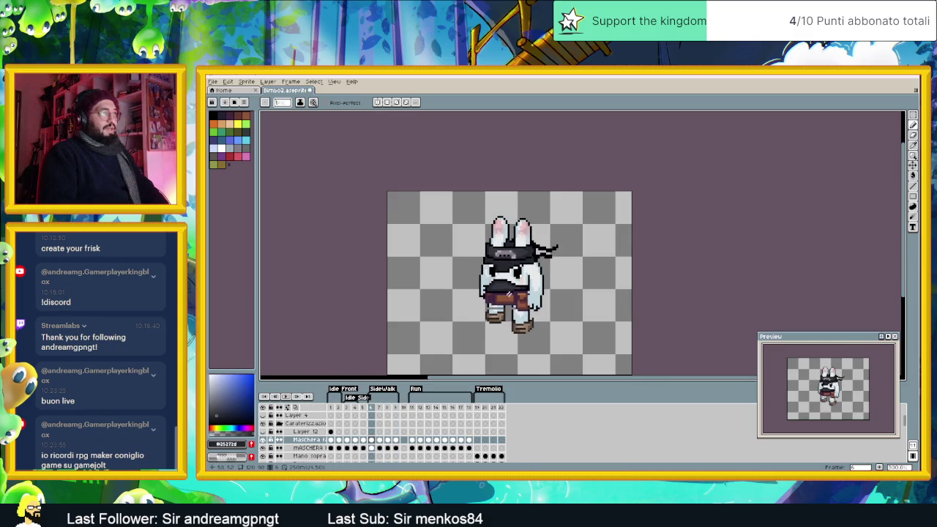
pyautogui.press('+')
pyautogui.press('+')
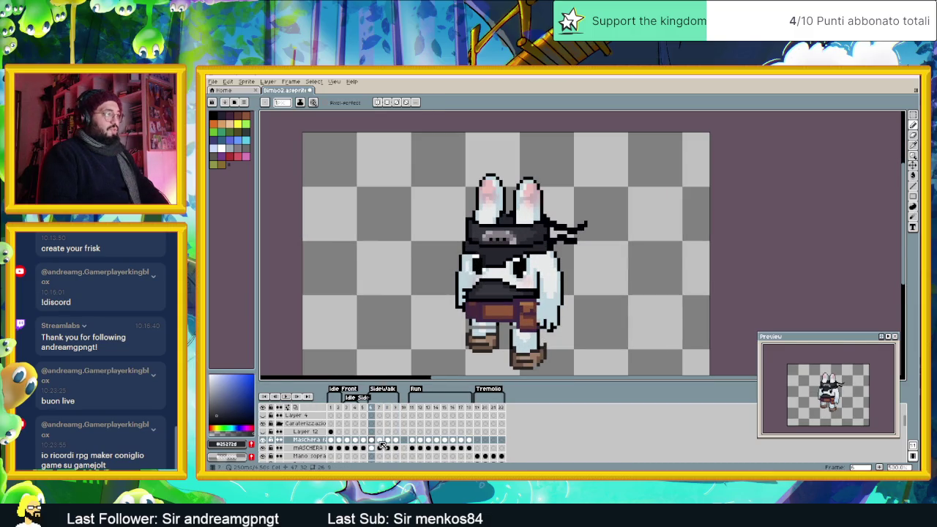
# Step: Step through side-walk frames 7, 8 and 9, comparing 8 and 9, and return to frame 6
pyautogui.click(380, 441)
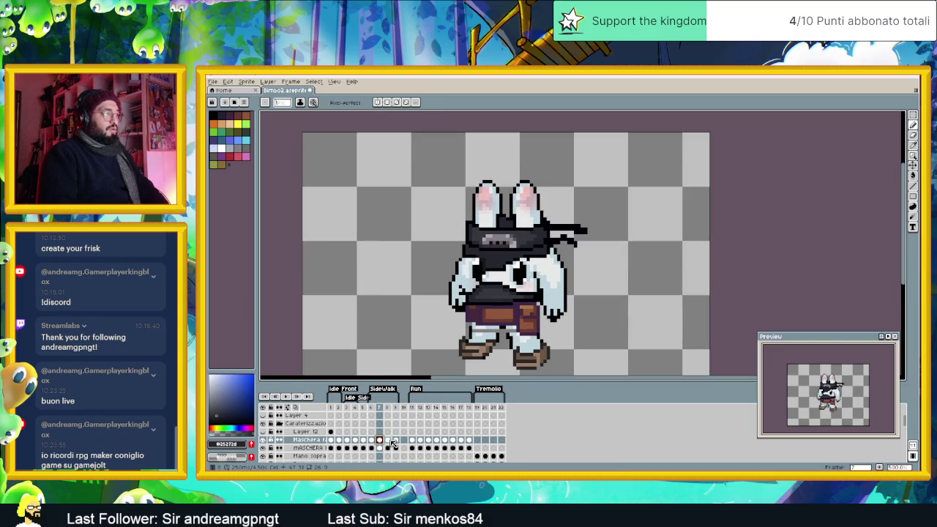
pyautogui.click(388, 441)
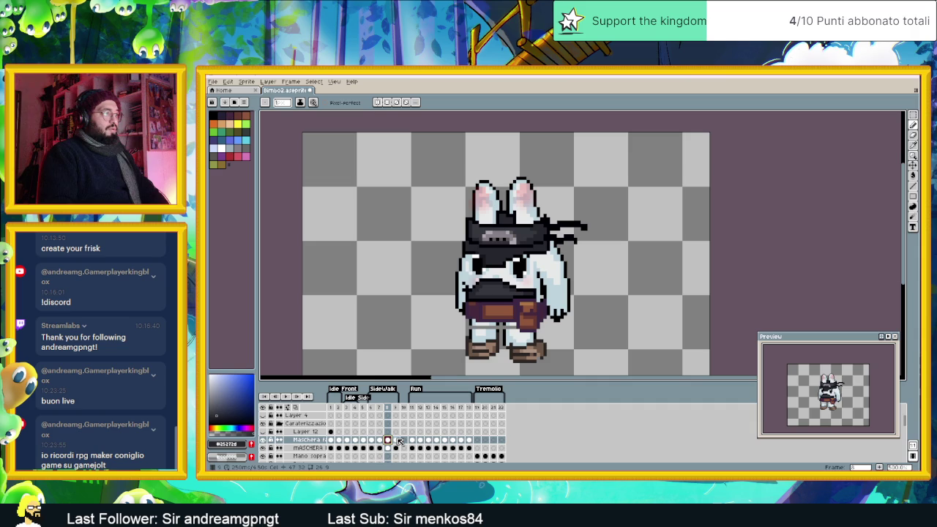
pyautogui.click(397, 441)
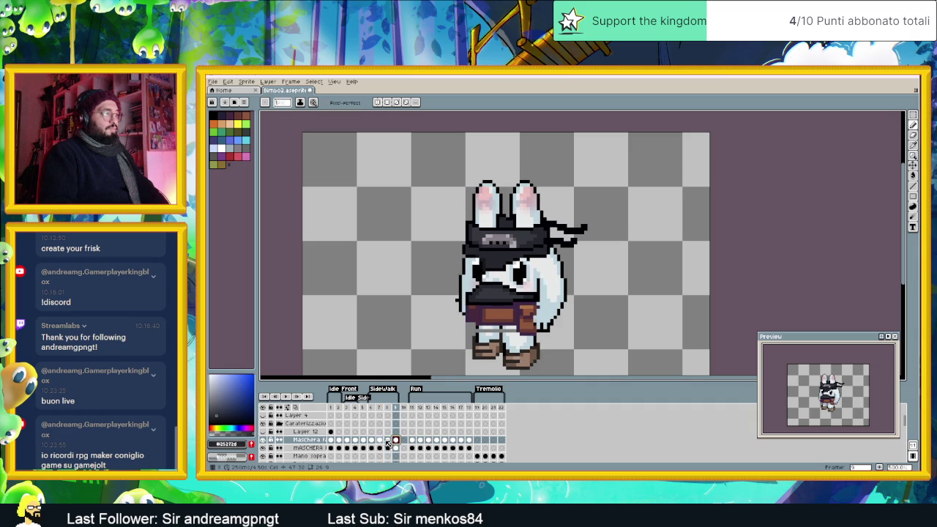
pyautogui.click(388, 441)
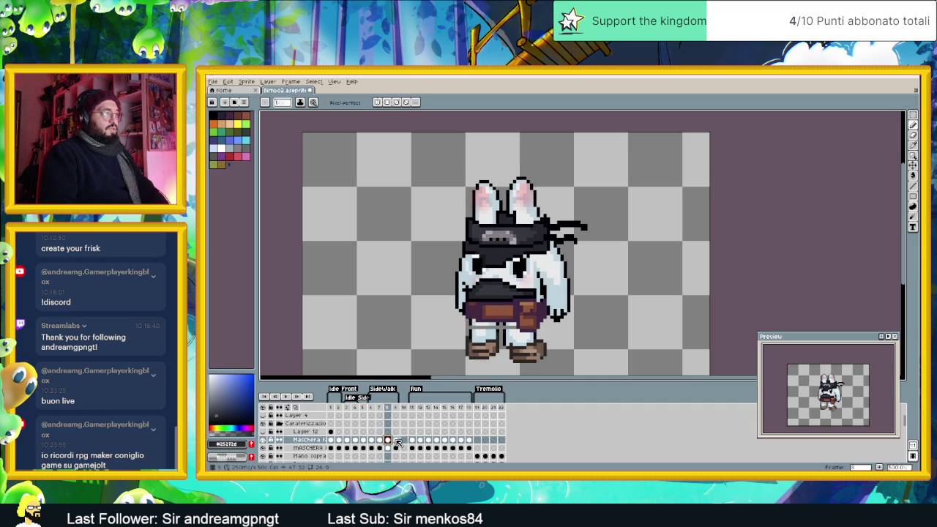
pyautogui.click(396, 441)
pyautogui.click(390, 441)
pyautogui.click(396, 443)
pyautogui.click(388, 440)
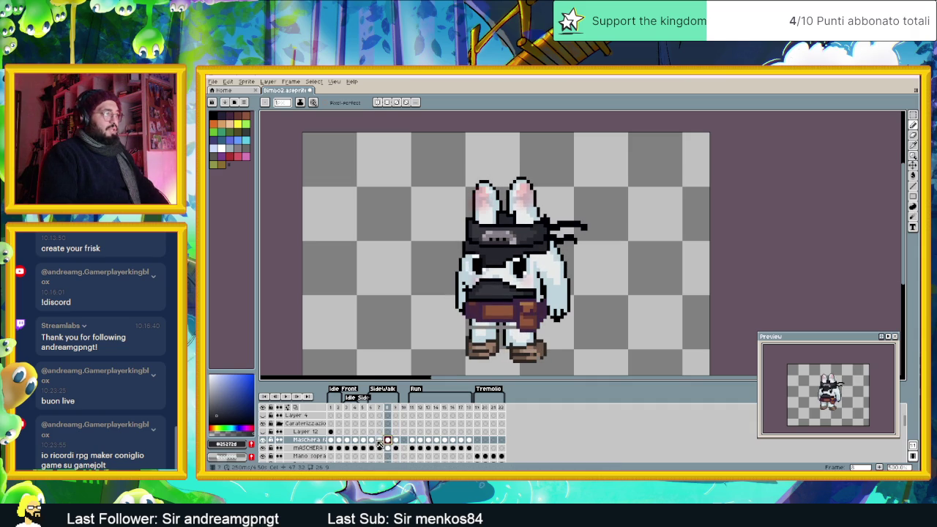
pyautogui.click(379, 441)
pyautogui.click(372, 440)
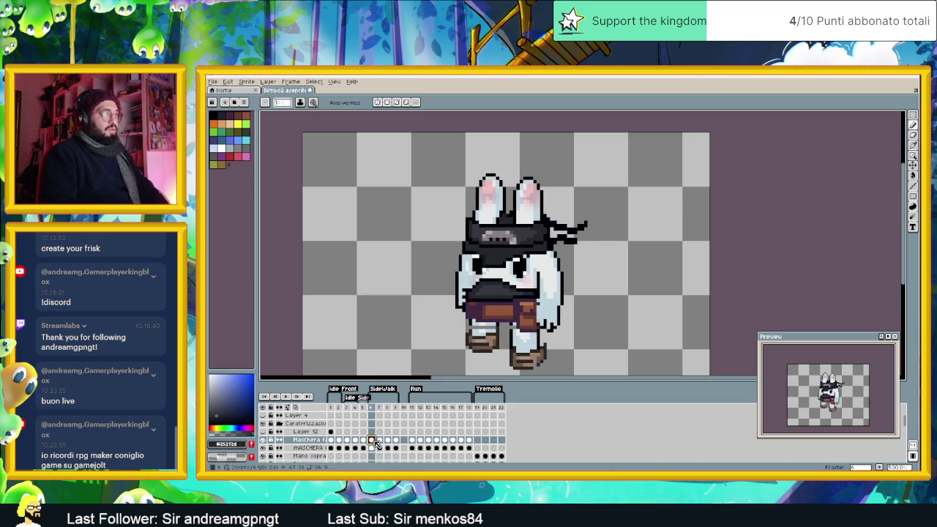
pyautogui.scroll(1, 464, 359)
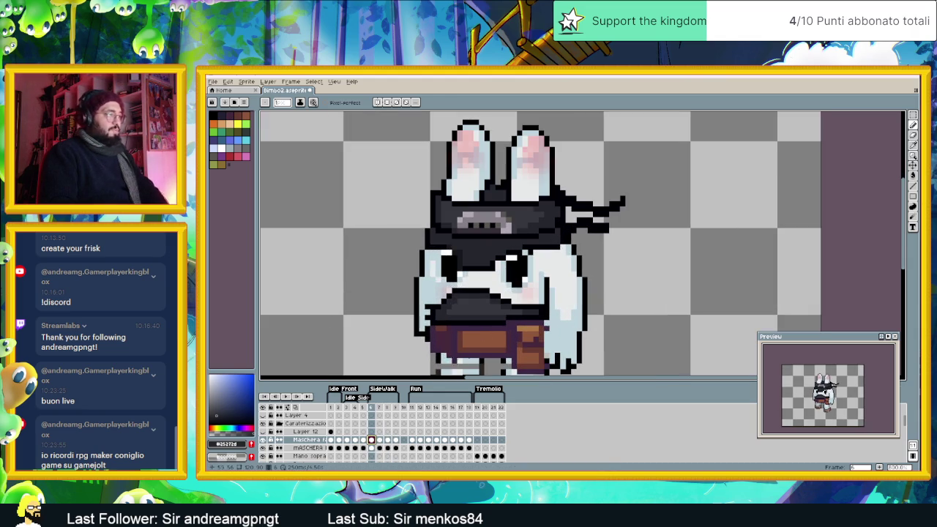
pyautogui.click(379, 440)
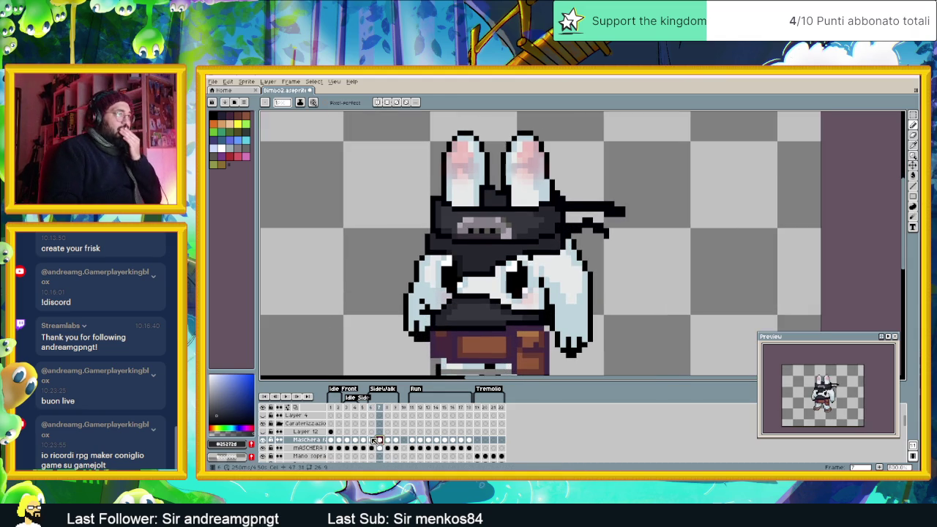
pyautogui.scroll(1, 498, 273)
pyautogui.scroll(1, 499, 273)
pyautogui.scroll(-1, 498, 273)
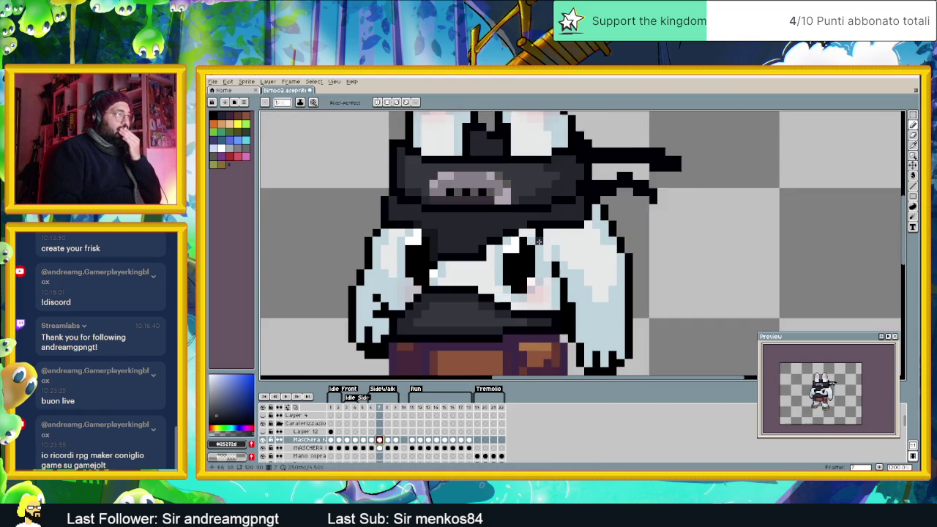
pyautogui.scroll(1, 499, 273)
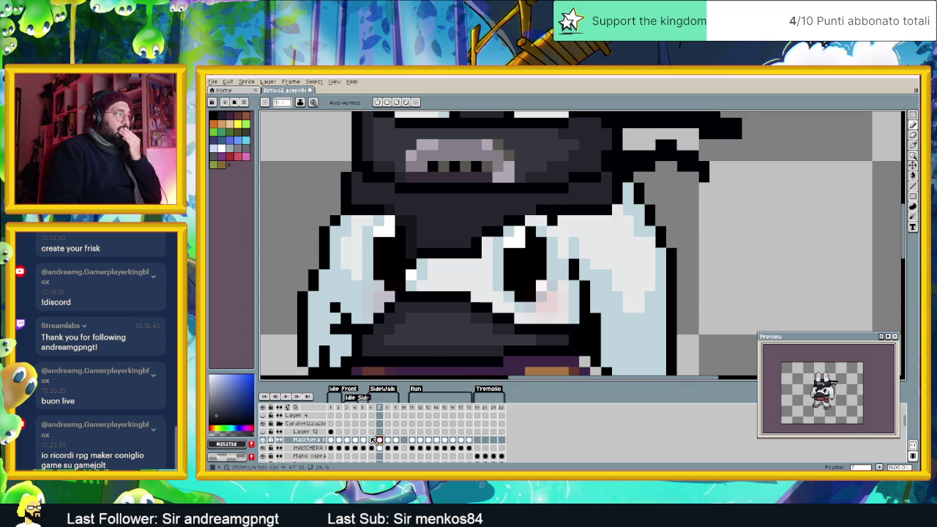
pyautogui.click(372, 440)
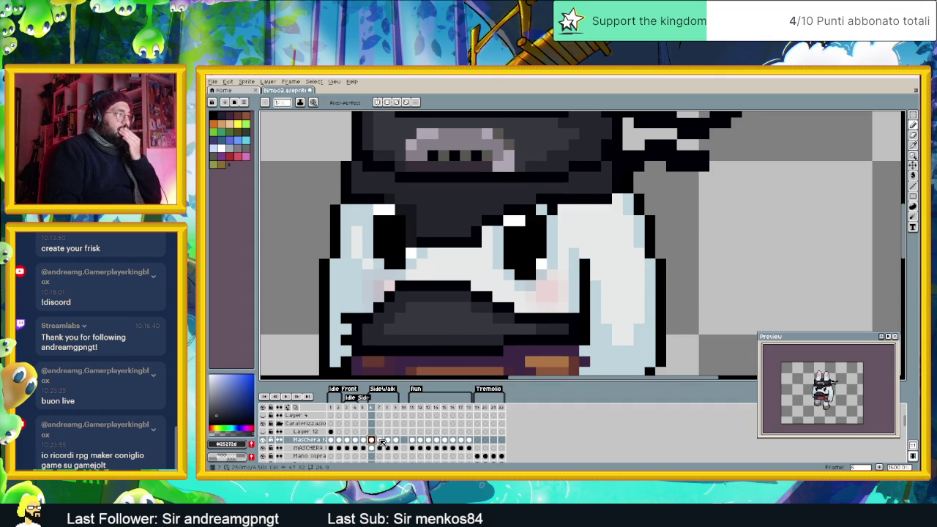
pyautogui.click(380, 440)
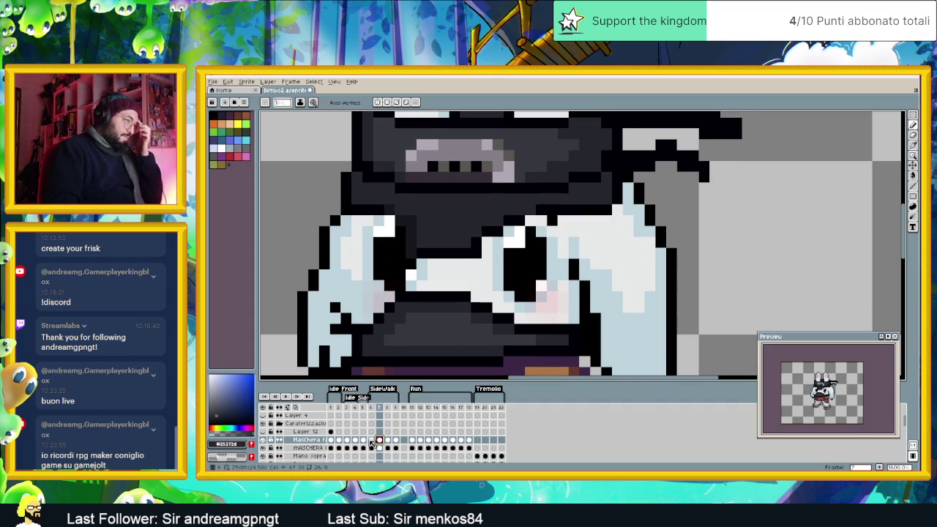
pyautogui.click(372, 440)
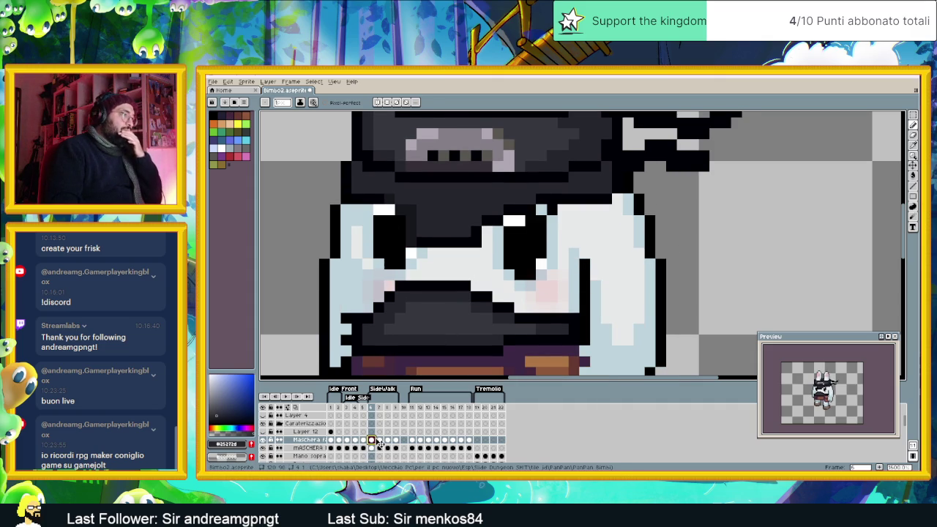
# Step: Move the Occhi layer's eyes up about 14 px on side-walk frame 7
pyautogui.scroll(-2, 380, 440)
pyautogui.scroll(-2, 382, 442)
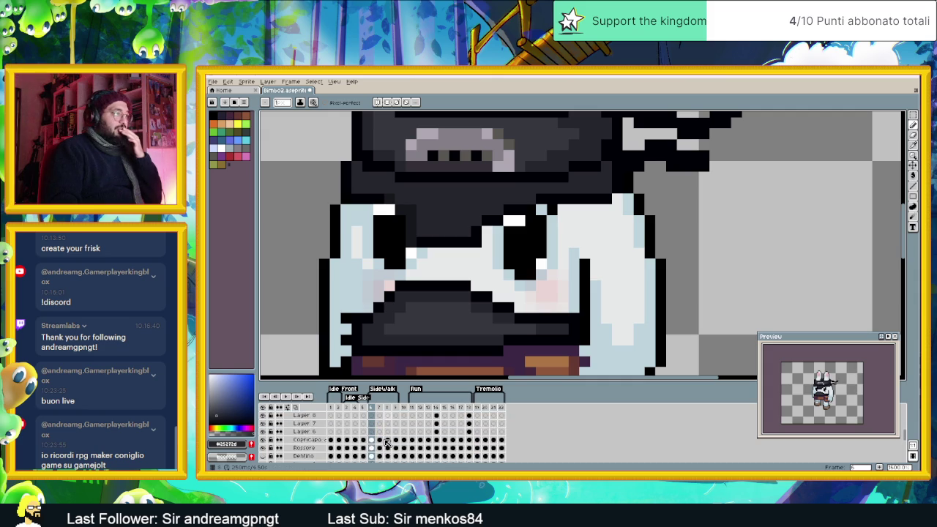
pyautogui.scroll(-1, 385, 443)
pyautogui.scroll(-2, 381, 446)
pyautogui.scroll(-1, 380, 451)
pyautogui.scroll(-1, 380, 451)
pyautogui.scroll(-1, 380, 451)
pyautogui.scroll(-1, 380, 451)
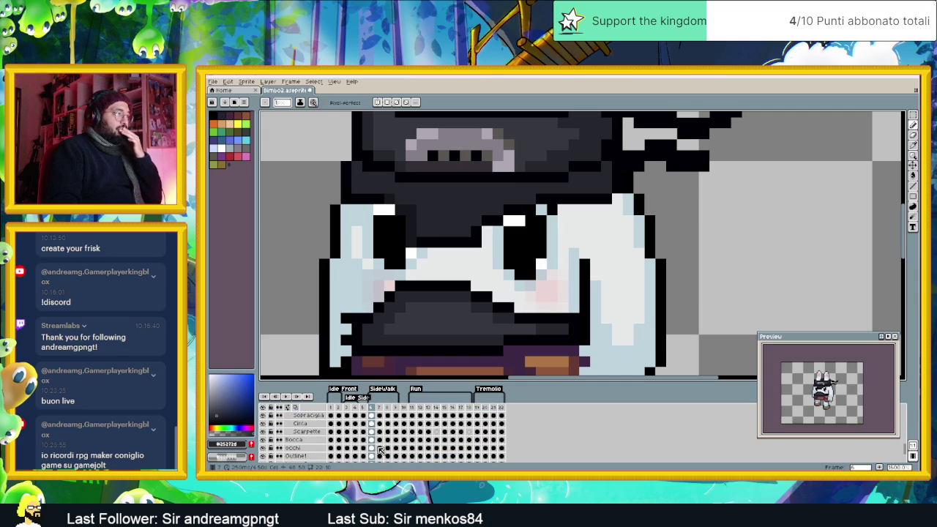
pyautogui.click(380, 449)
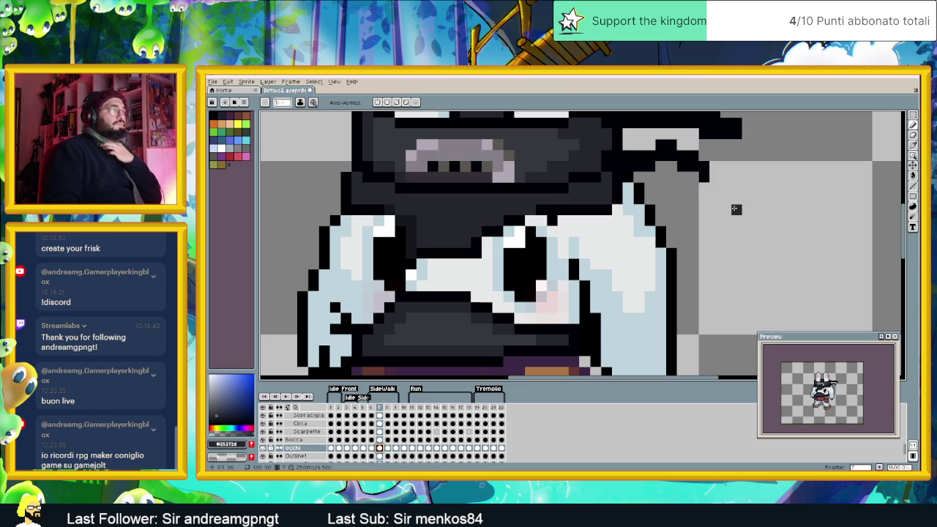
pyautogui.click(914, 162)
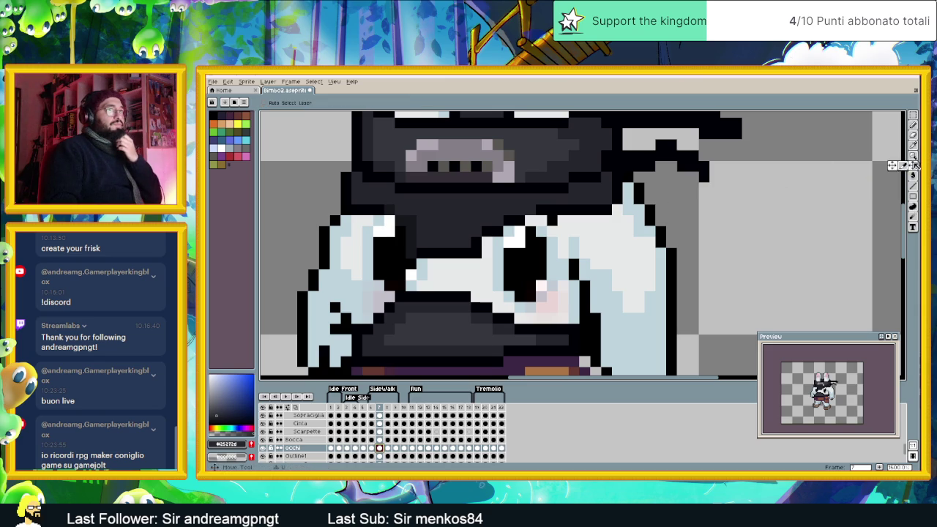
pyautogui.moveTo(464, 290); pyautogui.dragTo(466, 280)
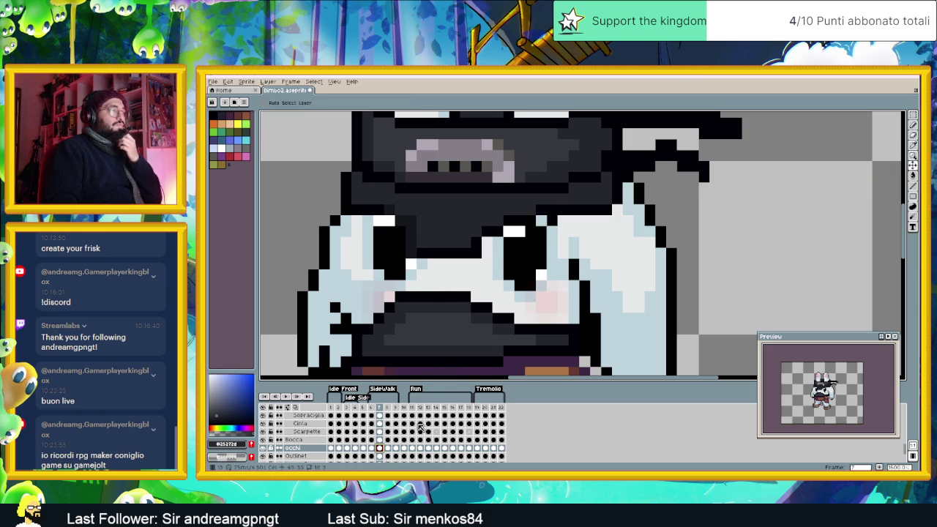
# Step: Move the eyes up about 12 px on side-walk frame 9
pyautogui.click(388, 448)
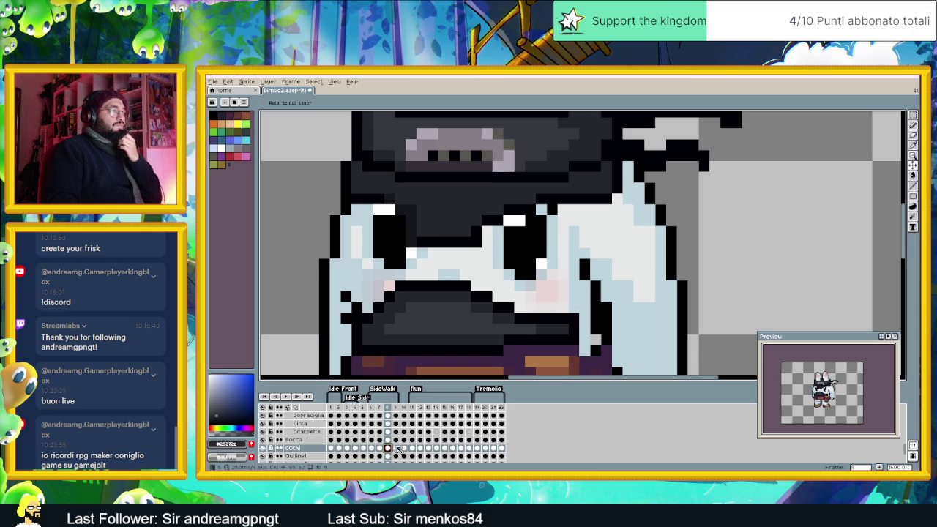
pyautogui.click(396, 448)
pyautogui.moveTo(506, 292); pyautogui.dragTo(507, 283)
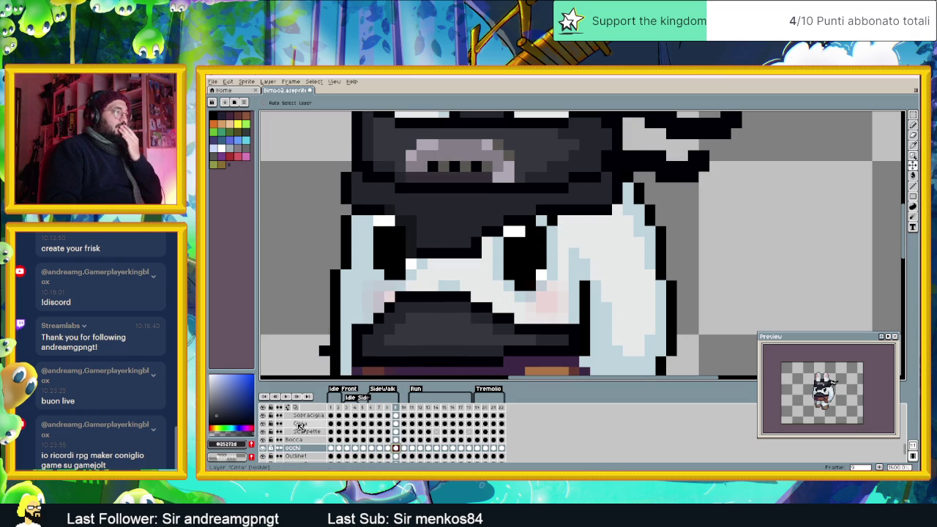
pyautogui.scroll(-3, 512, 292)
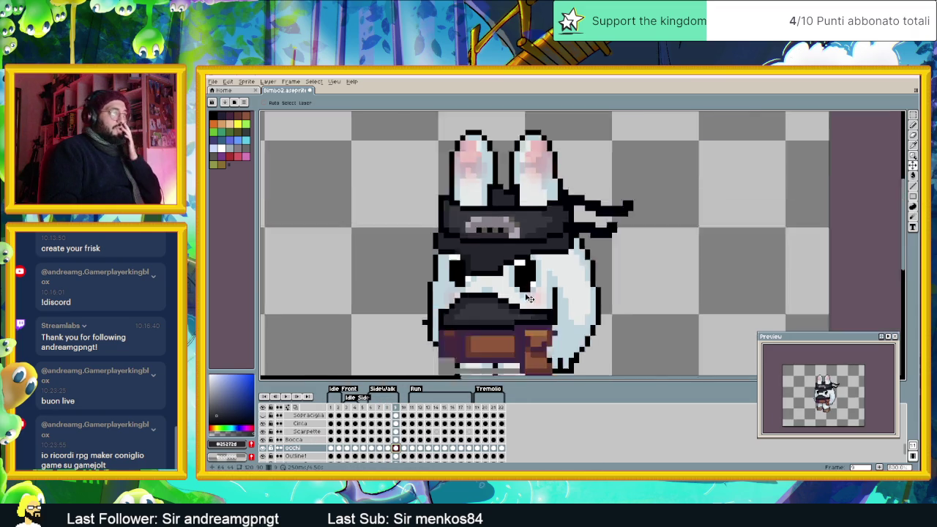
# Step: Zoom out and jump back to side-walk frame 6
pyautogui.scroll(-1, 513, 293)
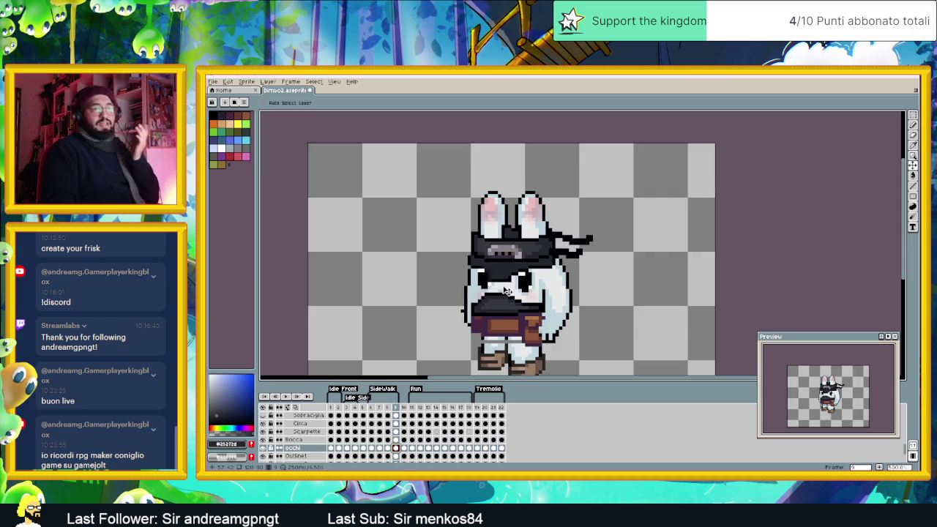
pyautogui.scroll(-1, 511, 293)
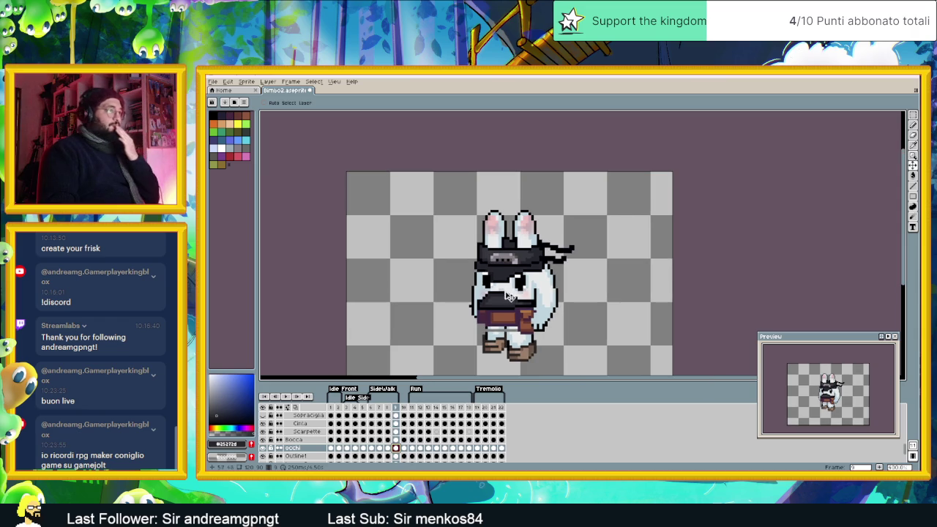
pyautogui.click(298, 397)
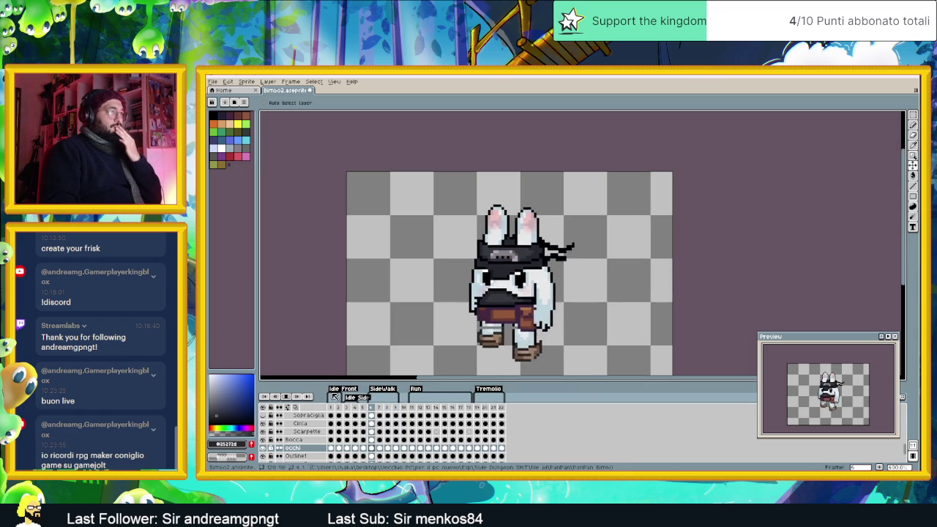
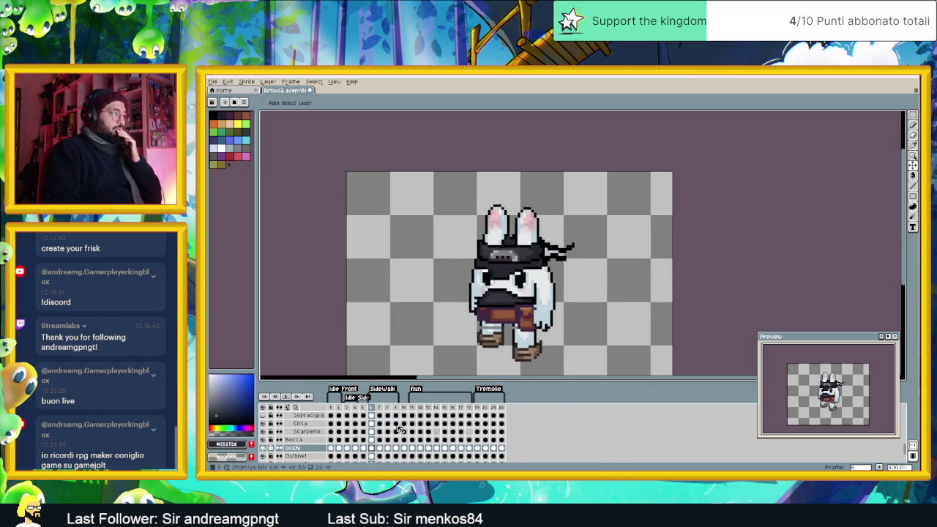
# Step: Select the MASCHERA layer at frame 6 and switch to the Pencil tool
pyautogui.scroll(2, 369, 427)
pyautogui.scroll(2, 372, 427)
pyautogui.scroll(2, 374, 428)
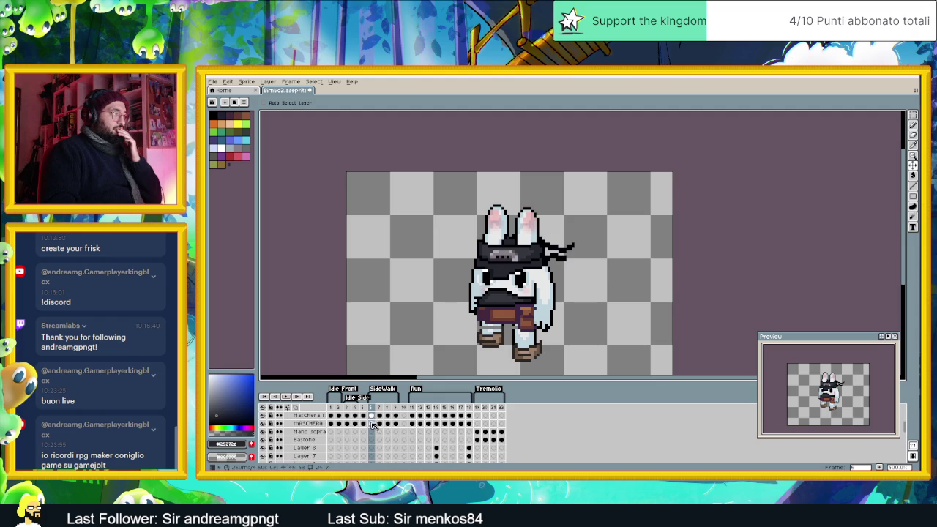
pyautogui.click(372, 424)
pyautogui.scroll(1, 487, 342)
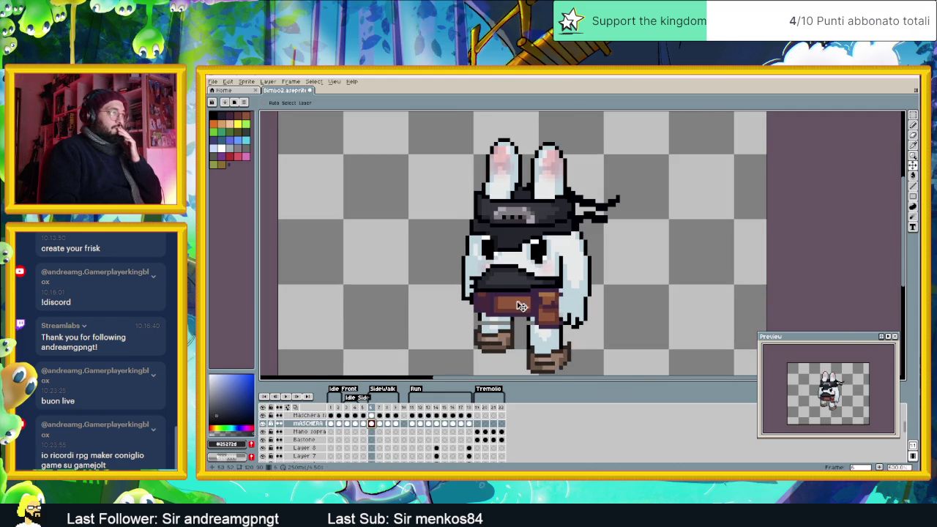
pyautogui.scroll(2, 527, 305)
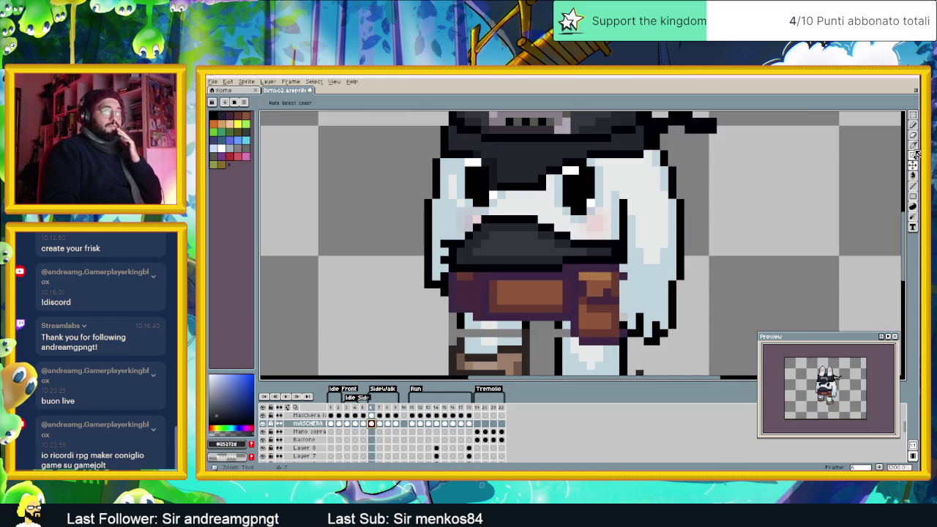
pyautogui.click(913, 125)
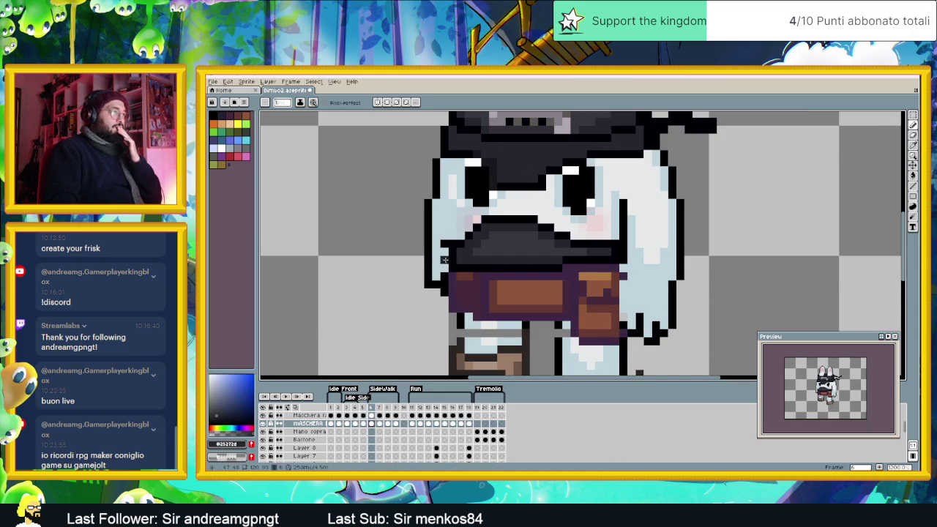
# Step: Review mask frames 7–9, then step back through them to frame 1
pyautogui.click(380, 424)
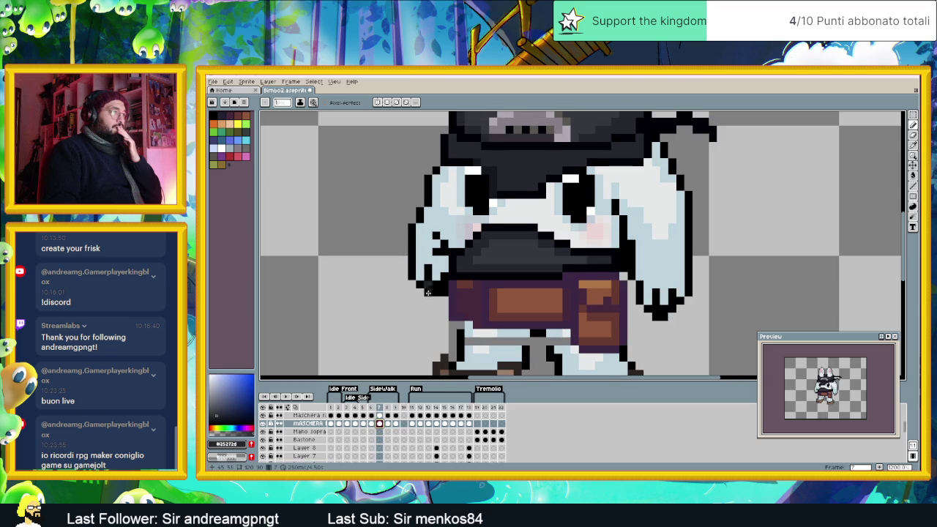
pyautogui.click(387, 424)
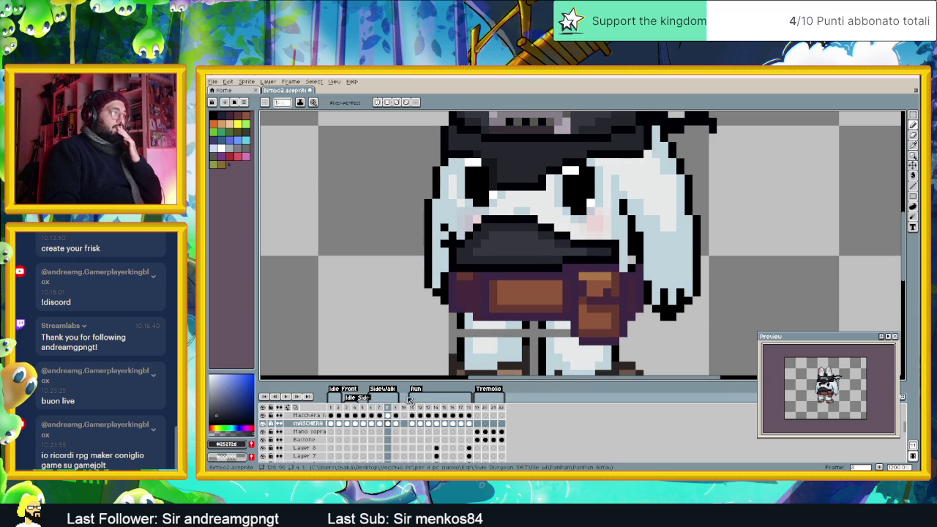
pyautogui.click(396, 424)
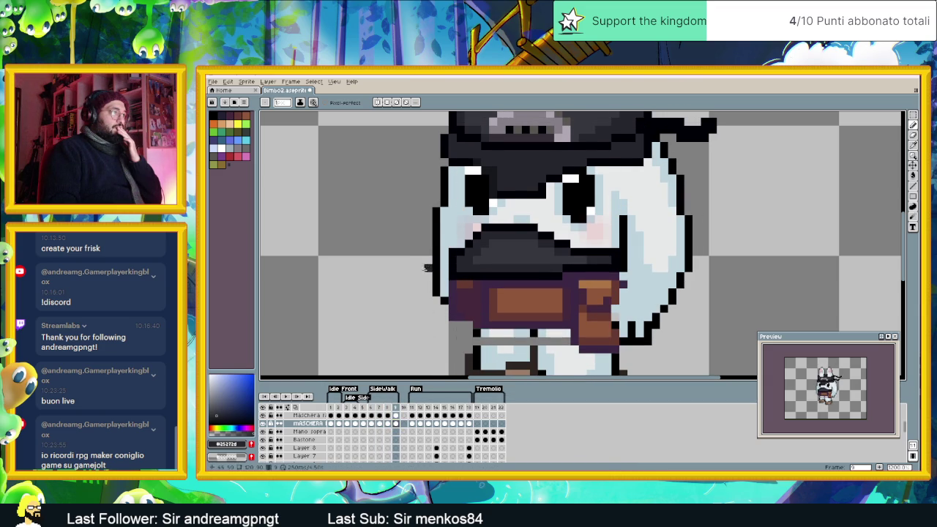
pyautogui.click(388, 424)
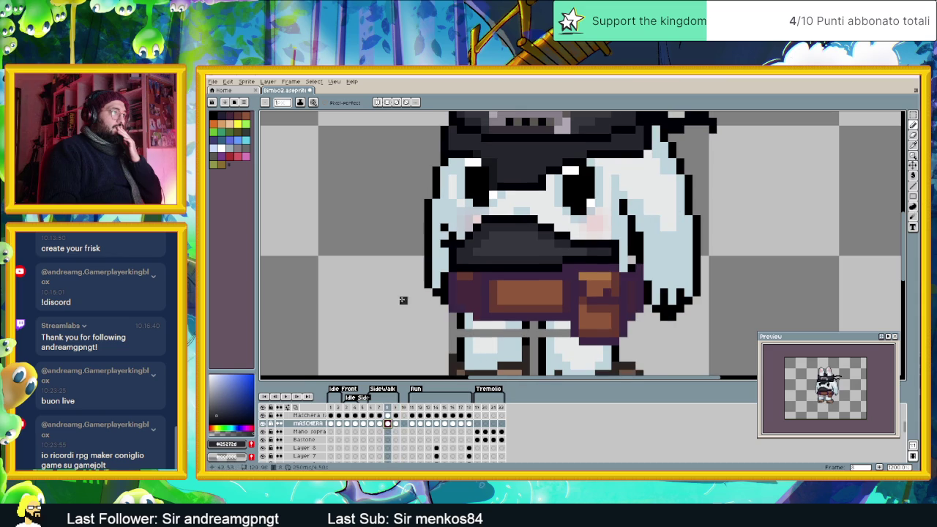
pyautogui.click(380, 424)
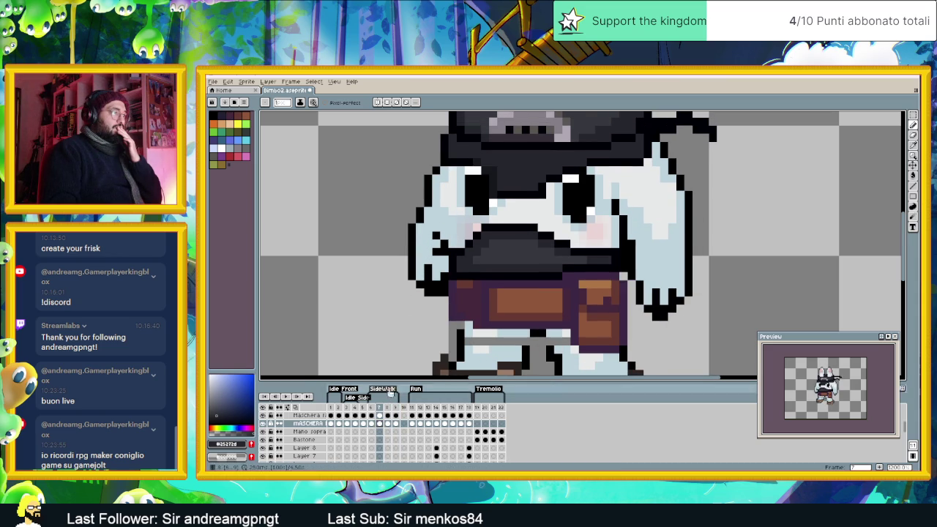
pyautogui.click(371, 424)
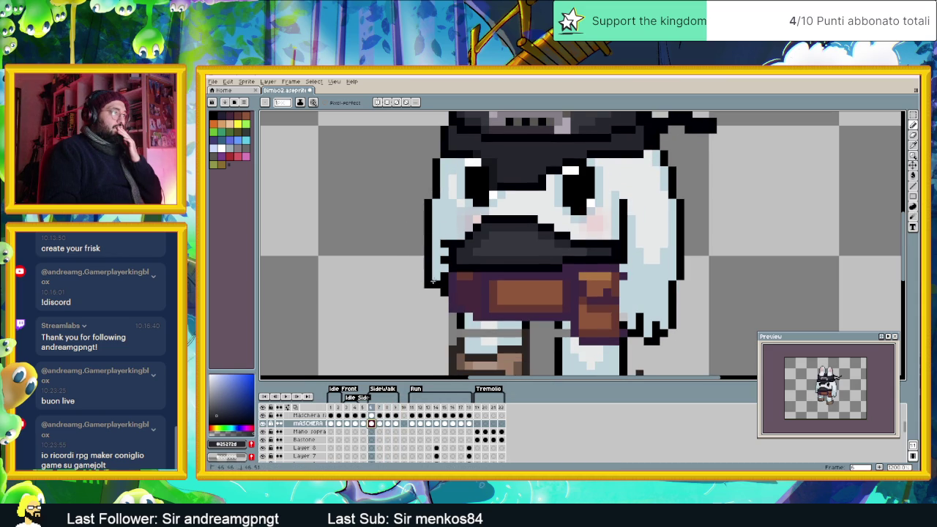
pyautogui.click(362, 425)
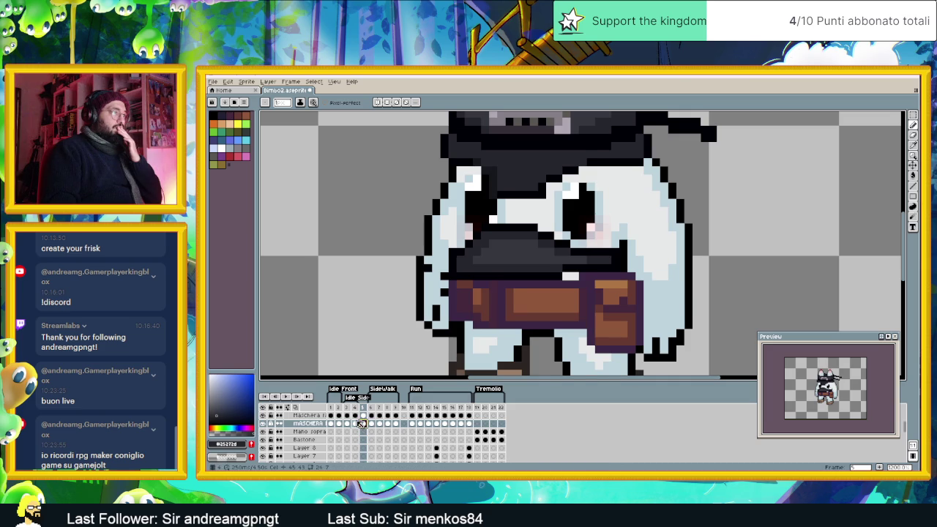
pyautogui.click(355, 424)
pyautogui.click(363, 424)
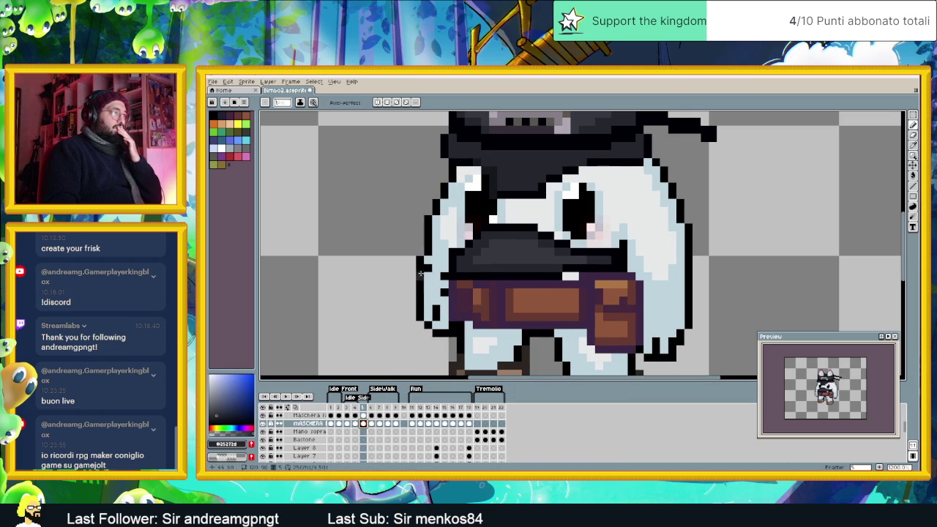
pyautogui.click(354, 425)
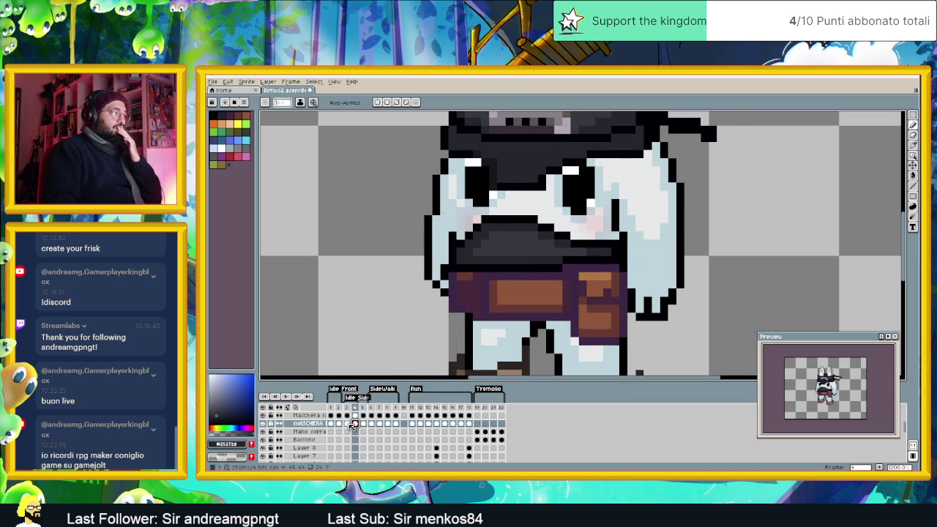
pyautogui.click(346, 425)
pyautogui.click(339, 425)
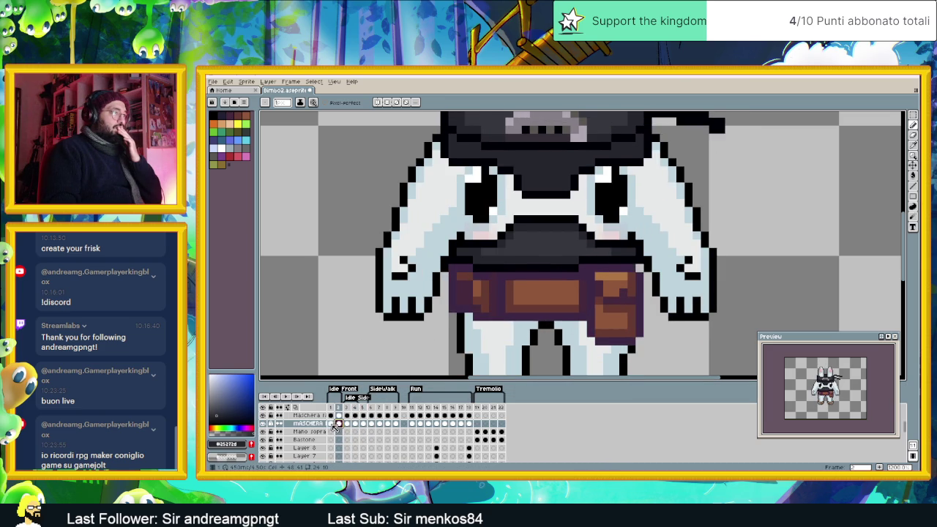
pyautogui.click(331, 424)
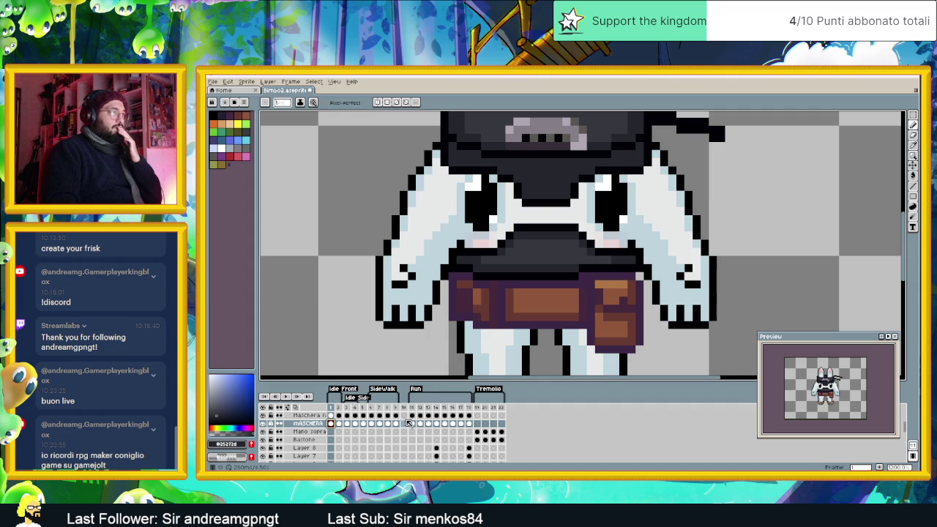
# Step: Review Run frames 11 through 17, ending on frame 18, the first Tremolio pose
pyautogui.click(413, 425)
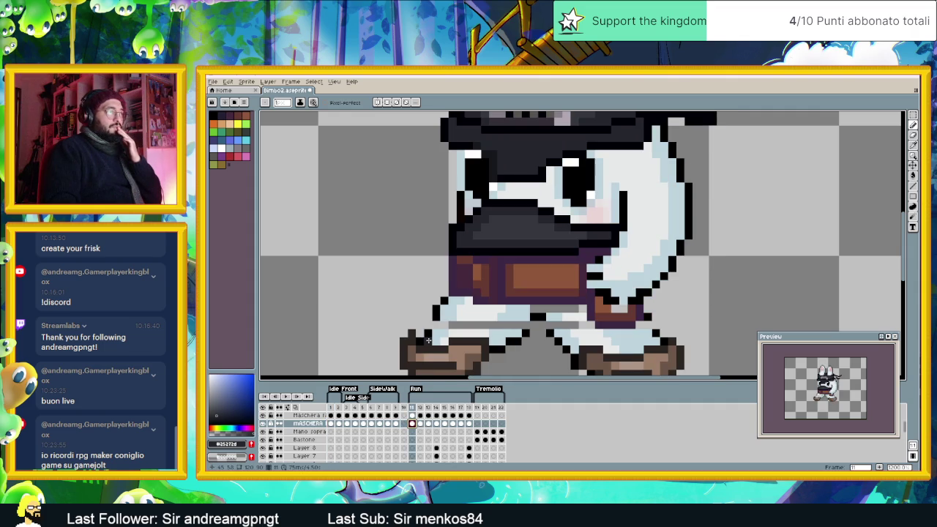
pyautogui.click(420, 424)
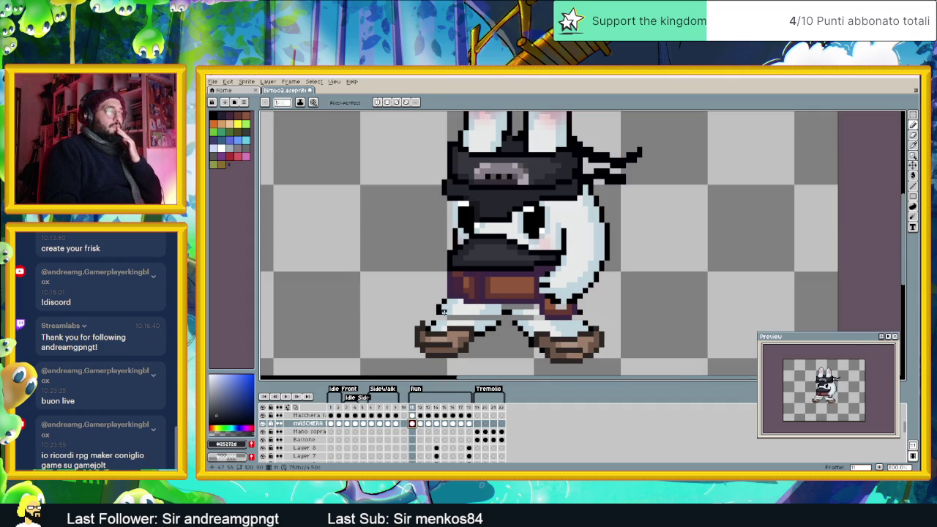
pyautogui.click(431, 425)
pyautogui.click(436, 425)
pyautogui.click(445, 425)
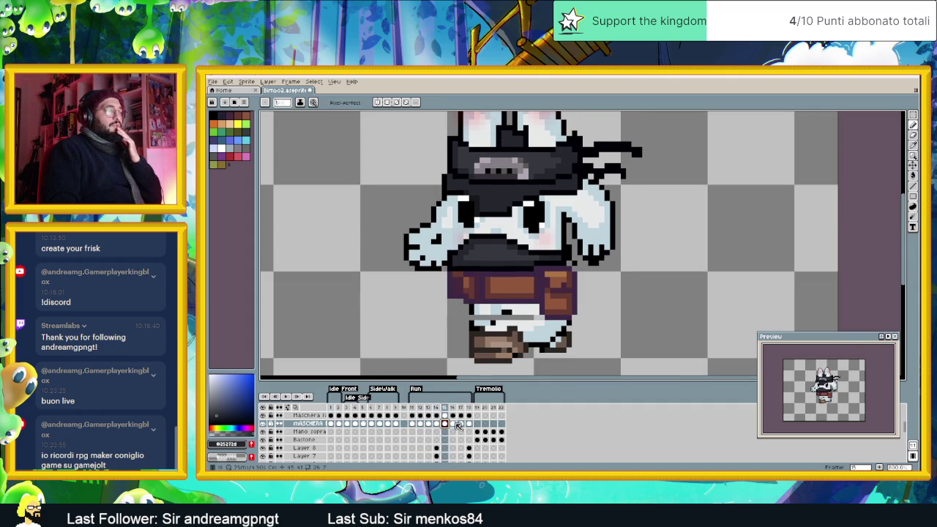
pyautogui.click(453, 424)
pyautogui.click(461, 424)
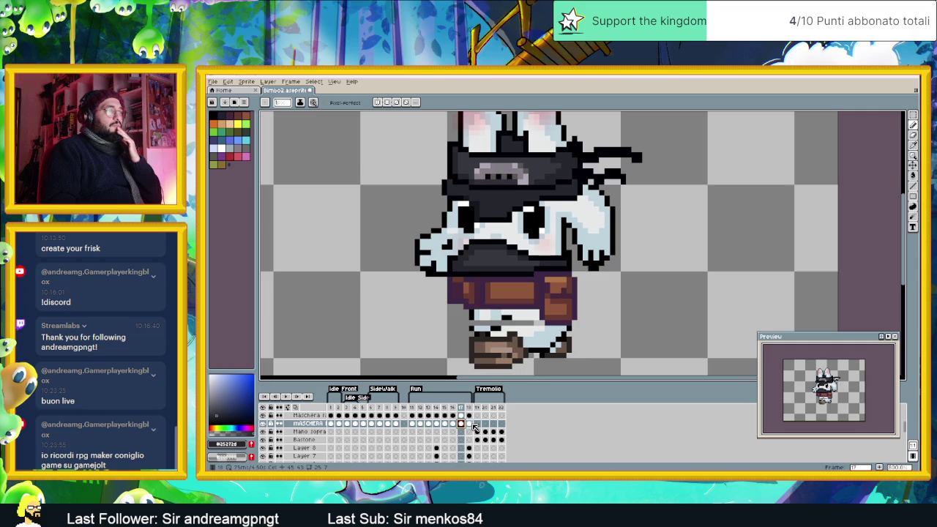
pyautogui.click(470, 425)
pyautogui.scroll(-1, 519, 350)
pyautogui.scroll(-1, 519, 350)
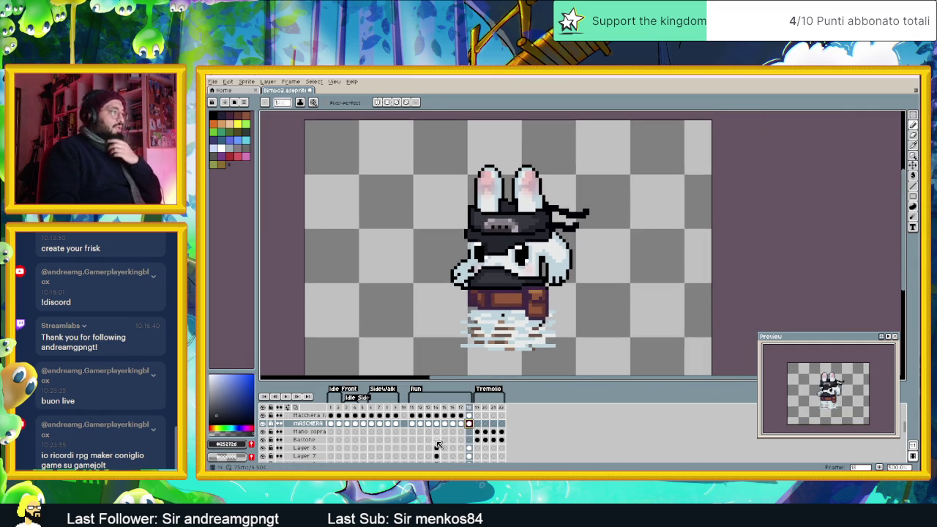
pyautogui.scroll(-3, 415, 448)
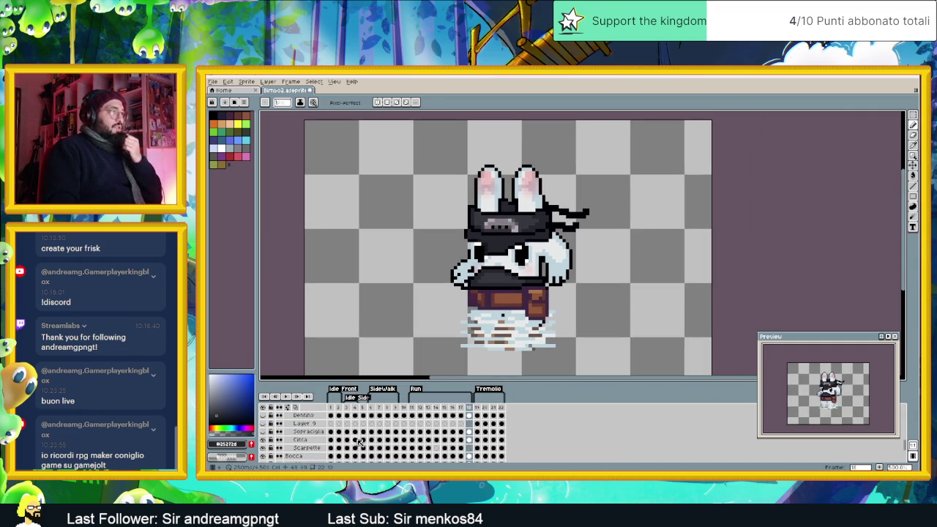
# Step: Save the sprite and adjust the canvas zoom
pyautogui.hotkey('ctrl', 's')
pyautogui.scroll(-1, 454, 354)
pyautogui.scroll(1, 466, 291)
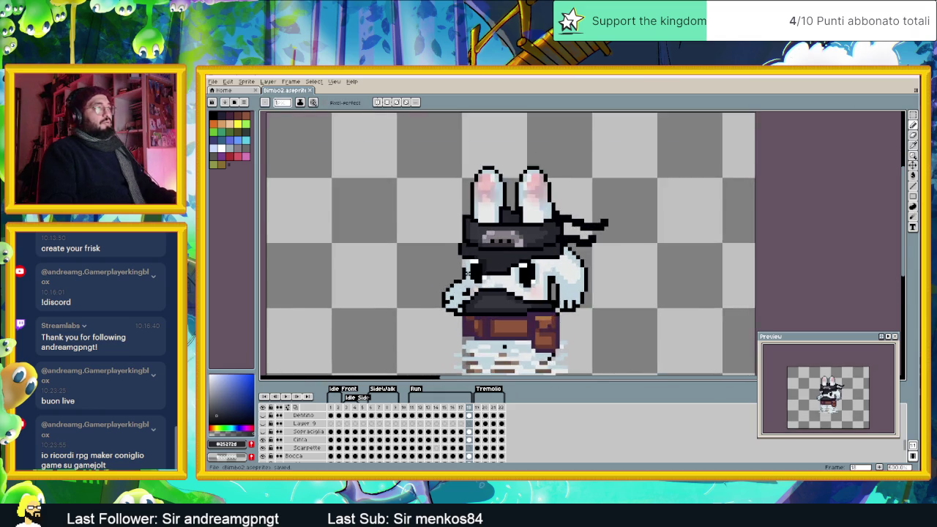
pyautogui.scroll(1, 467, 273)
pyautogui.scroll(-1, 620, 258)
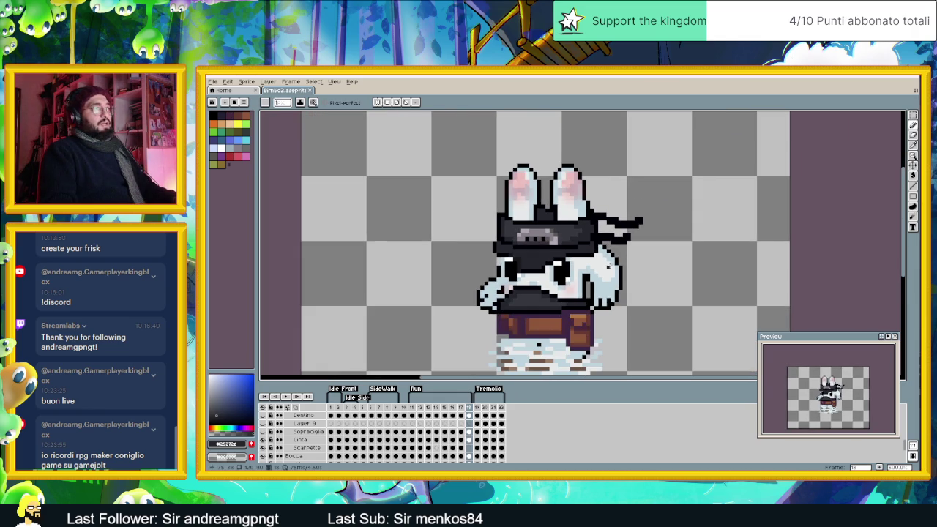
pyautogui.scroll(1, 602, 263)
pyautogui.scroll(1, 594, 255)
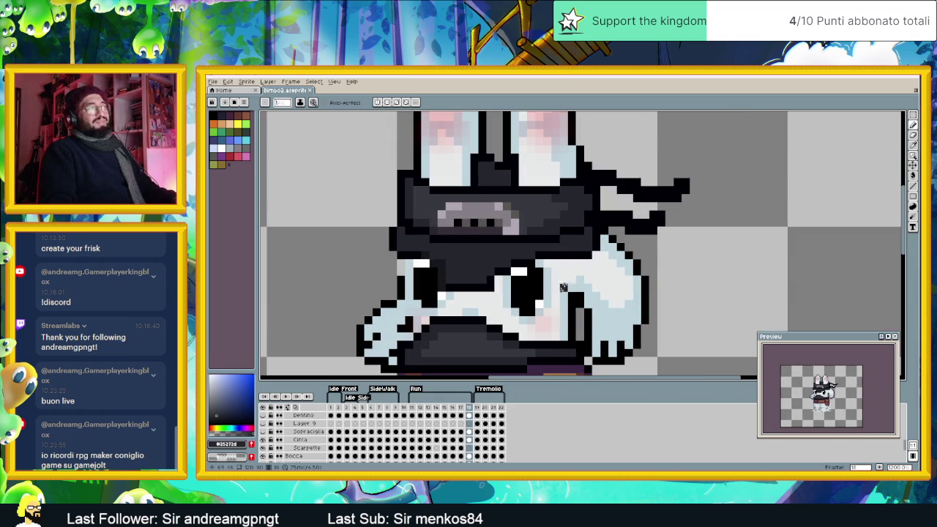
pyautogui.scroll(-1, 572, 271)
pyautogui.scroll(-1, 497, 330)
pyautogui.scroll(-2, 341, 439)
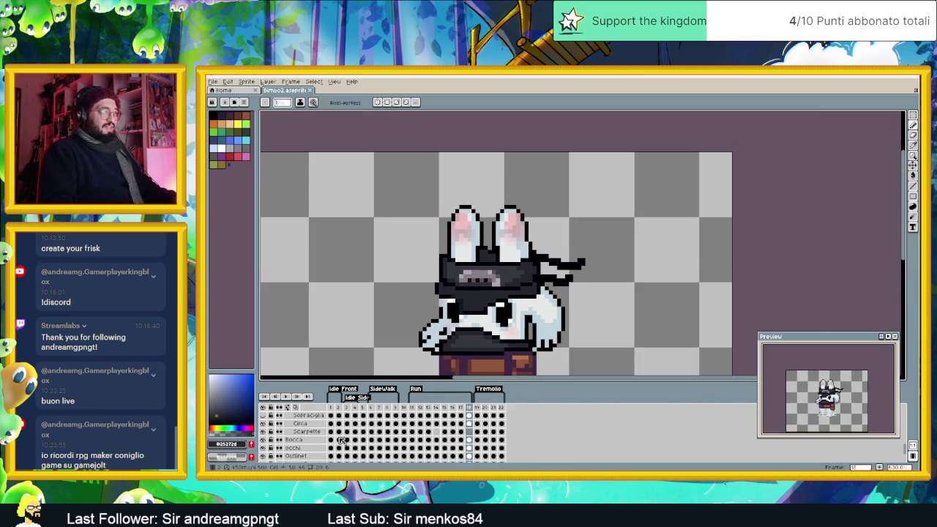
pyautogui.scroll(-2, 344, 437)
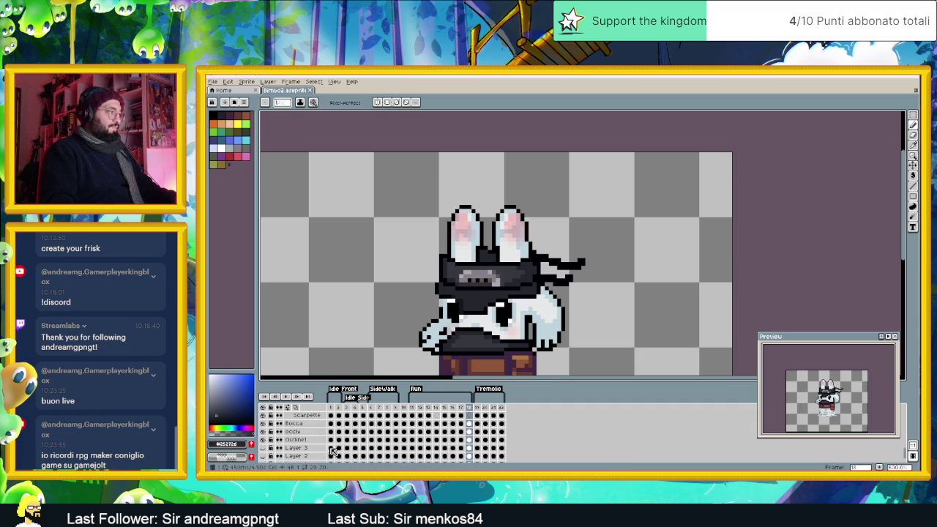
# Step: View frame 1, then frames 2 and 3 of the bunny animation
pyautogui.click(330, 440)
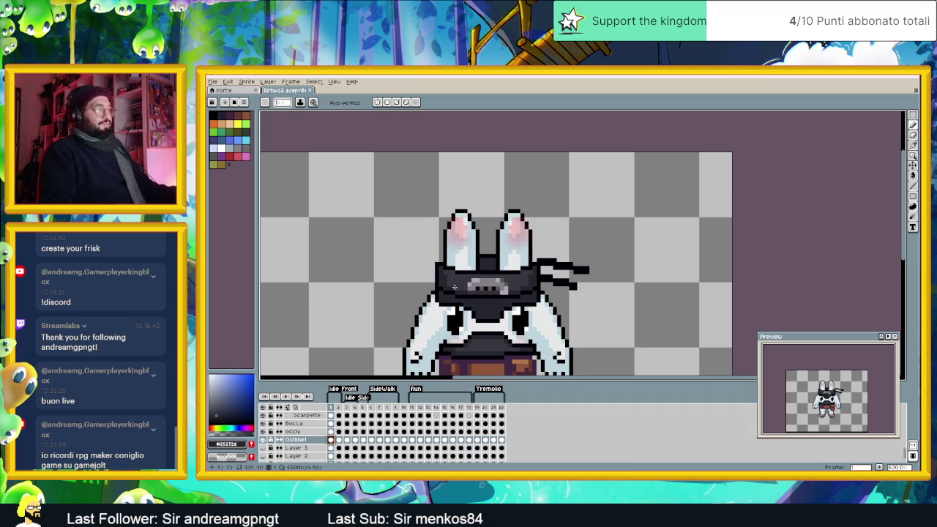
pyautogui.scroll(-1, 454, 302)
pyautogui.scroll(-1, 454, 301)
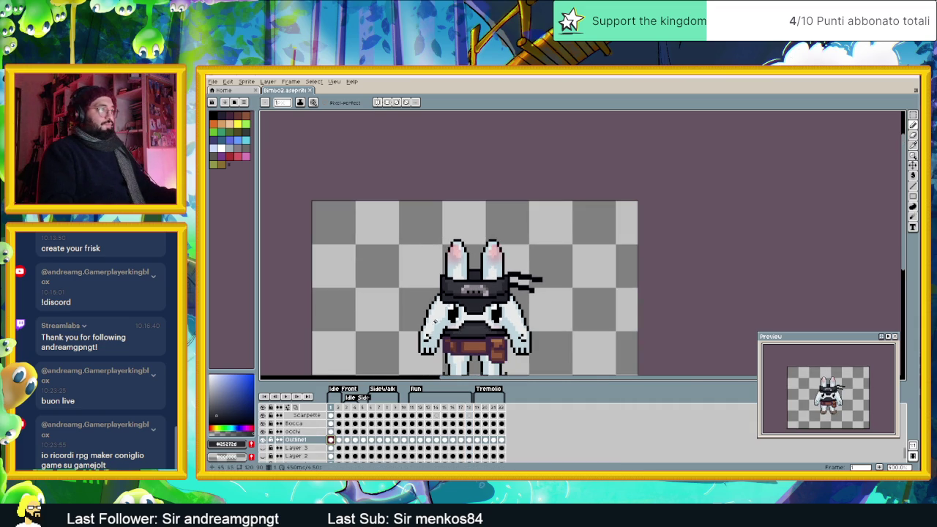
pyautogui.scroll(-1, 457, 335)
pyautogui.scroll(1, 461, 335)
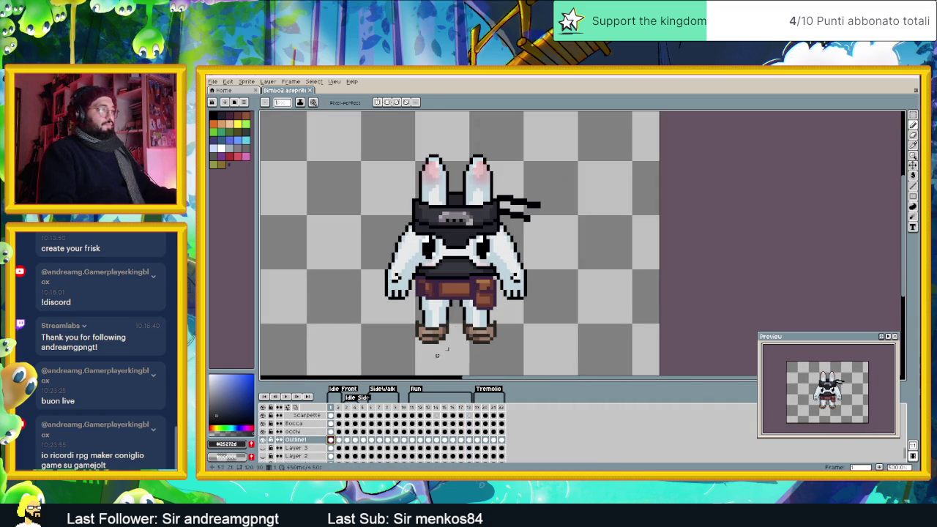
pyautogui.click(340, 441)
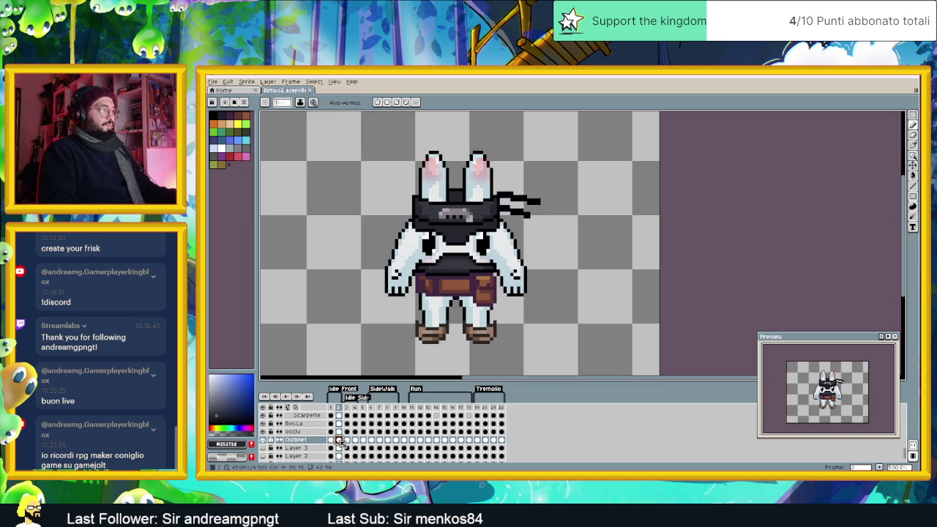
pyautogui.click(348, 441)
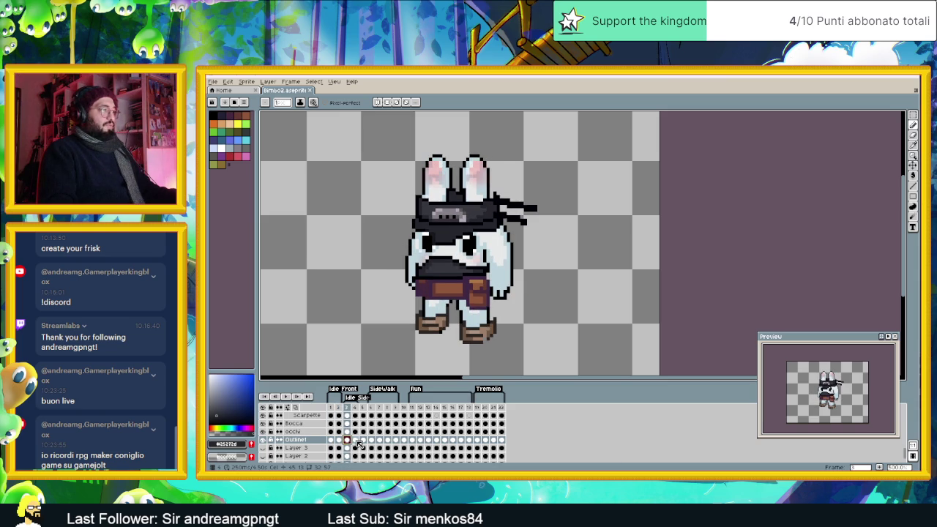
pyautogui.scroll(2, 498, 255)
pyautogui.scroll(2, 498, 255)
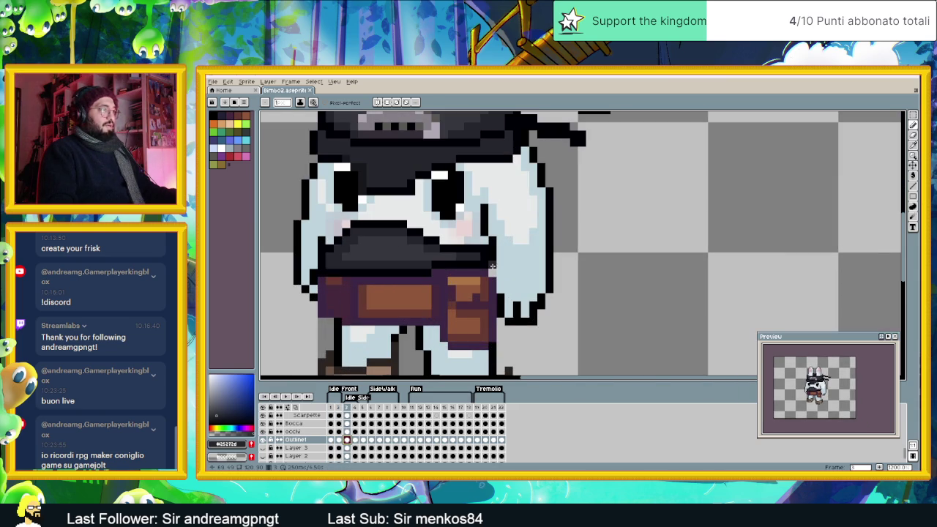
# Step: Pick black, step through frames 4–6, and select the Cinta belt layer on frame 6
pyautogui.keyDown('alt'); pyautogui.click(486, 266); pyautogui.keyUp('alt')
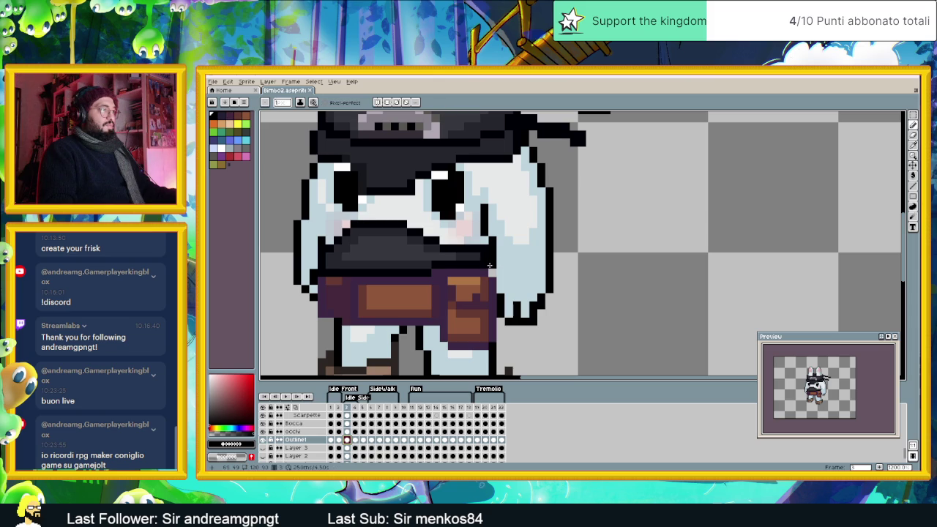
pyautogui.scroll(1, 461, 276)
pyautogui.scroll(1, 483, 276)
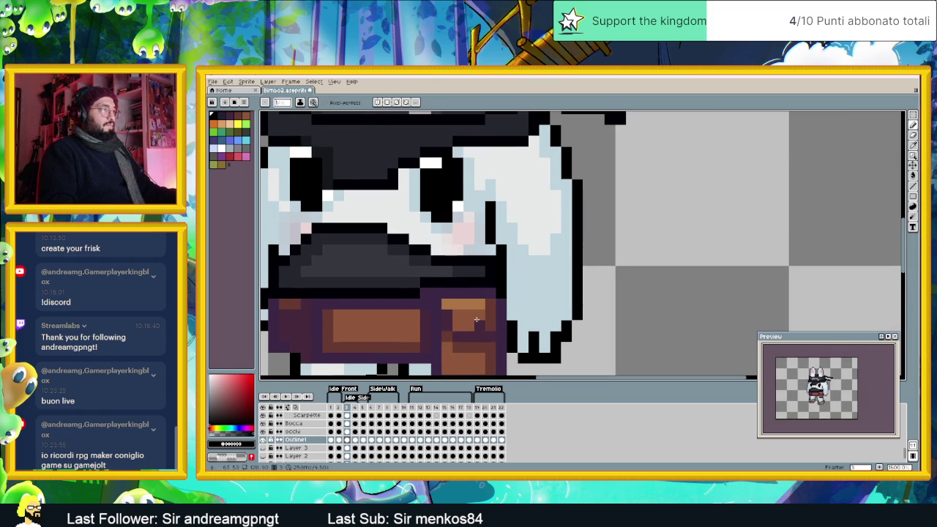
pyautogui.scroll(-2, 481, 317)
pyautogui.click(356, 441)
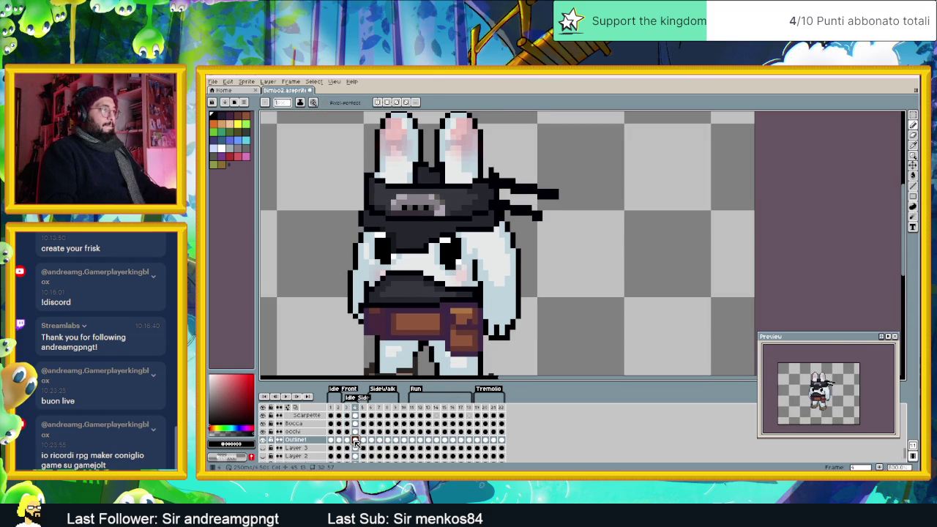
pyautogui.click(366, 441)
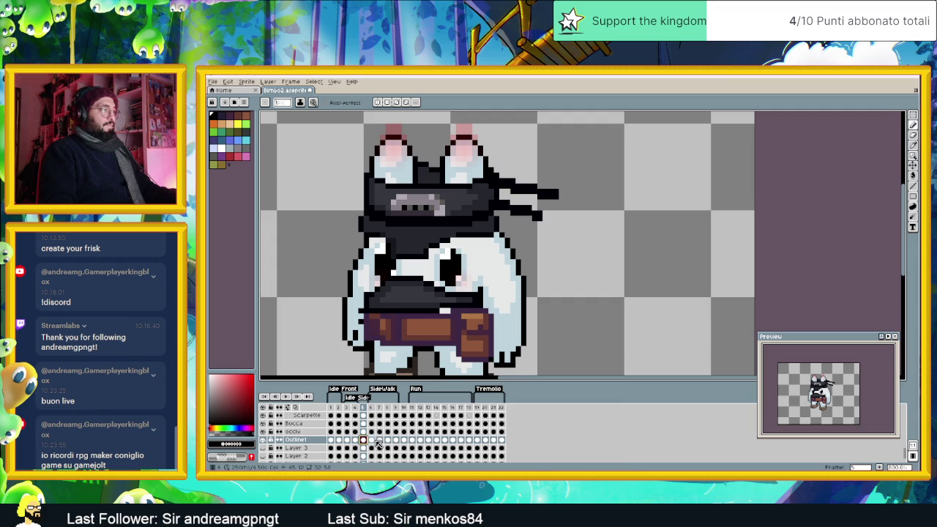
pyautogui.click(372, 440)
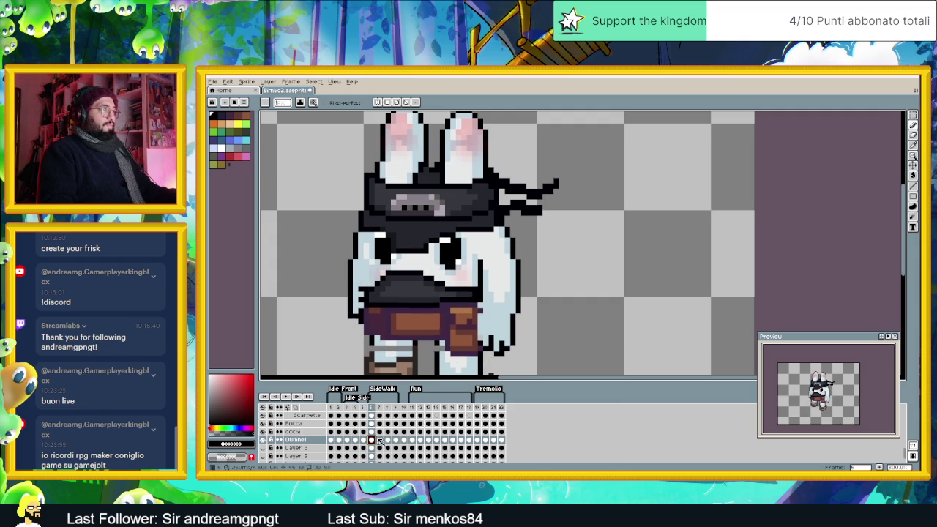
pyautogui.moveTo(477, 311); pyautogui.dragTo(522, 275)
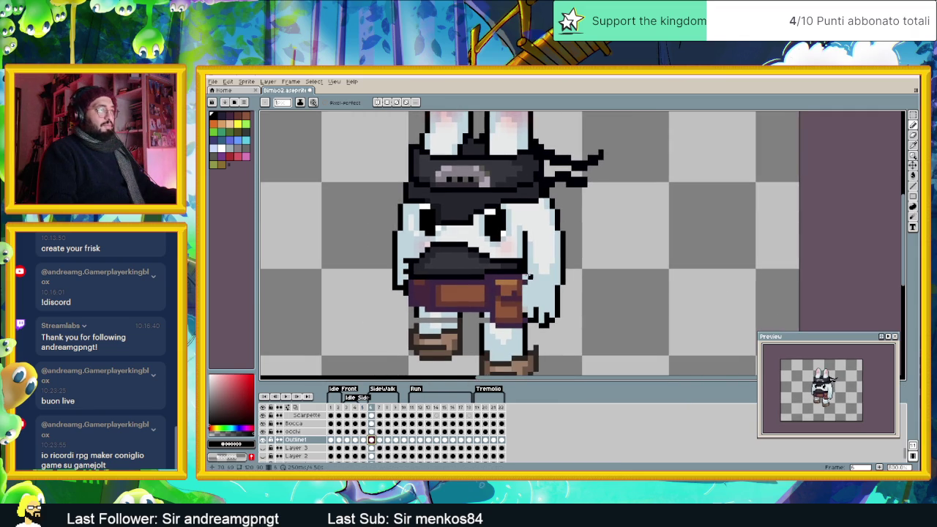
pyautogui.scroll(1, 523, 295)
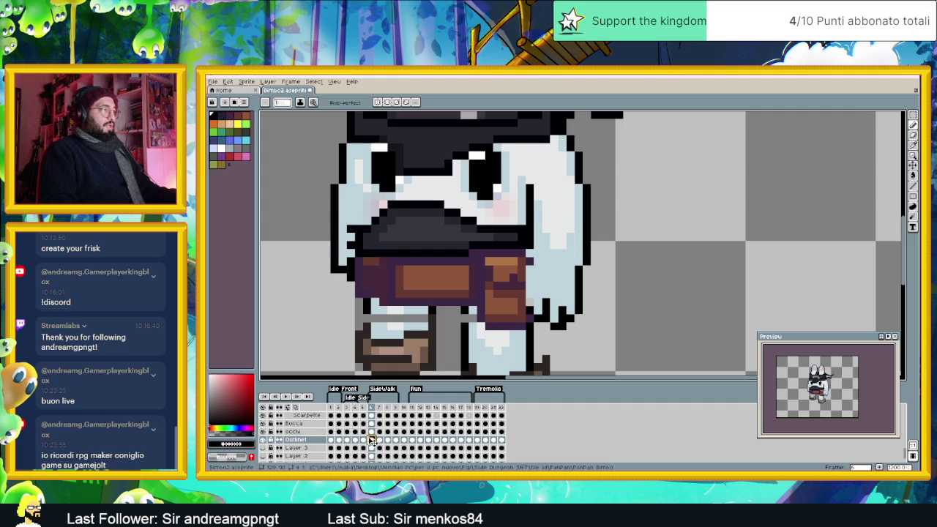
pyautogui.scroll(1, 372, 440)
pyautogui.scroll(1, 374, 440)
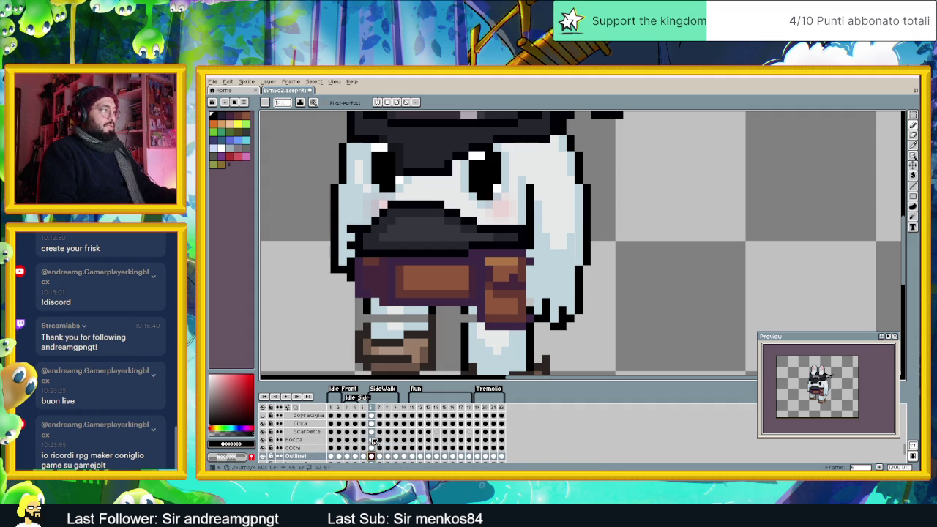
pyautogui.click(373, 423)
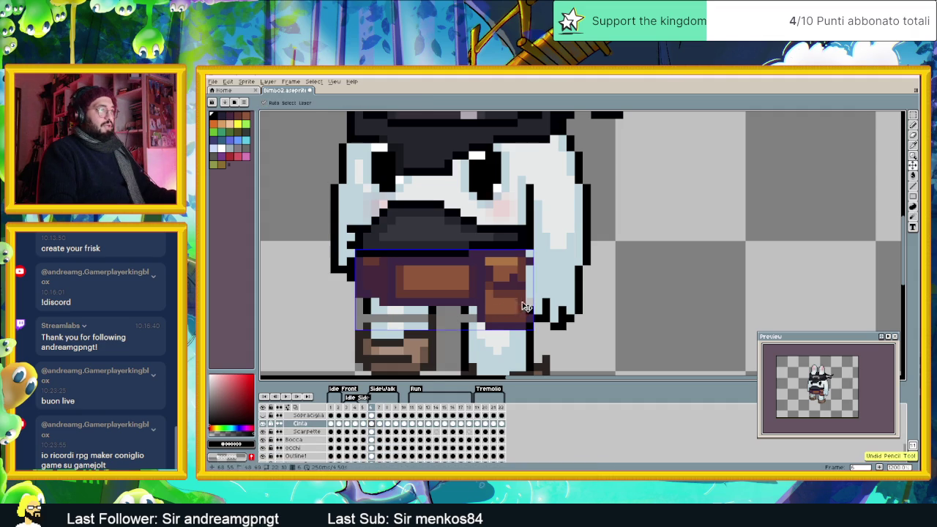
# Step: Undo the stray belt pixels on frame 6 and move to frame 7
pyautogui.hotkey('ctrl', 'z')
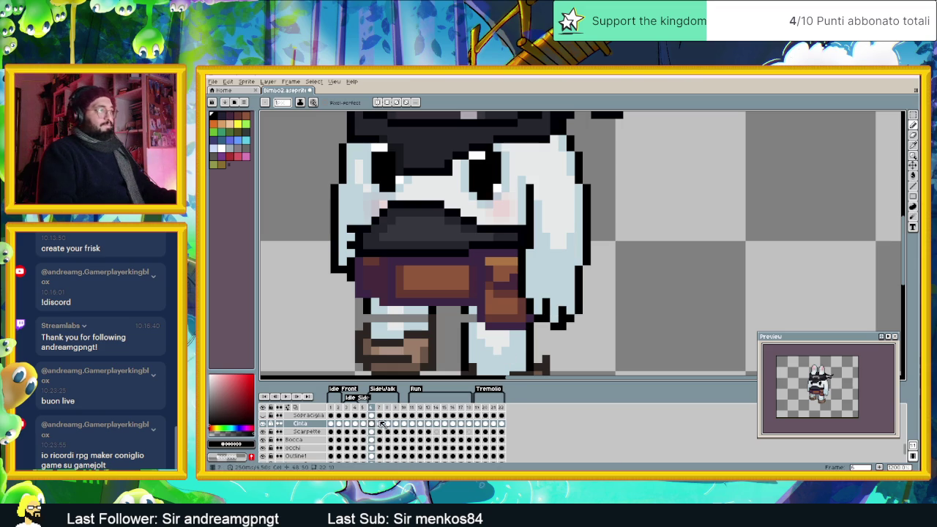
pyautogui.click(379, 424)
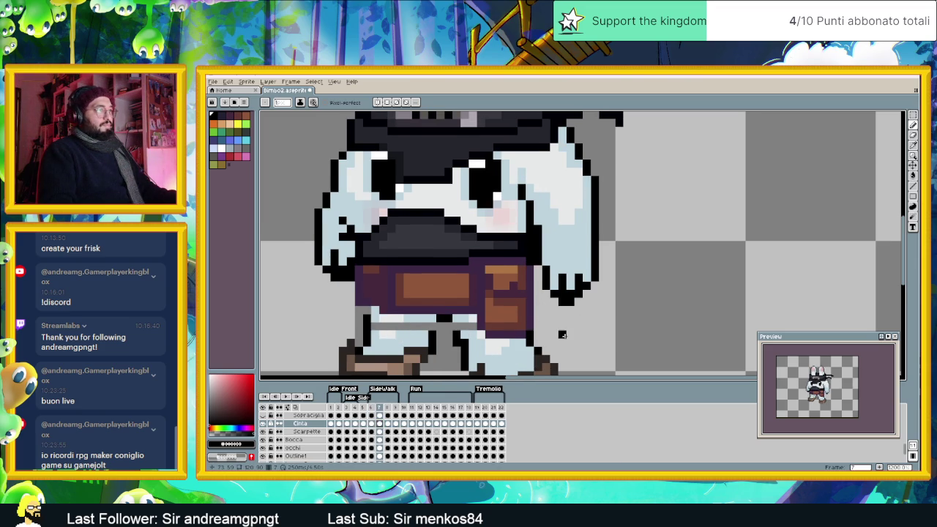
pyautogui.moveTo(562, 335); pyautogui.dragTo(552, 294)
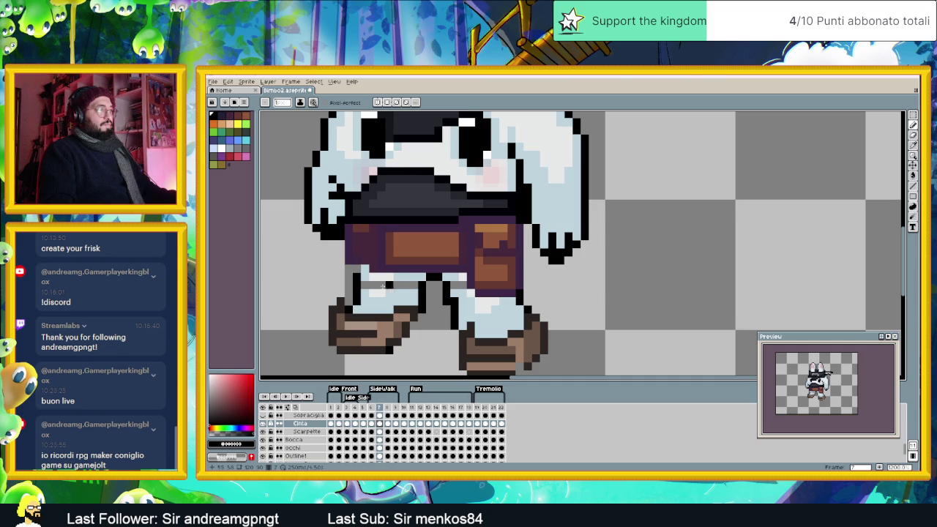
# Step: Sample the pale leg colours, compare with frame 8, and return to frame 7
pyautogui.keyDown('alt'); pyautogui.click(363, 282); pyautogui.keyUp('alt')
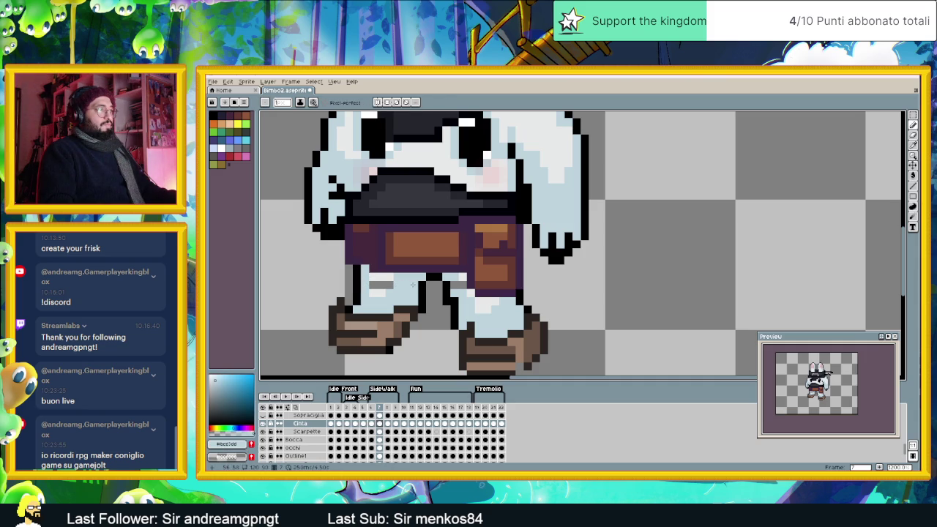
pyautogui.keyDown('alt'); pyautogui.click(462, 285); pyautogui.keyUp('alt')
pyautogui.scroll(-2, 495, 314)
pyautogui.scroll(1, 469, 317)
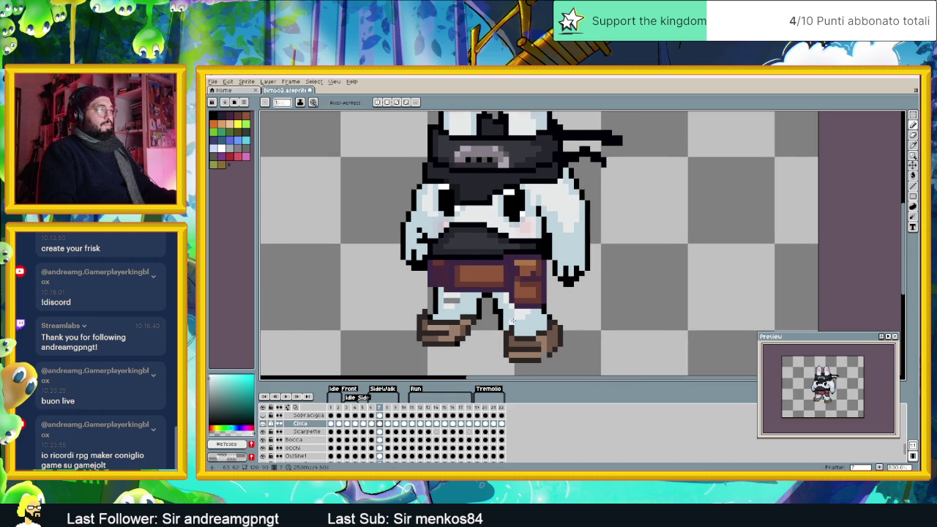
pyautogui.scroll(2, 455, 300)
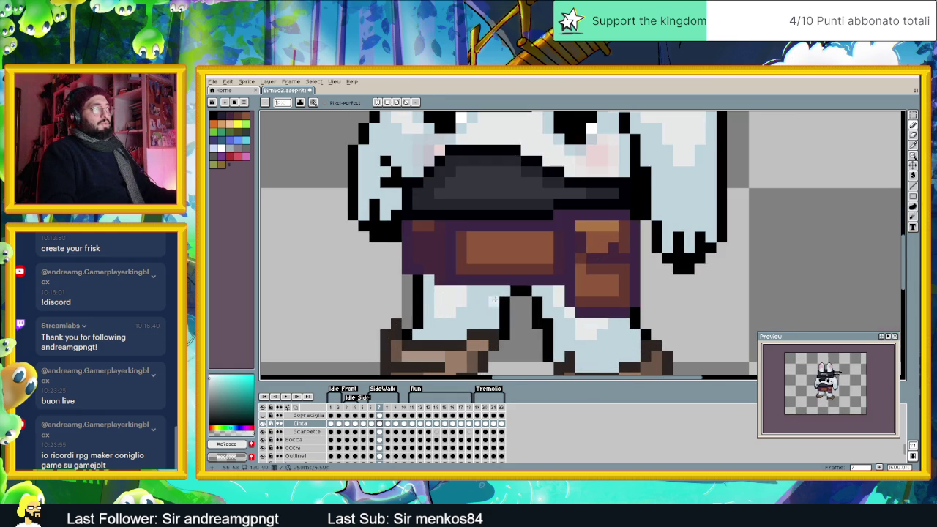
pyautogui.scroll(-3, 495, 300)
pyautogui.scroll(2, 492, 292)
pyautogui.scroll(-2, 471, 268)
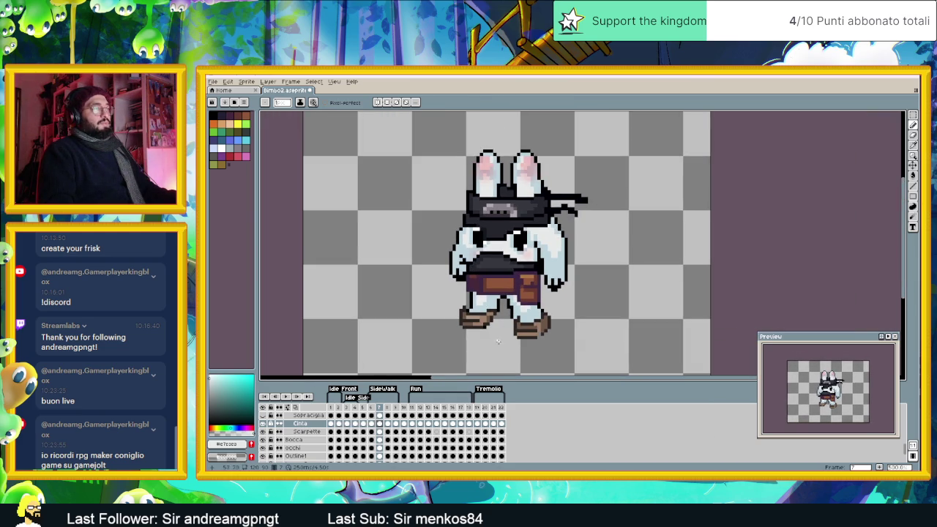
pyautogui.click(388, 424)
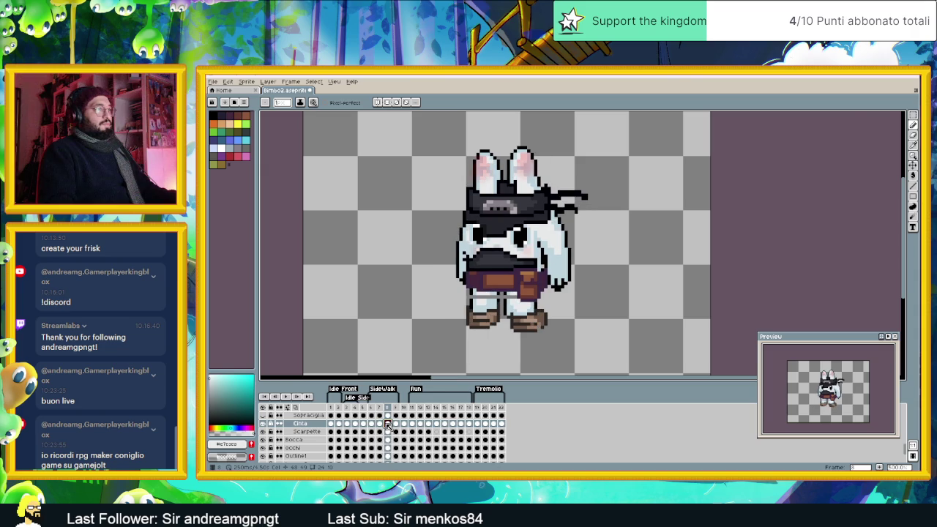
pyautogui.scroll(1, 473, 297)
pyautogui.scroll(1, 474, 289)
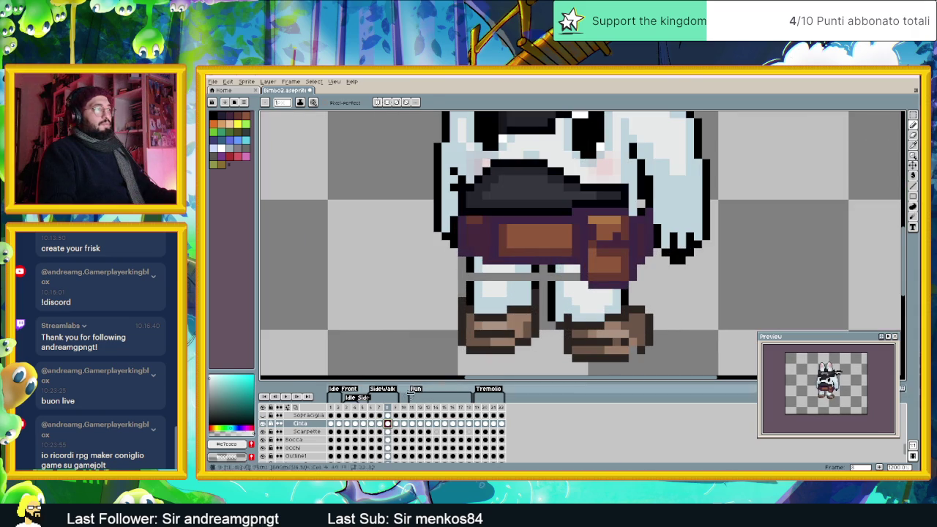
pyautogui.click(379, 424)
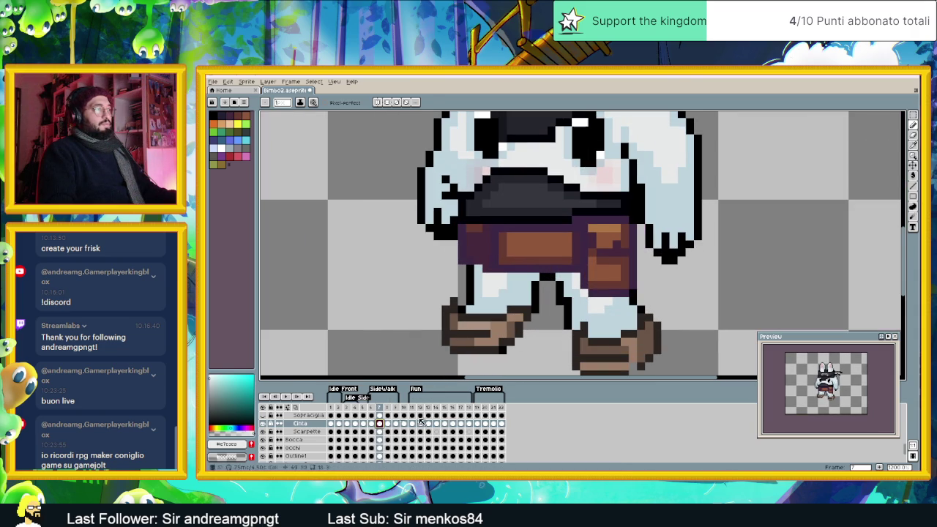
# Step: Select a rectangle around both legs, check it on Outline1 and frame 8, then deselect
pyautogui.press('m')
pyautogui.press('w')
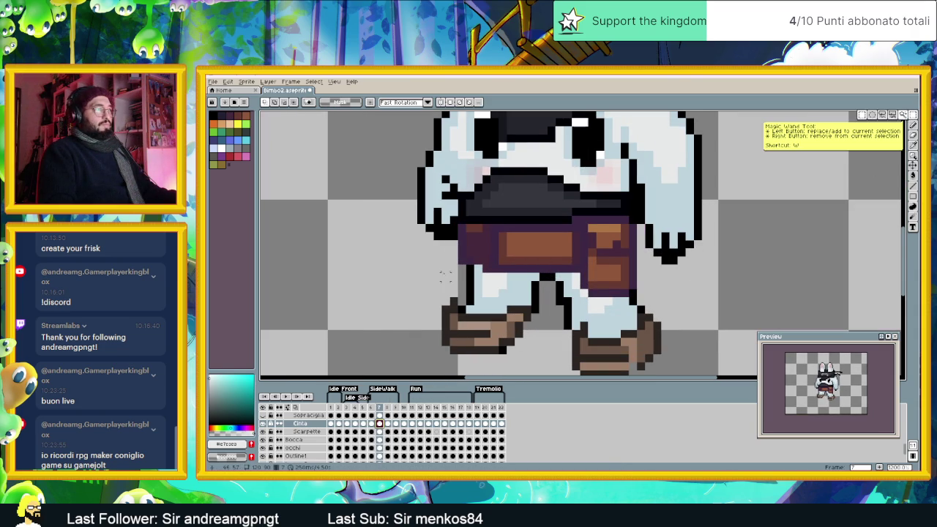
pyautogui.moveTo(440, 264); pyautogui.dragTo(484, 323)
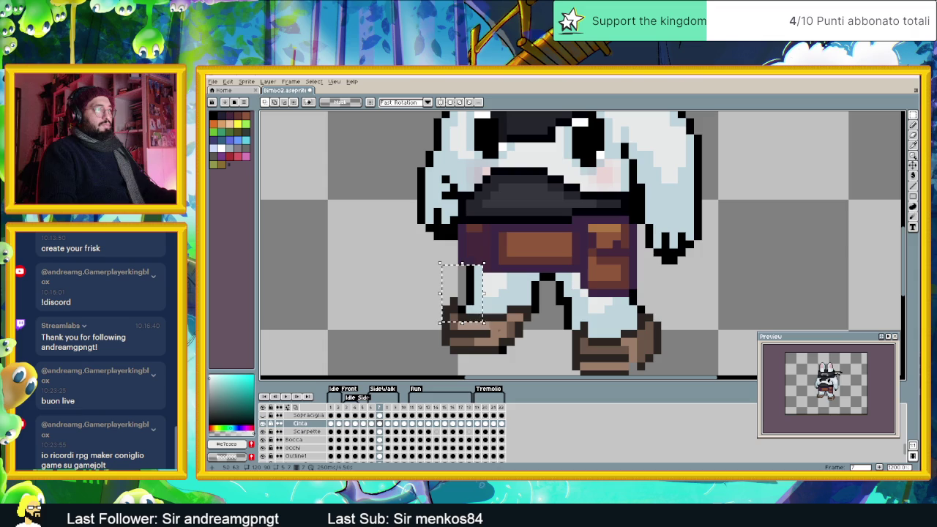
pyautogui.moveTo(557, 347); pyautogui.dragTo(485, 265)
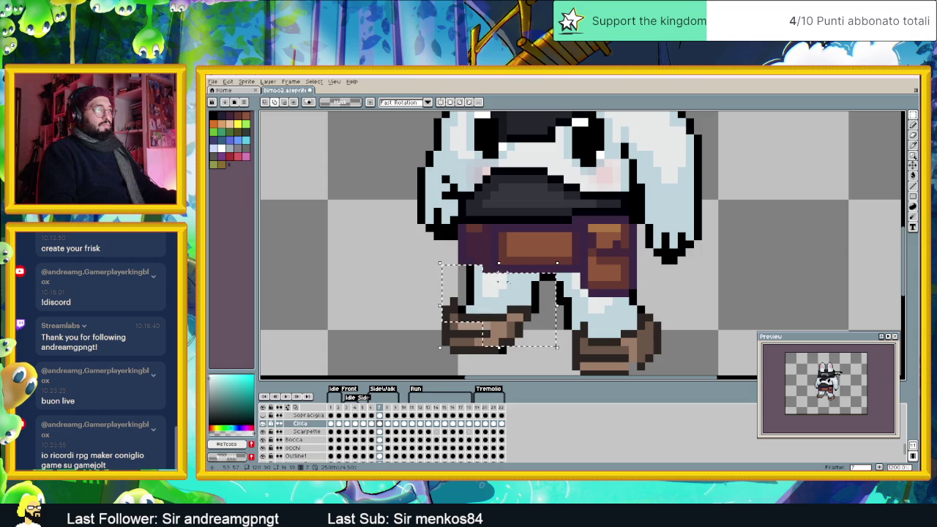
pyautogui.moveTo(687, 364); pyautogui.dragTo(563, 296)
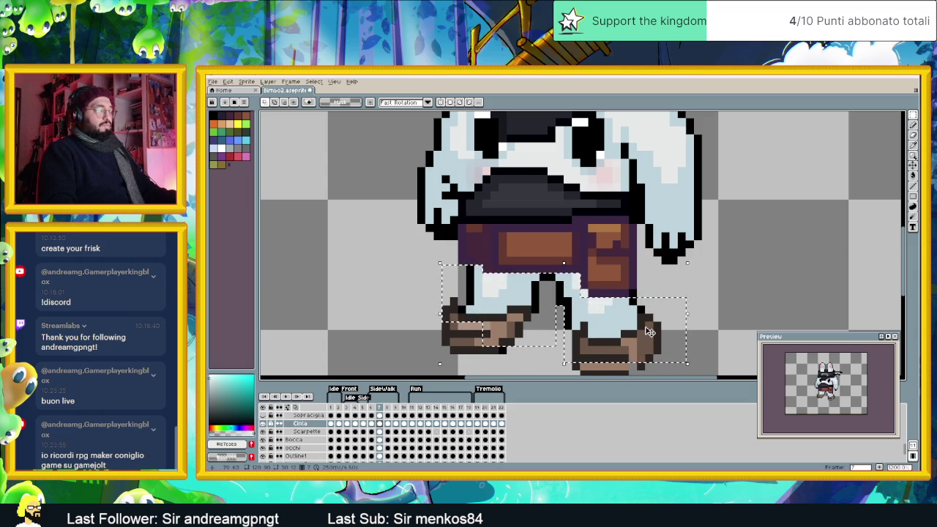
pyautogui.hotkey('ctrl', 'd')
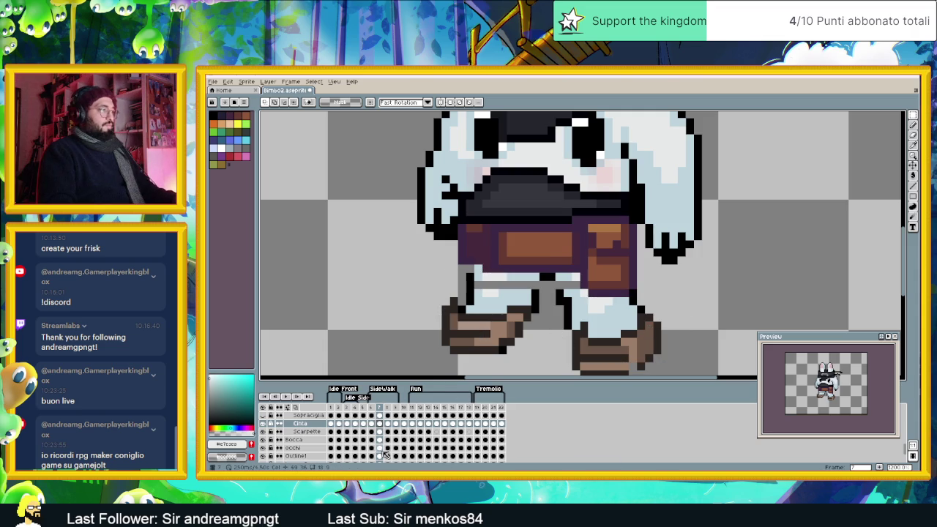
pyautogui.click(378, 456)
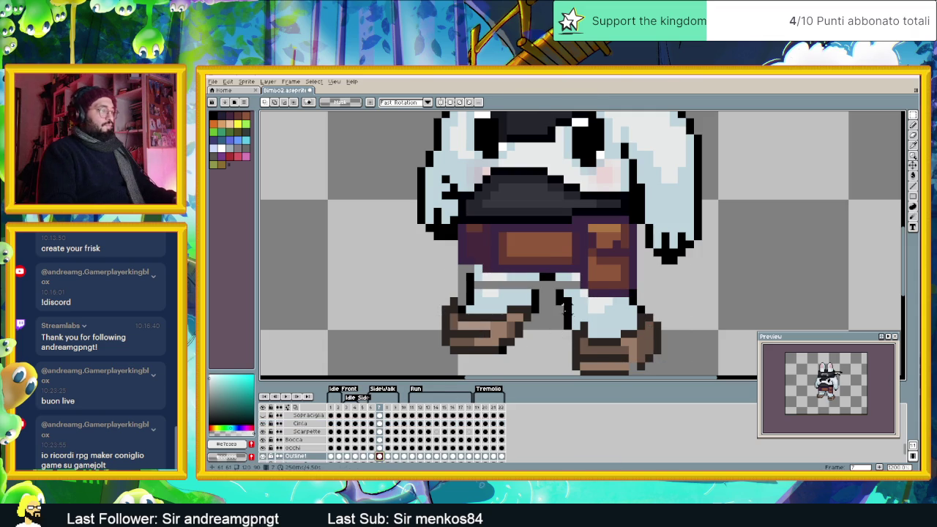
pyautogui.hotkey('ctrl', 'shift', 'd')
pyautogui.click(387, 456)
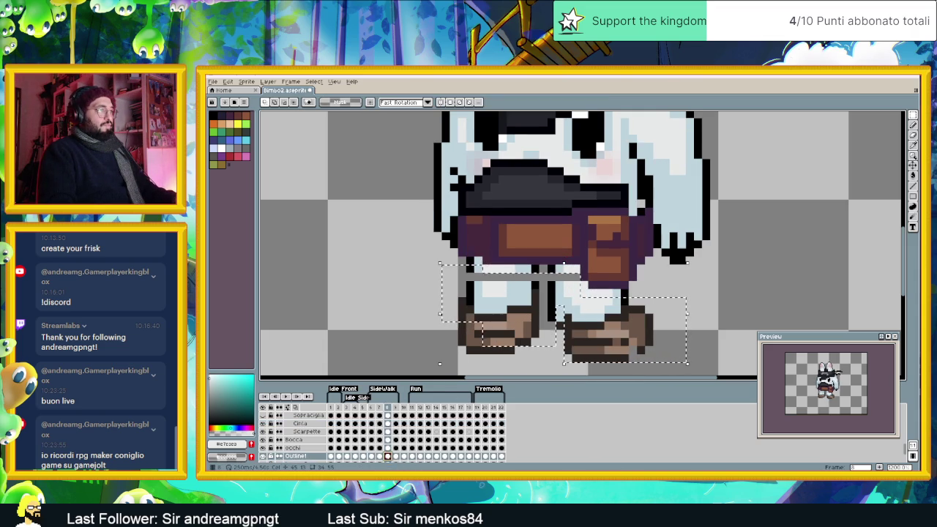
pyautogui.hotkey('ctrl', 'd')
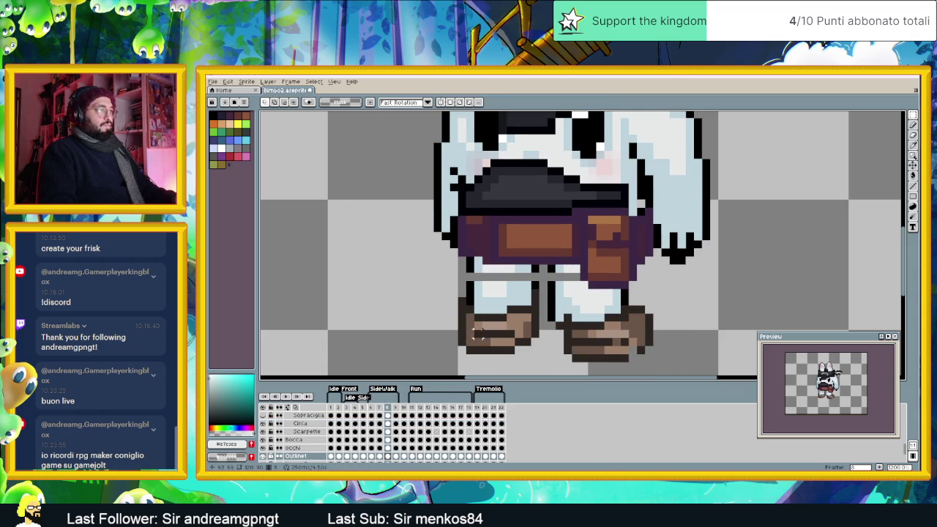
# Step: Switch to the Pencil and sample the light blue-grey and lighter fur shades
pyautogui.click(913, 126)
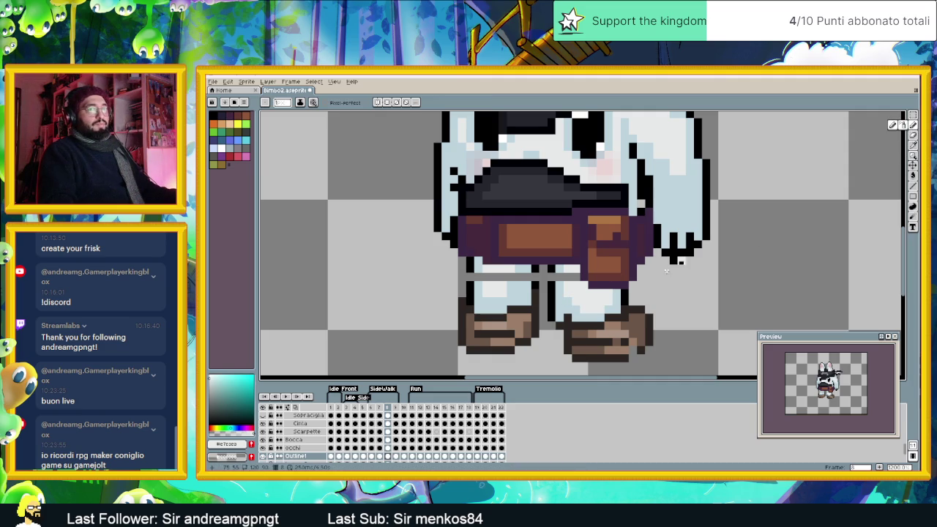
pyautogui.keyDown('alt'); pyautogui.click(533, 276); pyautogui.keyUp('alt')
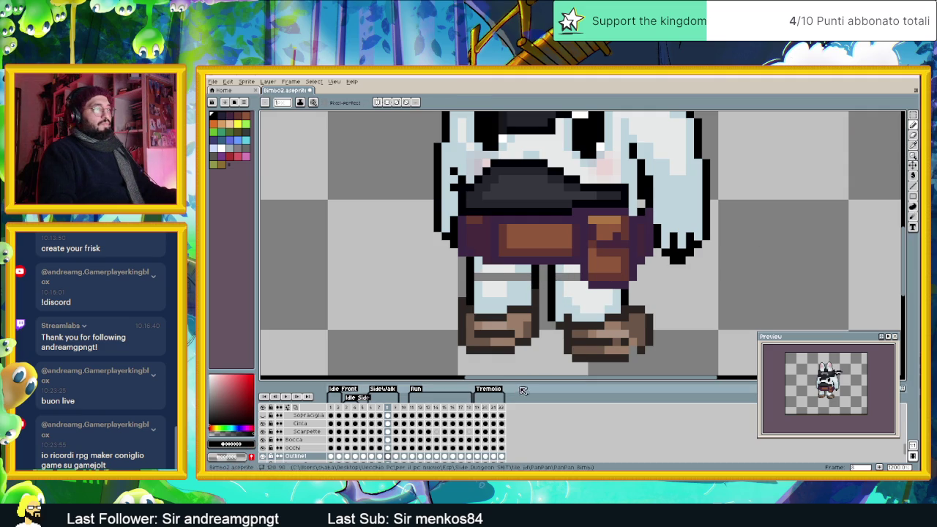
pyautogui.keyDown('alt'); pyautogui.click(479, 276); pyautogui.keyUp('alt')
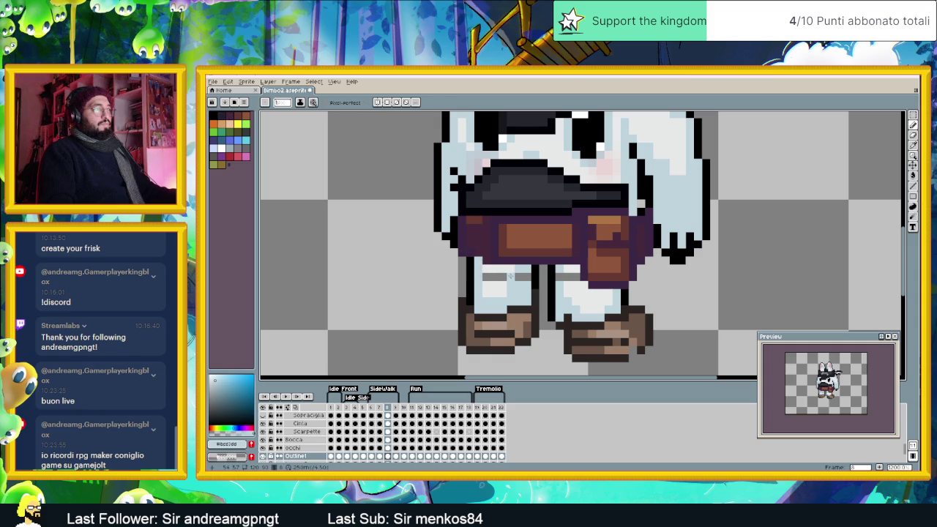
pyautogui.keyDown('alt'); pyautogui.click(555, 277); pyautogui.keyUp('alt')
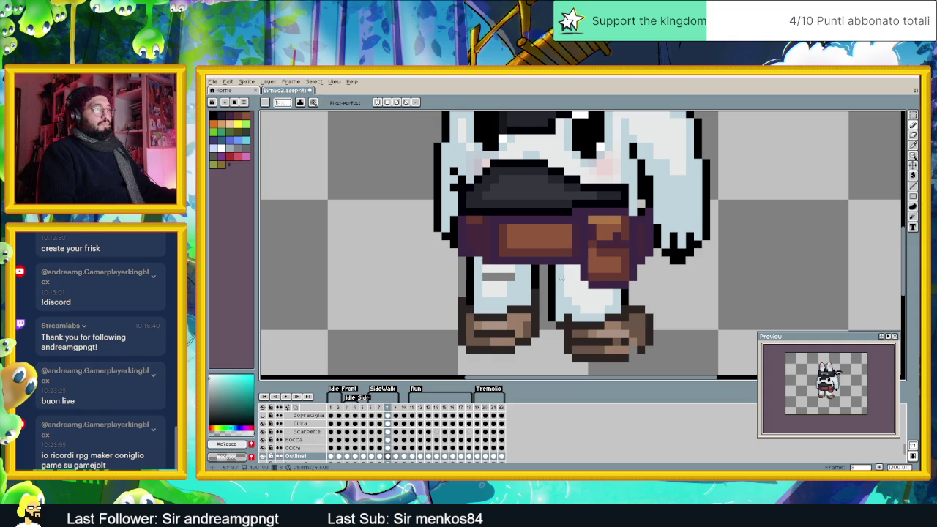
pyautogui.scroll(-3, 553, 316)
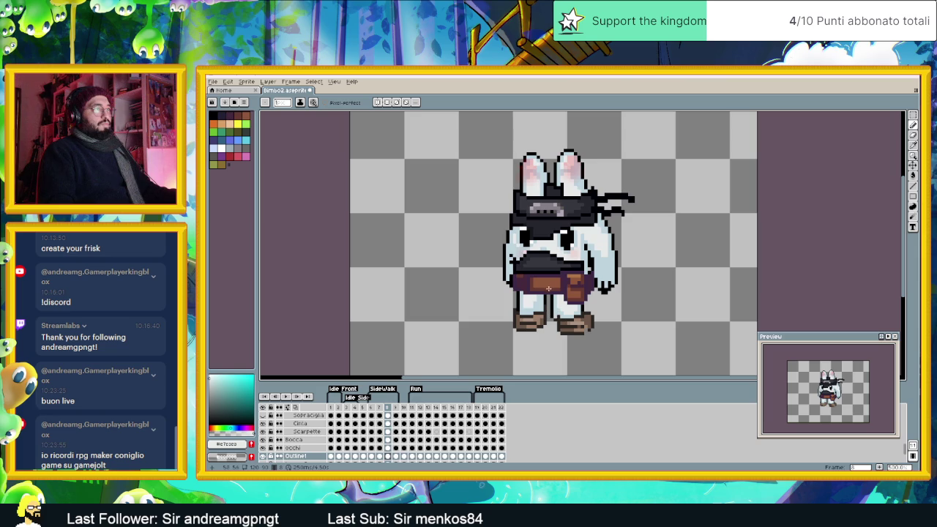
# Step: Zoom in on the legs and pick black from the sprite outline
pyautogui.scroll(1, 565, 196)
pyautogui.scroll(1, 564, 197)
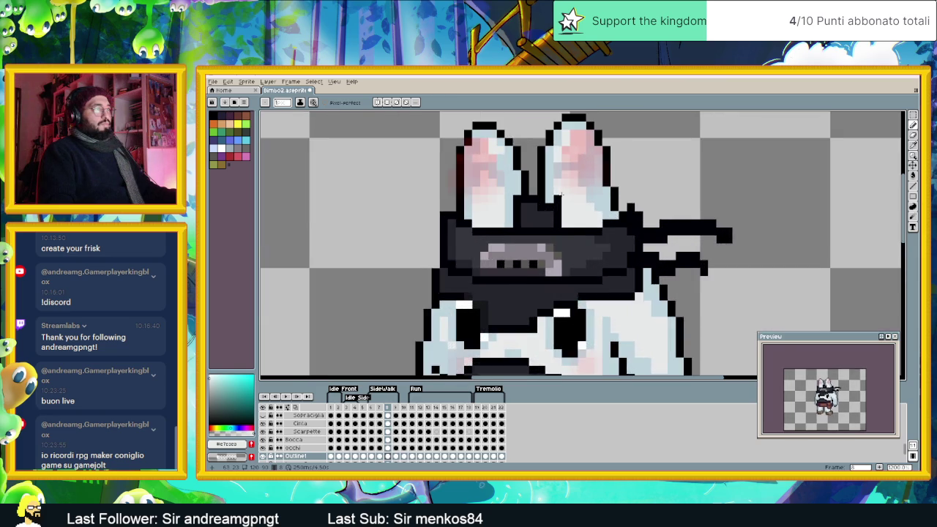
pyautogui.scroll(1, 560, 198)
pyautogui.scroll(-2, 559, 214)
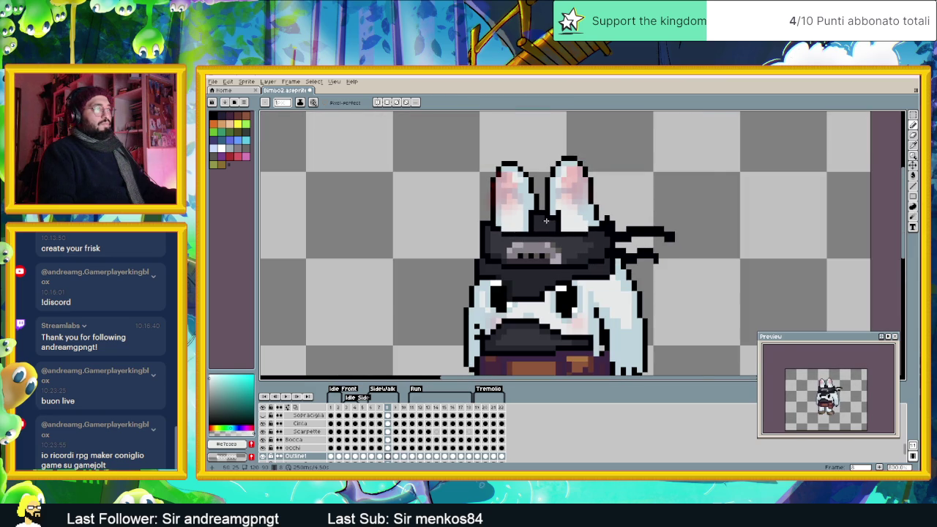
pyautogui.scroll(1, 548, 220)
pyautogui.scroll(1, 532, 226)
pyautogui.scroll(-2, 531, 215)
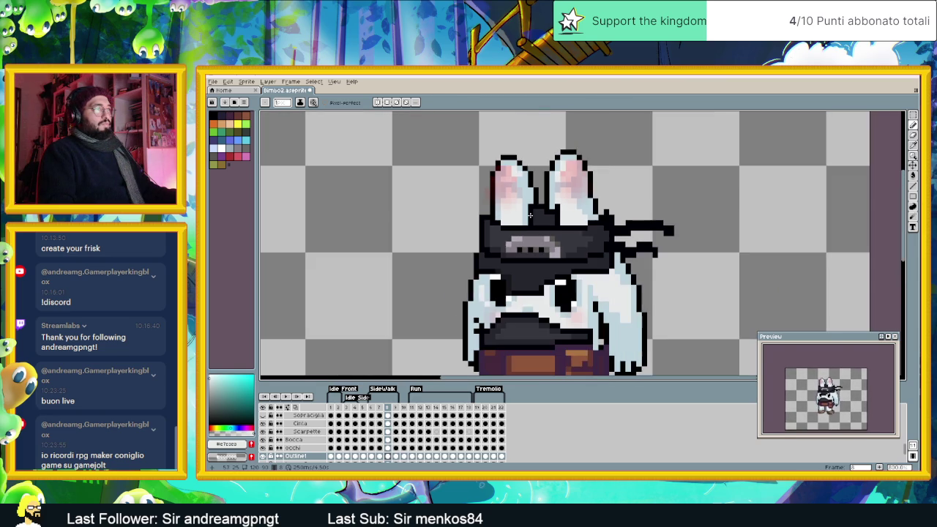
pyautogui.scroll(-1, 530, 229)
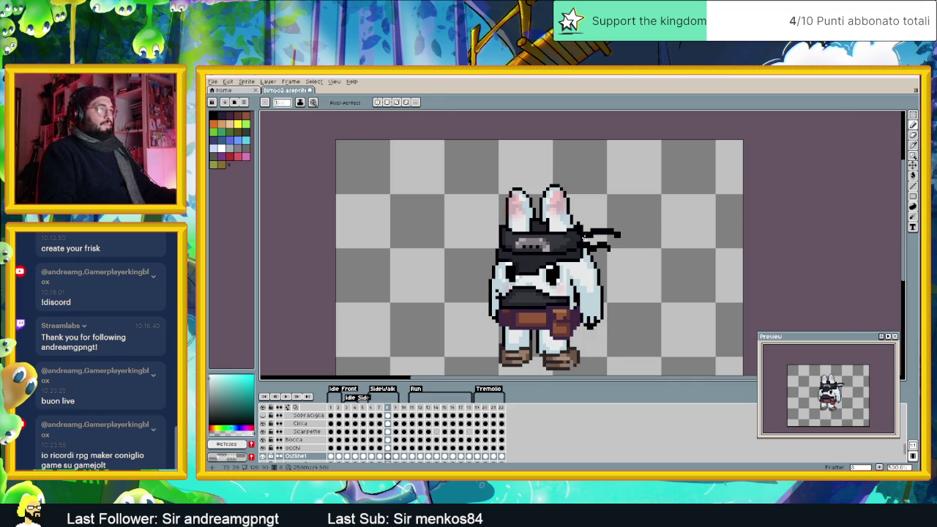
pyautogui.scroll(1, 576, 227)
pyautogui.scroll(1, 572, 226)
pyautogui.scroll(-2, 570, 264)
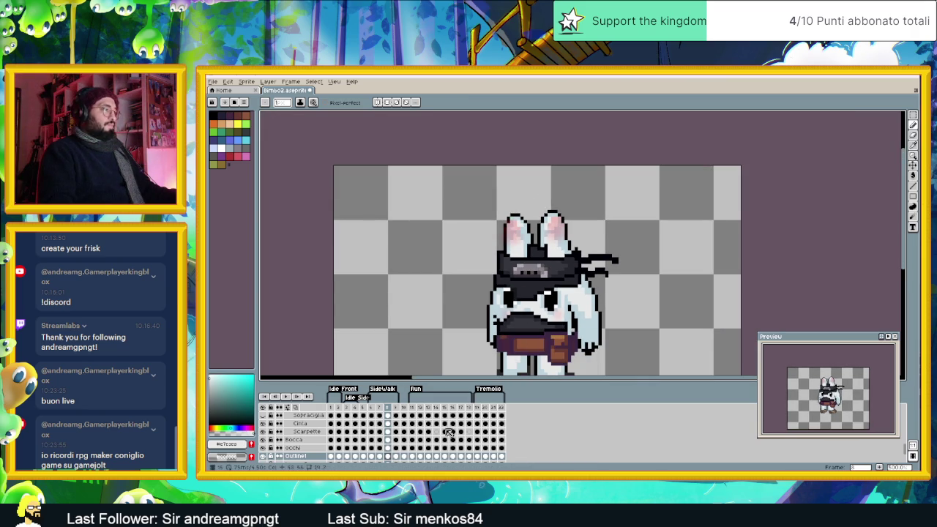
pyautogui.scroll(-2, 462, 370)
pyautogui.scroll(1, 554, 296)
pyautogui.keyDown('alt'); pyautogui.click(538, 328); pyautogui.keyUp('alt')
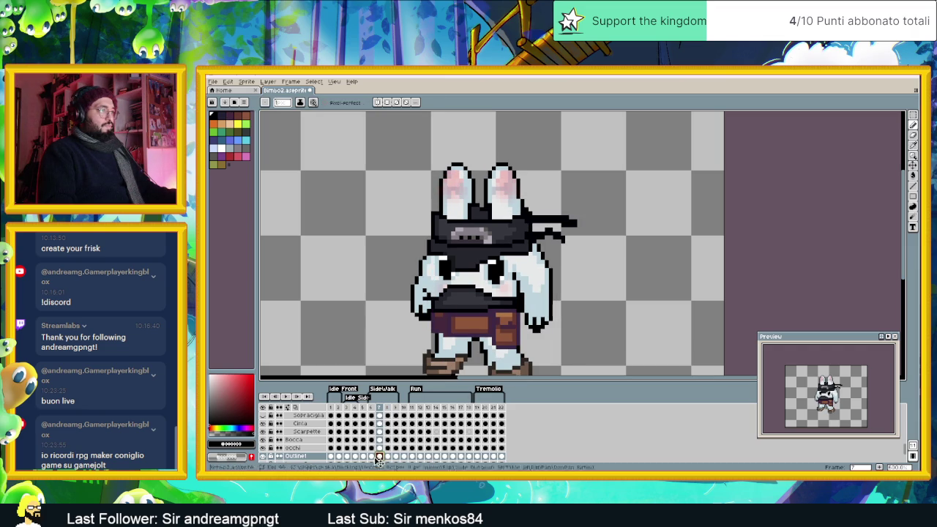
# Step: On frame 6, paint the grey pixels under the belt light blue #bed3dd
pyautogui.click(372, 457)
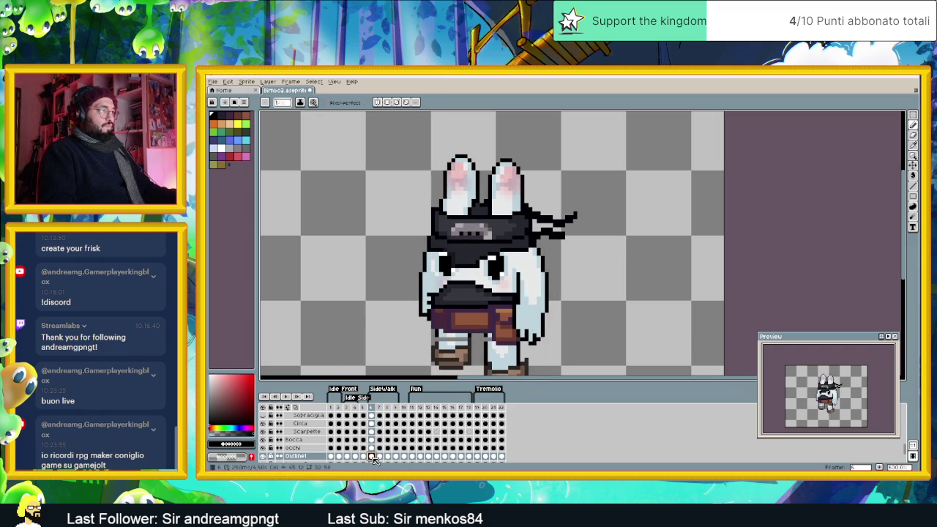
pyautogui.scroll(2, 438, 351)
pyautogui.scroll(1, 438, 351)
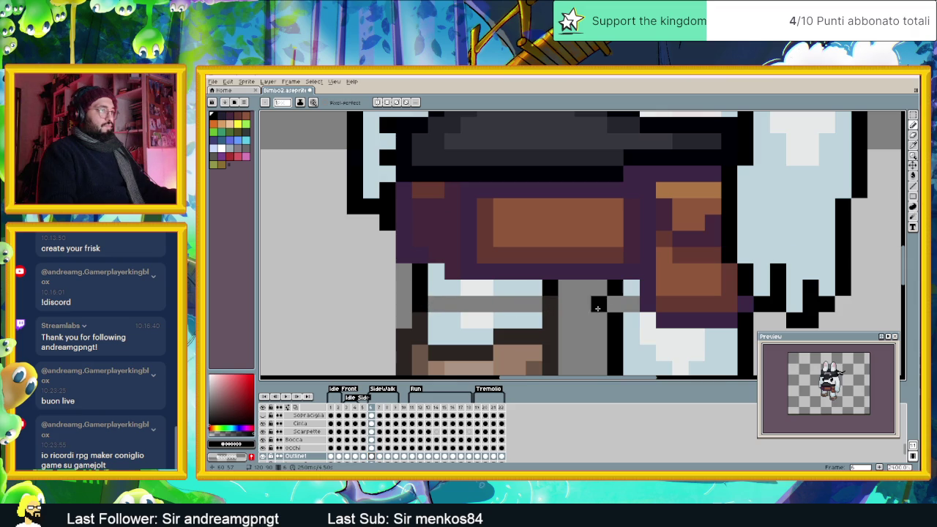
pyautogui.keyDown('alt'); pyautogui.click(457, 291); pyautogui.keyUp('alt')
pyautogui.click(436, 305)
pyautogui.moveTo(501, 305); pyautogui.dragTo(527, 303)
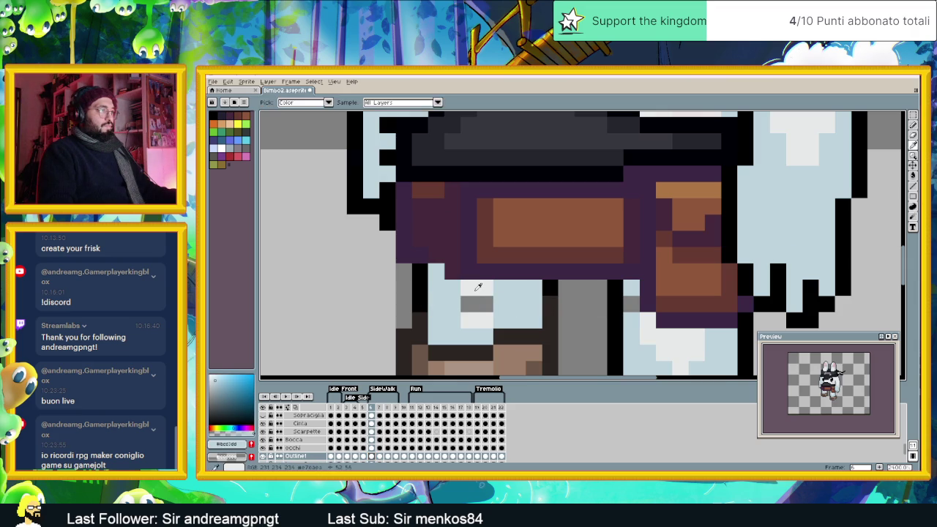
# Step: Paint the remaining under-belt grey pixels near-white #e7e3e3 and resample the light blue
pyautogui.keyDown('alt'); pyautogui.click(476, 288); pyautogui.keyUp('alt')
pyautogui.click(469, 304)
pyautogui.click(485, 304)
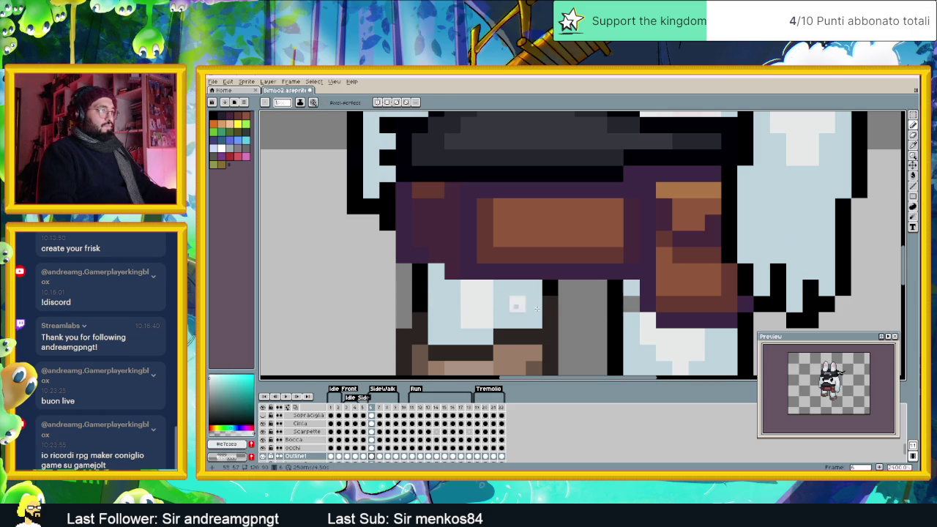
pyautogui.keyDown('alt'); pyautogui.click(634, 303); pyautogui.keyUp('alt')
pyautogui.scroll(-3, 634, 306)
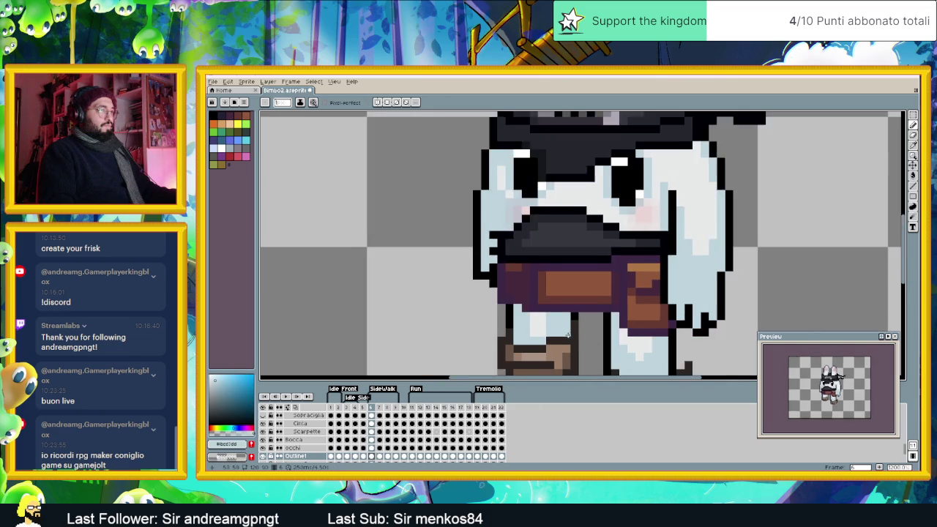
pyautogui.scroll(1, 513, 292)
pyautogui.scroll(-1, 513, 292)
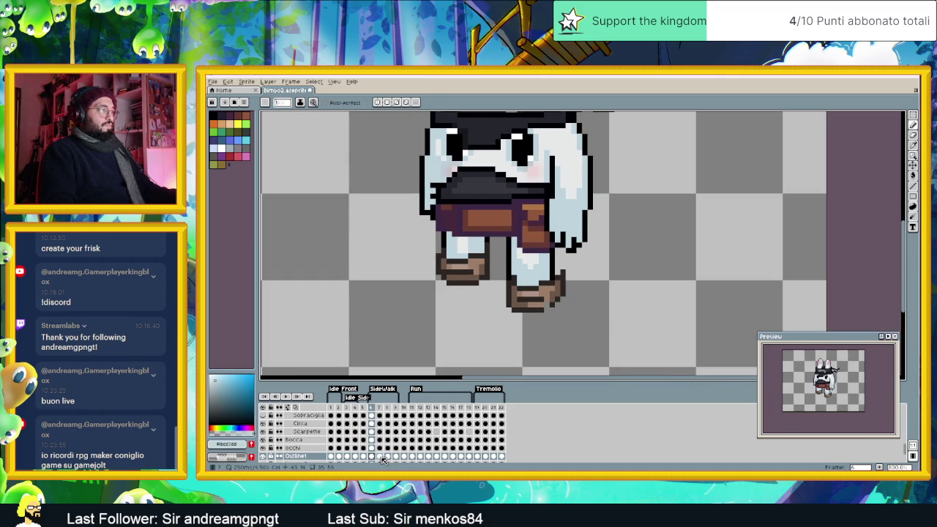
# Step: Step through frames 7 and 8 to frame 9 and zoom in
pyautogui.click(380, 457)
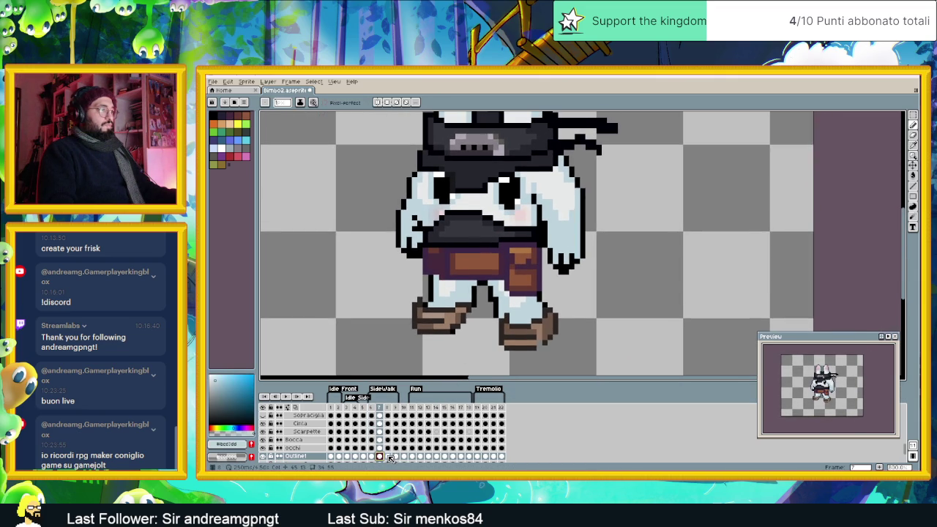
pyautogui.click(388, 457)
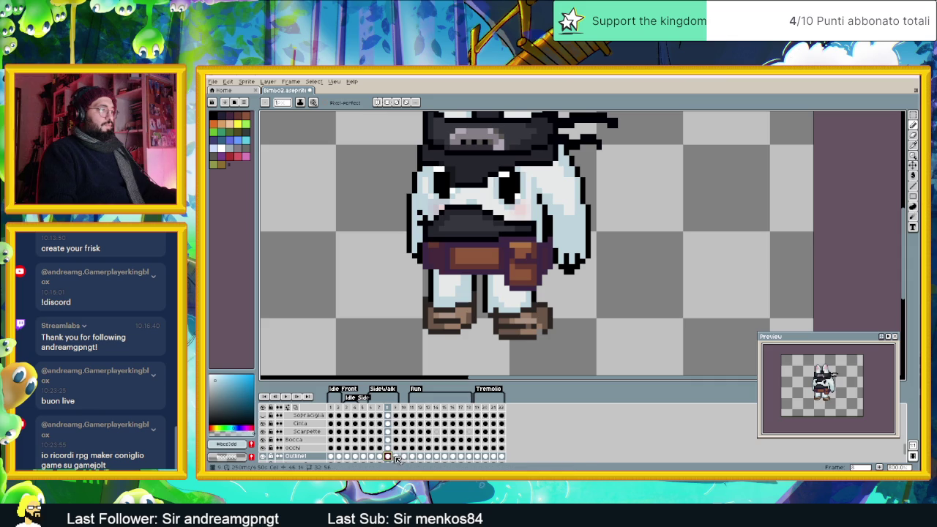
pyautogui.click(396, 457)
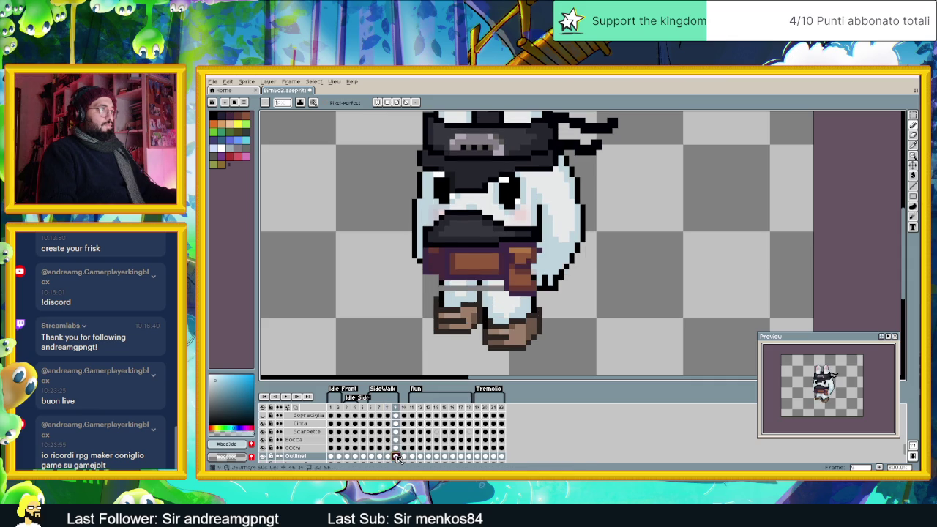
pyautogui.scroll(1, 414, 295)
pyautogui.scroll(1, 415, 295)
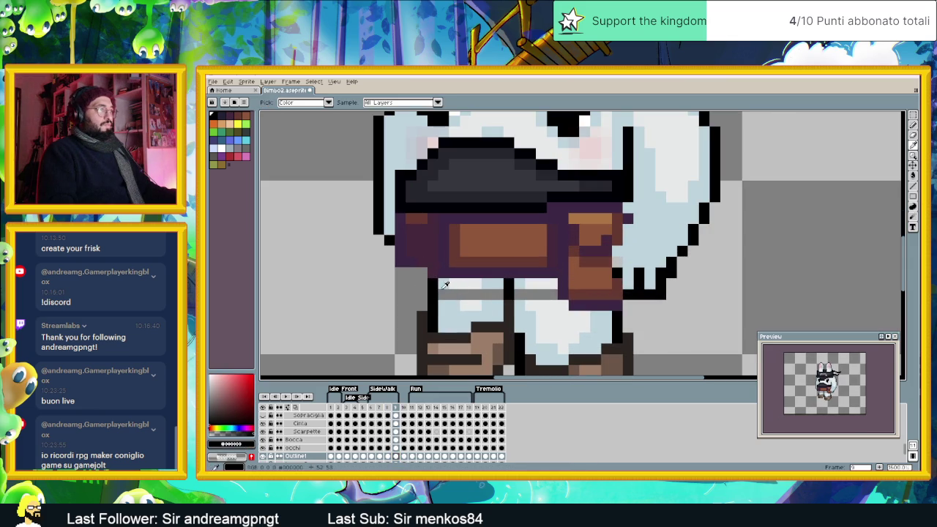
# Step: Paint frame 9's under-belt grey row in #bcd3dd and #e7e3e3, then view frame 11
pyautogui.keyDown('alt'); pyautogui.click(442, 294); pyautogui.keyUp('alt')
pyautogui.click(487, 295)
pyautogui.click(498, 294)
pyautogui.click(519, 294)
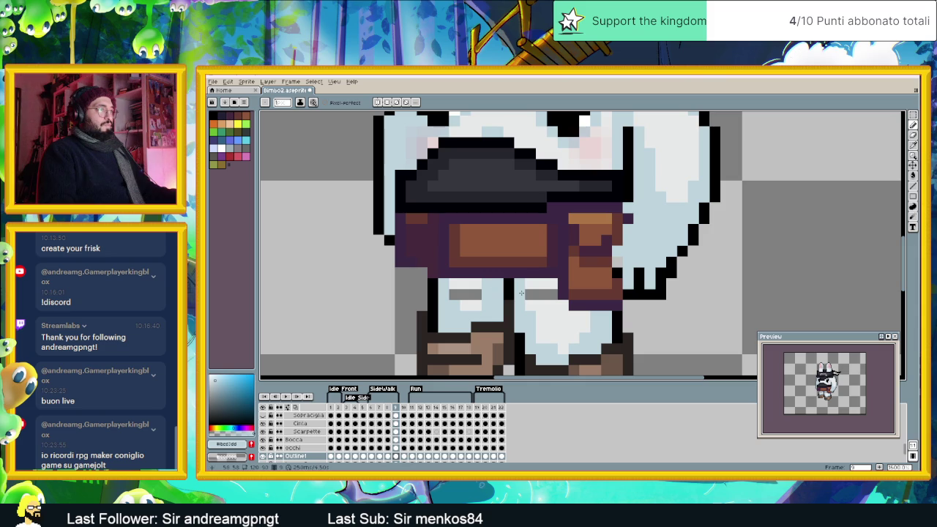
pyautogui.keyDown('alt'); pyautogui.click(546, 304); pyautogui.keyUp('alt')
pyautogui.moveTo(553, 294); pyautogui.dragTo(453, 295)
pyautogui.click(476, 294)
pyautogui.scroll(-3, 406, 316)
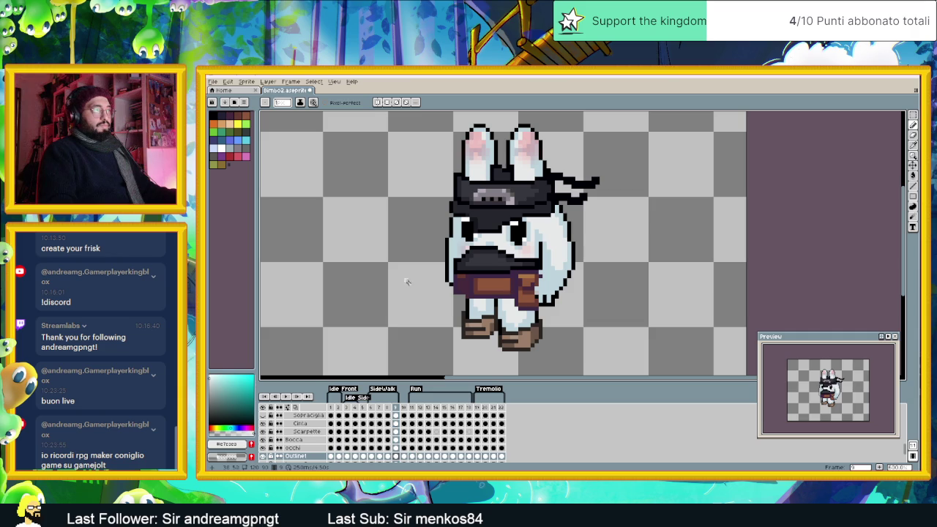
pyautogui.click(412, 456)
# Step: Eyedrop black and add outline pixels along the bunny's legs
pyautogui.scroll(1, 415, 293)
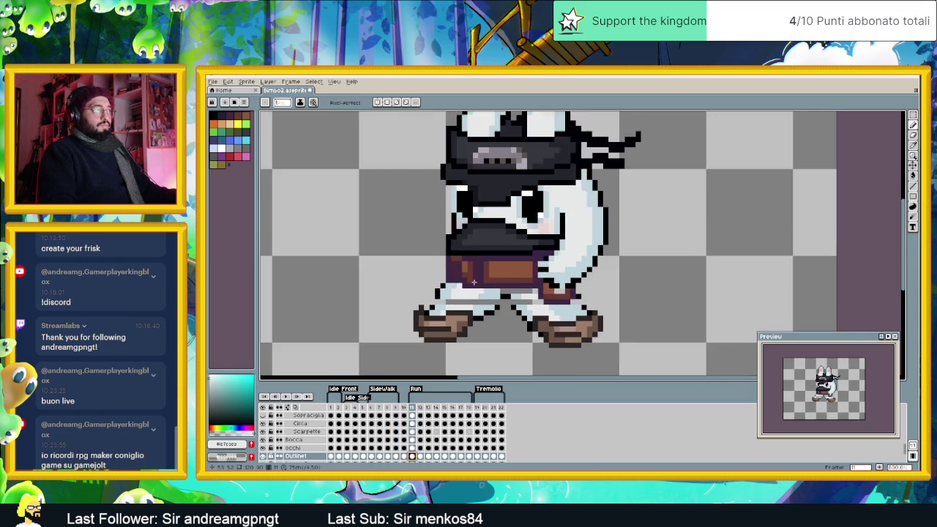
pyautogui.scroll(1, 416, 293)
pyautogui.scroll(1, 416, 293)
pyautogui.keyDown('alt'); pyautogui.click(416, 293); pyautogui.keyUp('alt')
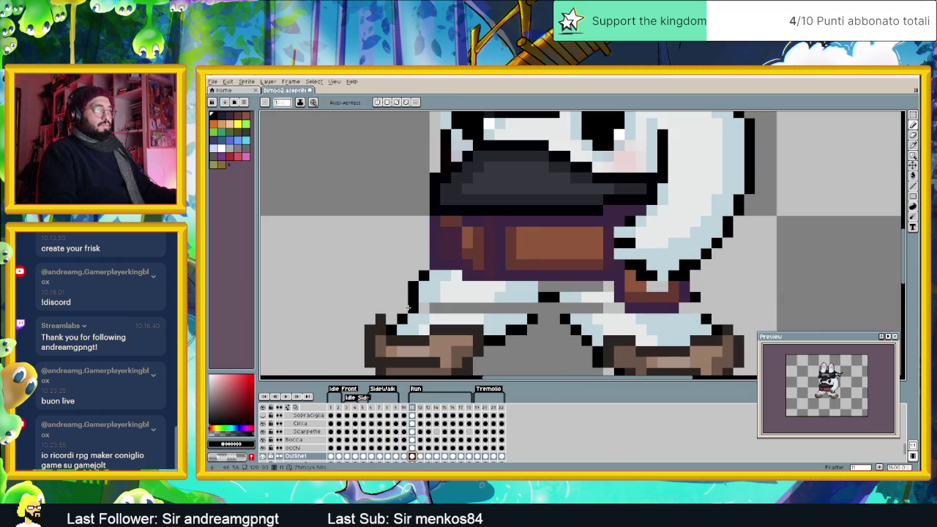
pyautogui.click(532, 307)
pyautogui.click(565, 319)
# Step: Repaint the grey strip under the belt with the near-white fur colour
pyautogui.keyDown('alt'); pyautogui.click(521, 288); pyautogui.keyUp('alt')
pyautogui.click(543, 286)
pyautogui.click(560, 287)
pyautogui.keyDown('alt'); pyautogui.click(602, 293); pyautogui.keyUp('alt')
pyautogui.moveTo(601, 288)
pyautogui.mouseDown()
pyautogui.moveTo(575, 286)
pyautogui.moveTo(566, 308)
pyautogui.moveTo(508, 306)
pyautogui.mouseUp()
pyautogui.click(609, 308)
pyautogui.keyDown('alt'); pyautogui.click(566, 308); pyautogui.keyUp('alt')
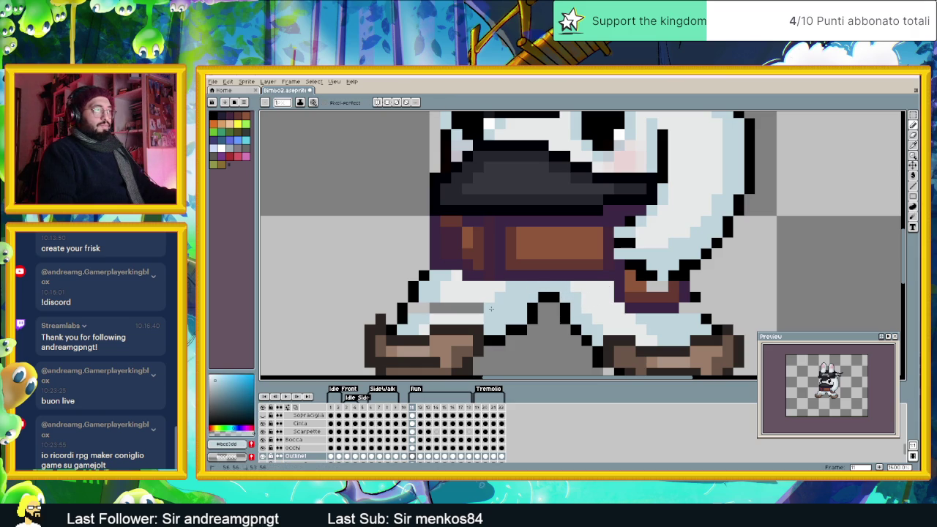
pyautogui.keyDown('alt'); pyautogui.click(442, 305); pyautogui.keyUp('alt')
pyautogui.moveTo(435, 308); pyautogui.dragTo(481, 307)
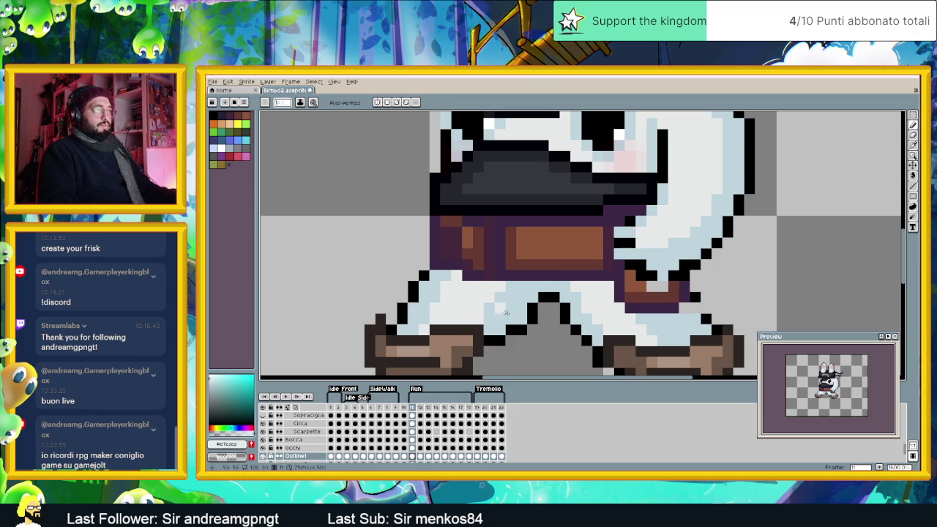
# Step: On frame 12, paint black outline pixels between the bunny's legs
pyautogui.scroll(-2, 499, 319)
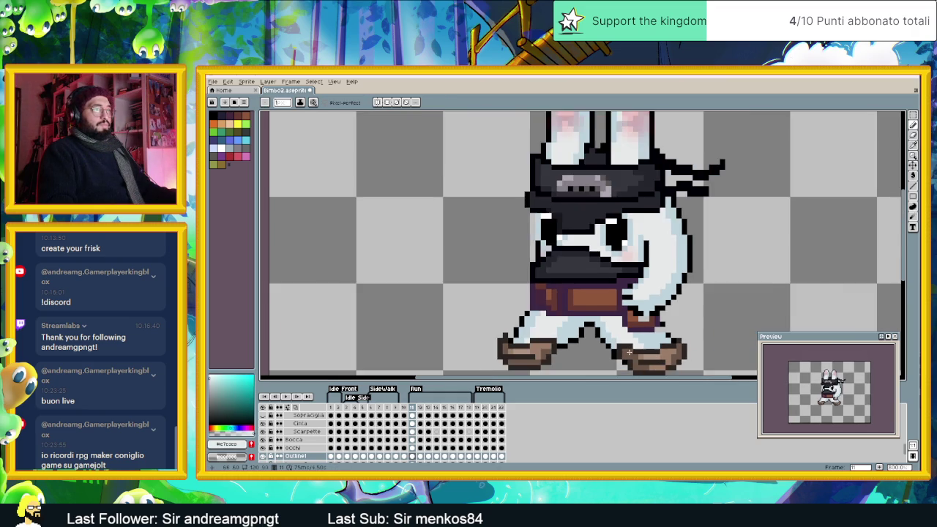
pyautogui.scroll(2, 635, 302)
pyautogui.keyDown('alt'); pyautogui.click(635, 301); pyautogui.keyUp('alt')
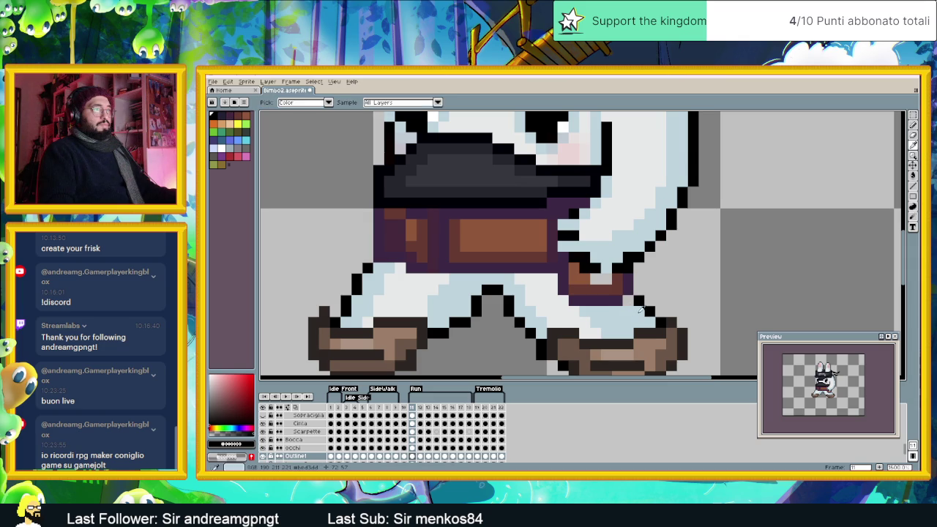
pyautogui.keyDown('alt'); pyautogui.click(639, 322); pyautogui.keyUp('alt')
pyautogui.scroll(-2, 608, 354)
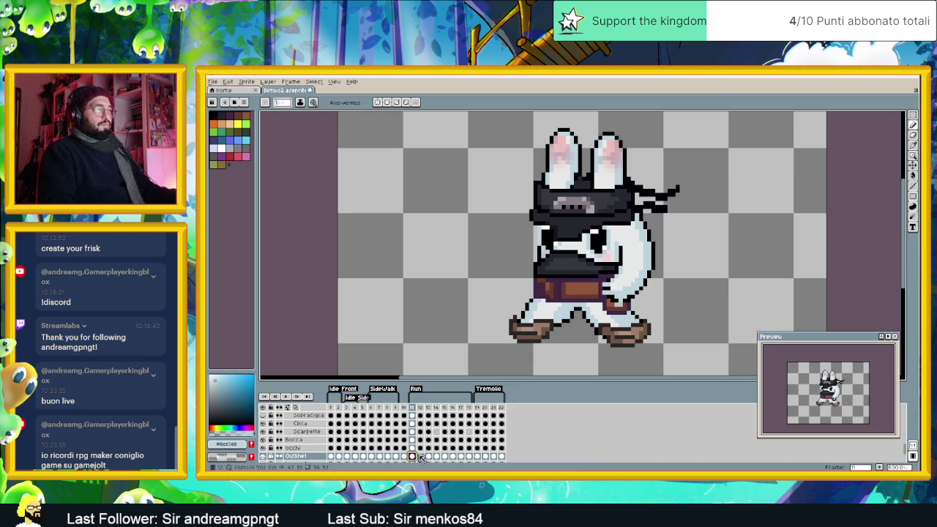
pyautogui.click(420, 456)
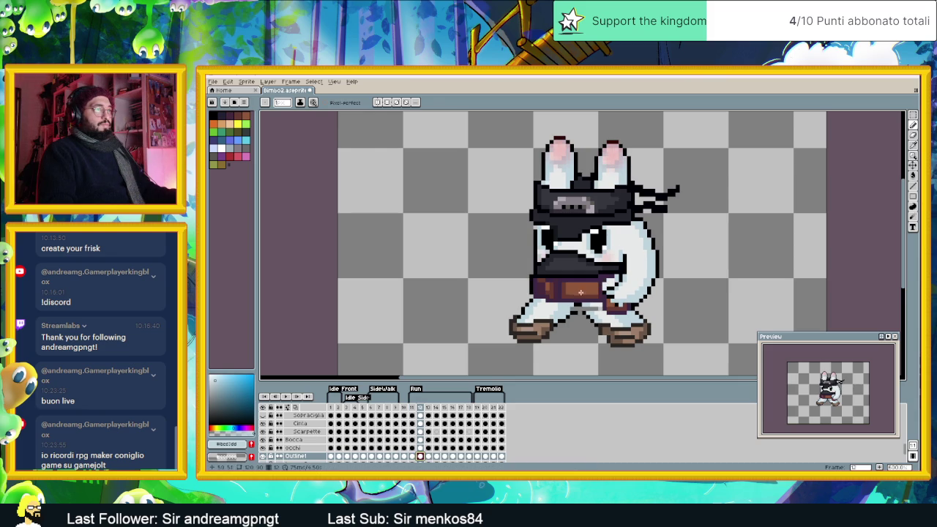
pyautogui.scroll(1, 570, 316)
pyautogui.scroll(1, 569, 316)
pyautogui.keyDown('alt'); pyautogui.click(580, 295); pyautogui.keyUp('alt')
pyautogui.click(570, 285)
pyautogui.click(602, 285)
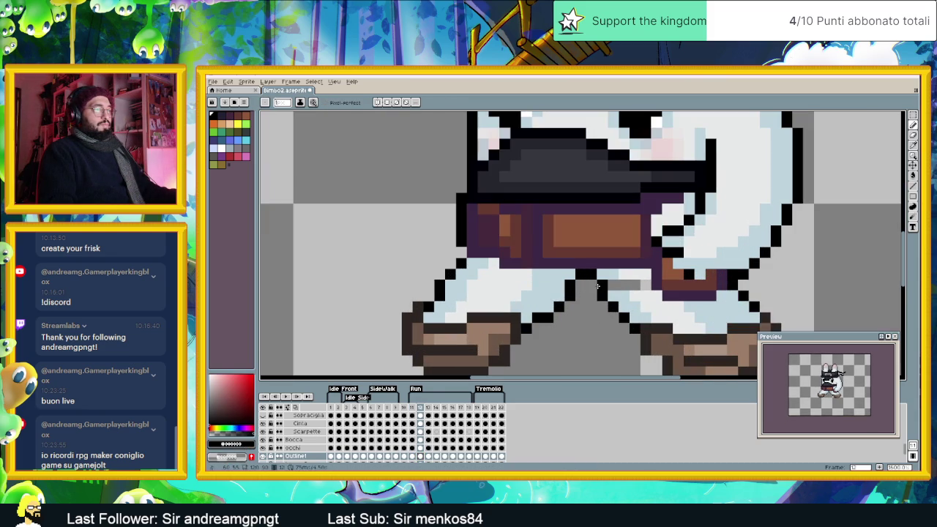
# Step: Paint frame 12's grey leg patch light blue
pyautogui.keyDown('alt'); pyautogui.click(611, 287); pyautogui.keyUp('alt')
pyautogui.keyDown('alt'); pyautogui.click(644, 288); pyautogui.keyUp('alt')
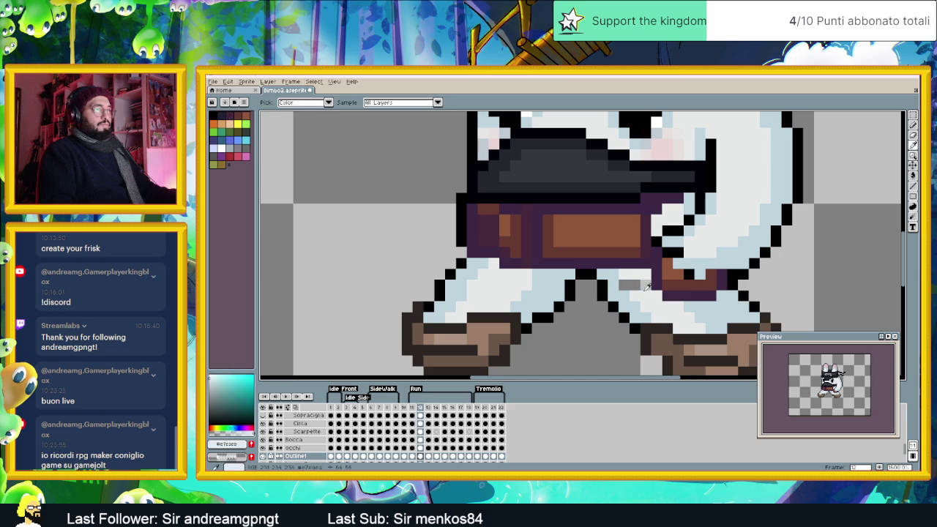
pyautogui.moveTo(644, 287); pyautogui.dragTo(620, 288)
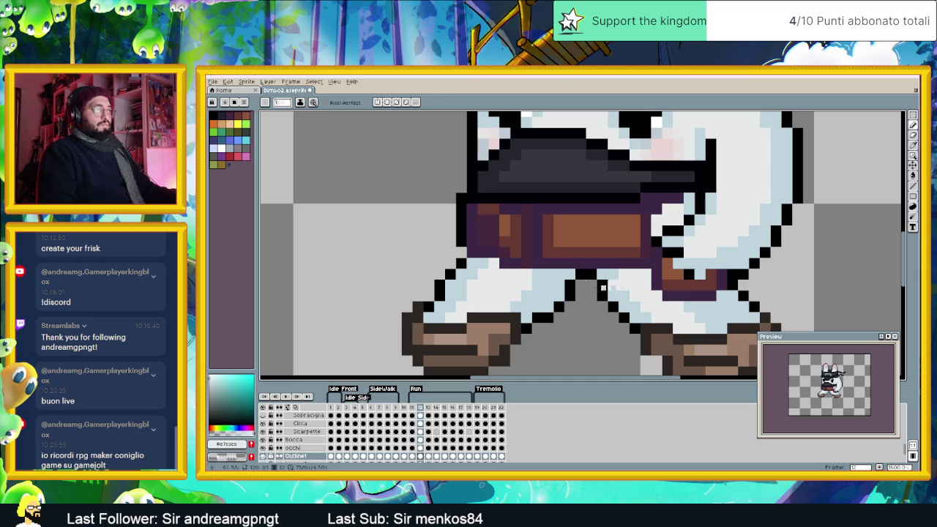
# Step: Move on to animation frame 13
pyautogui.scroll(-3, 490, 297)
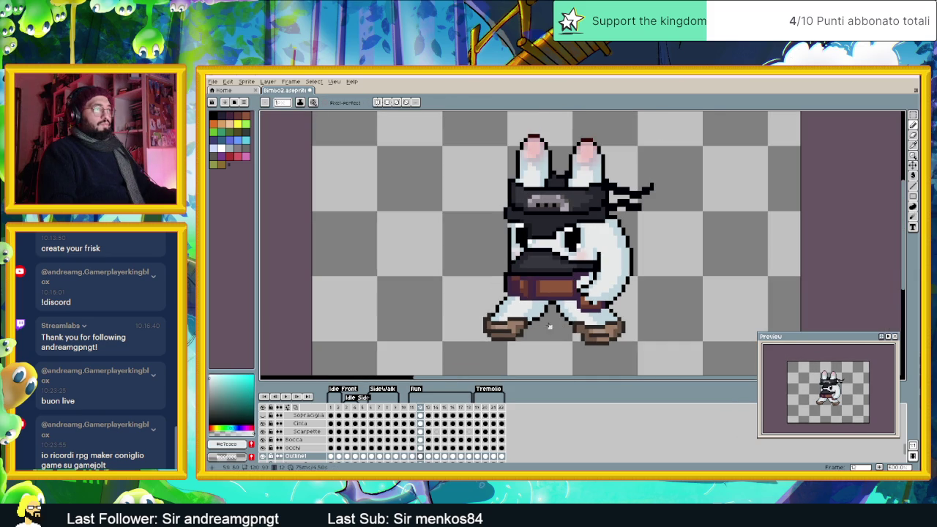
pyautogui.scroll(1, 584, 302)
pyautogui.scroll(2, 584, 302)
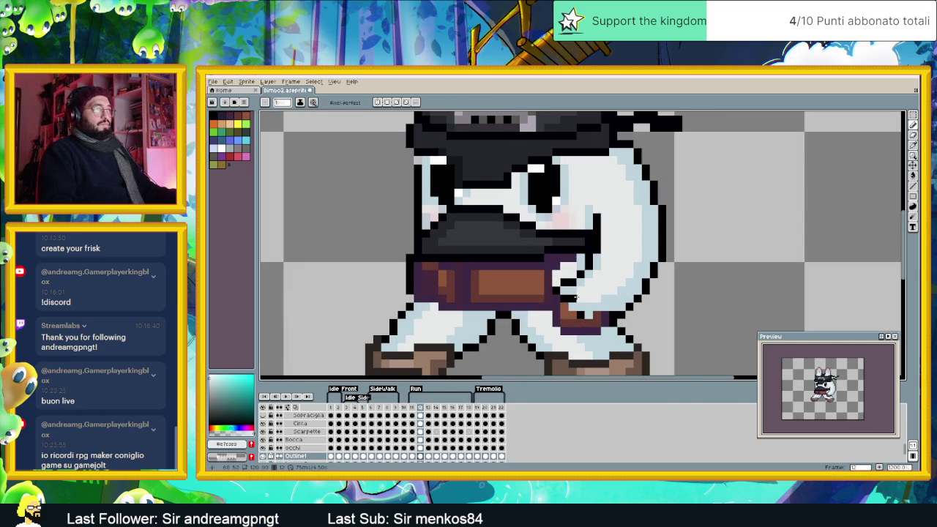
pyautogui.scroll(-1, 574, 297)
pyautogui.scroll(-1, 575, 296)
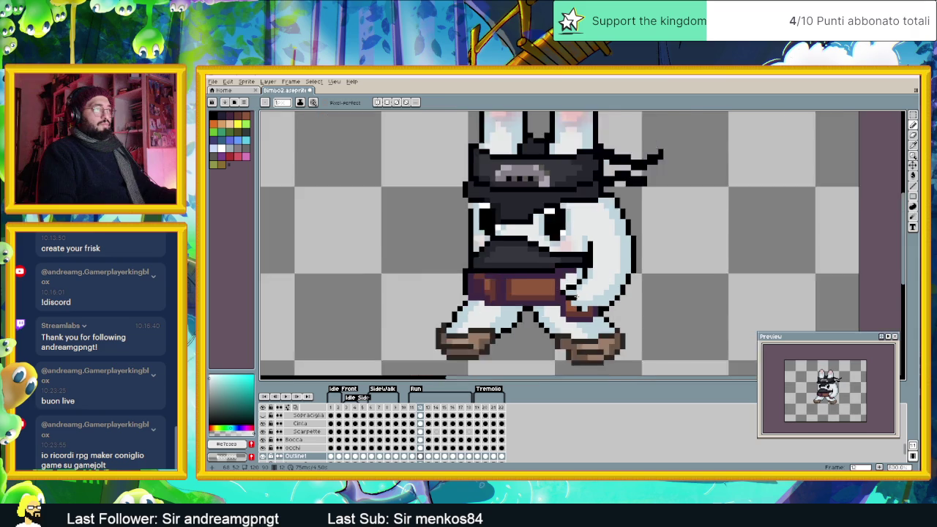
pyautogui.scroll(-1, 575, 297)
pyautogui.click(429, 457)
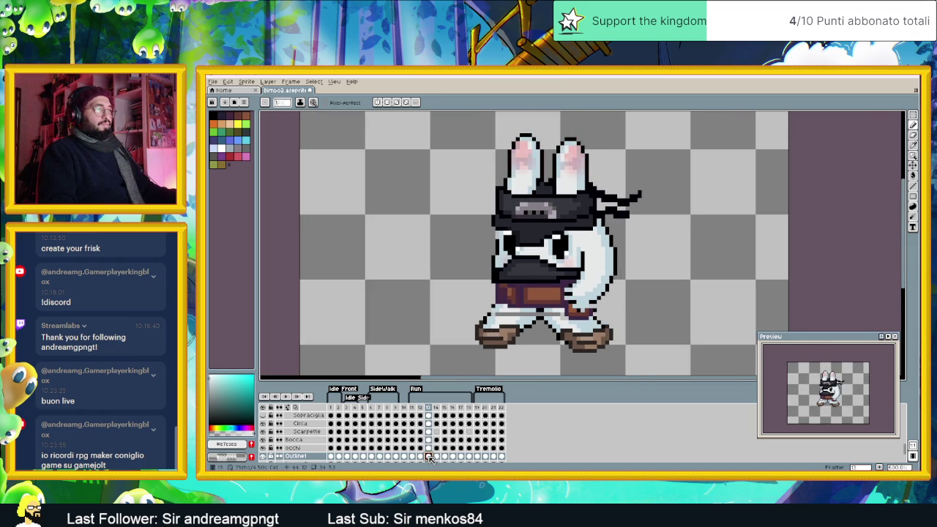
pyautogui.scroll(3, 592, 272)
# Step: Draw a black outline column between the bunny's legs, undoing stray pixels
pyautogui.keyDown('alt'); pyautogui.click(591, 272); pyautogui.keyUp('alt')
pyautogui.click(601, 278)
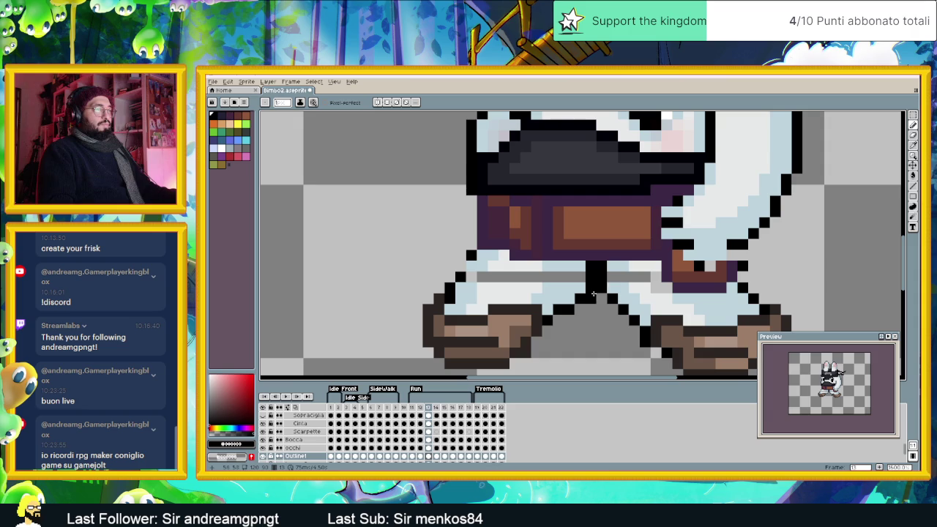
pyautogui.hotkey('ctrl', 'z')
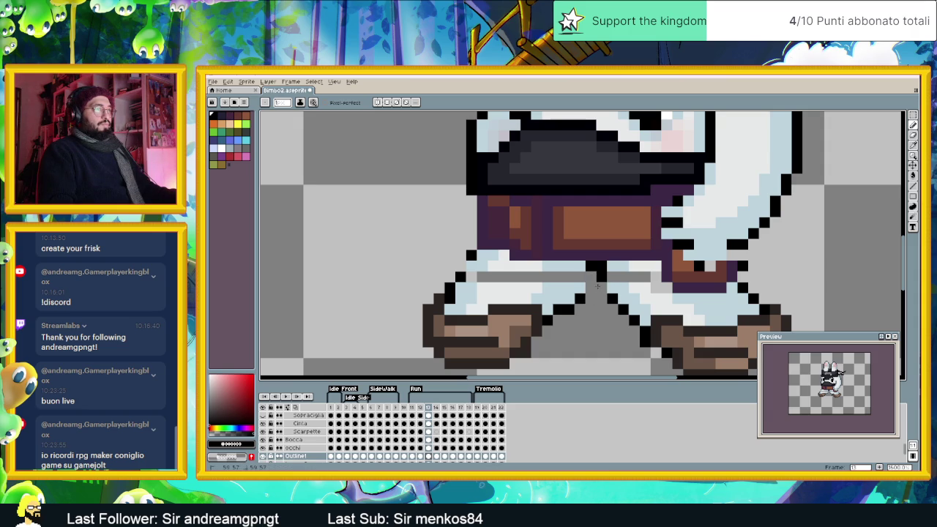
pyautogui.click(581, 288)
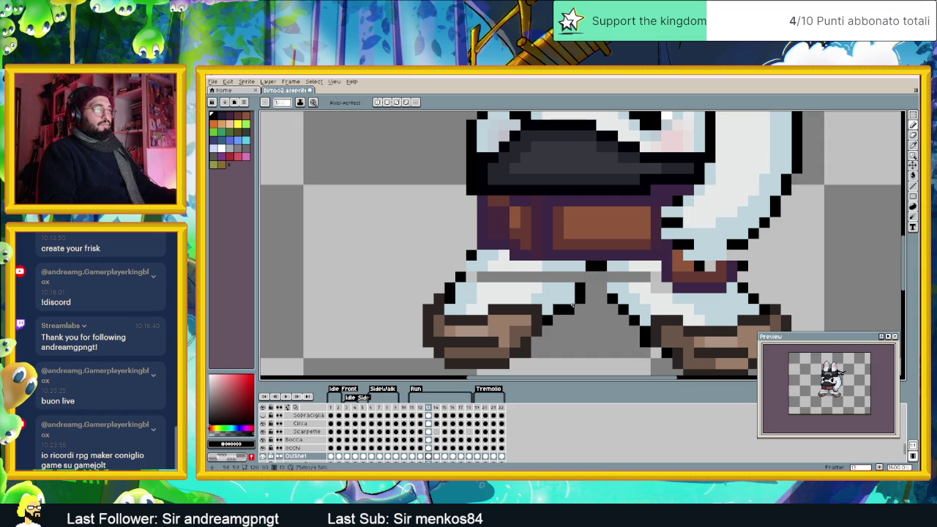
pyautogui.hotkey('ctrl', 'z')
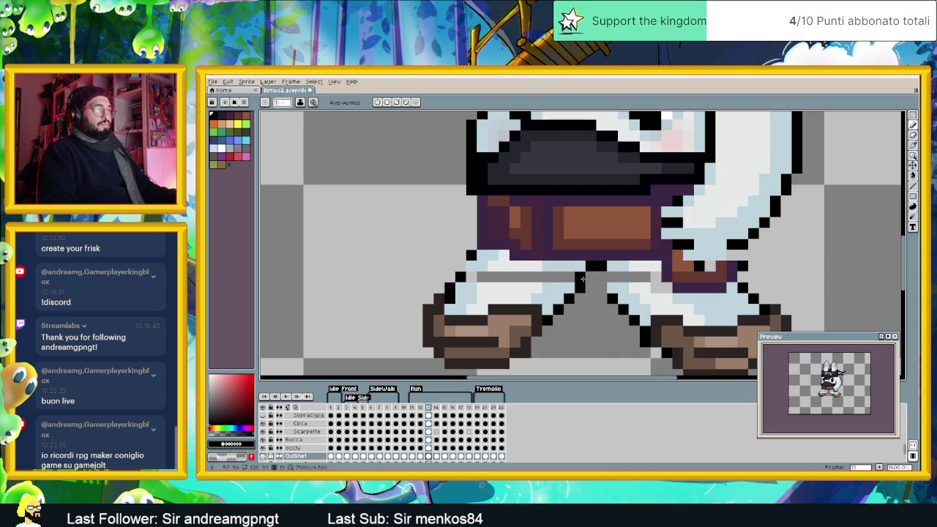
pyautogui.moveTo(609, 289); pyautogui.dragTo(607, 277)
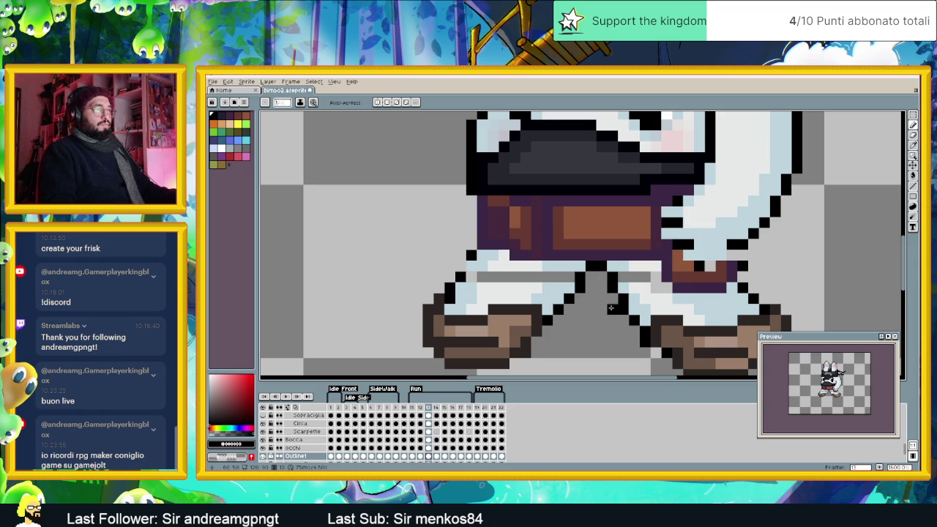
# Step: Paint over the grey stripes on both legs in light grey
pyautogui.scroll(-3, 612, 333)
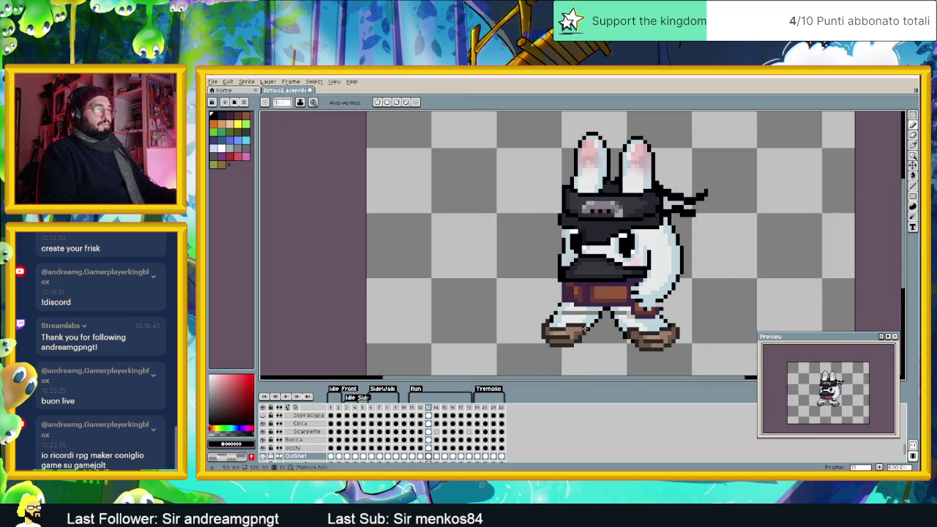
pyautogui.scroll(2, 585, 330)
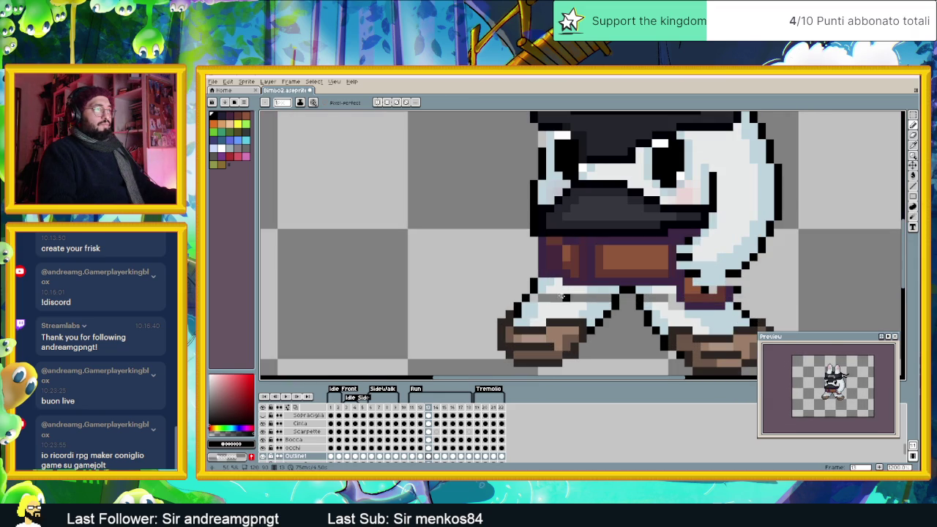
pyautogui.keyDown('alt'); pyautogui.click(549, 285); pyautogui.keyUp('alt')
pyautogui.moveTo(564, 296)
pyautogui.mouseDown()
pyautogui.moveTo(595, 298)
pyautogui.moveTo(537, 298)
pyautogui.mouseUp()
pyautogui.keyDown('alt'); pyautogui.click(583, 296); pyautogui.keyUp('alt')
pyautogui.moveTo(651, 298); pyautogui.dragTo(657, 299)
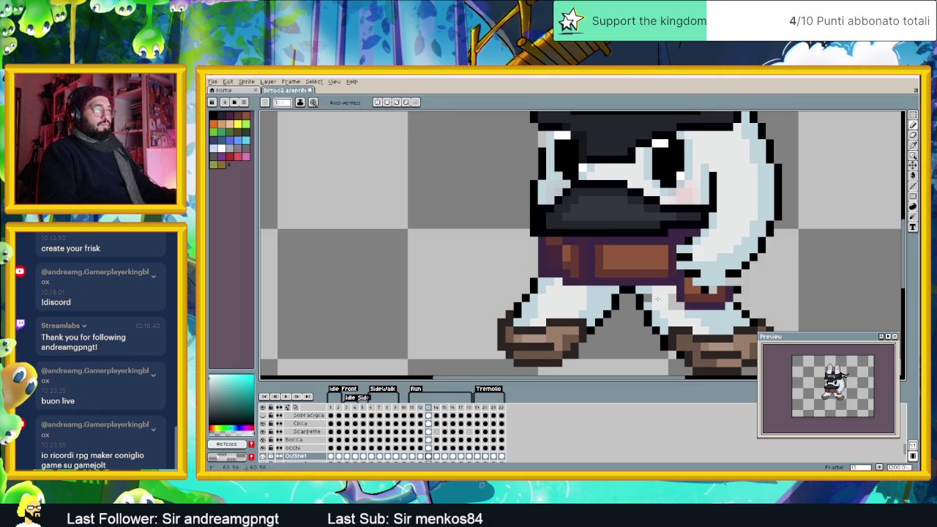
pyautogui.press('alt')
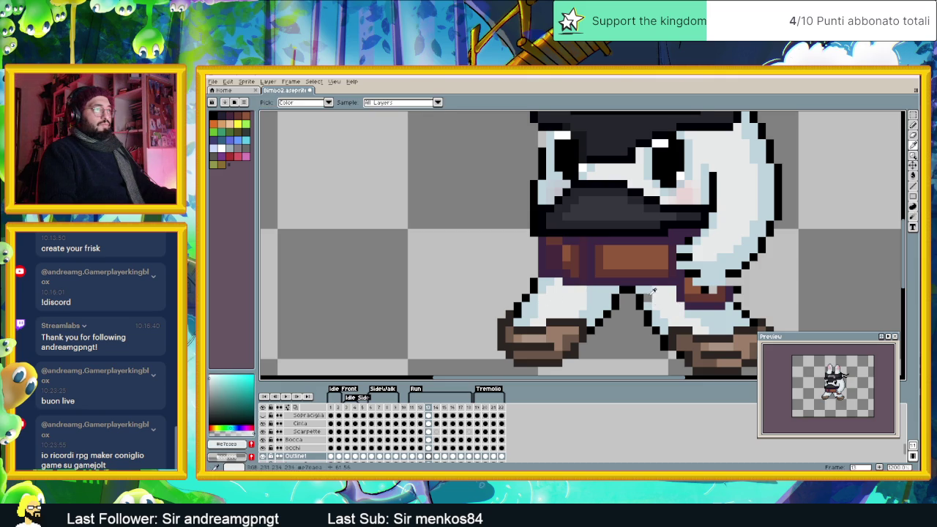
pyautogui.scroll(-2, 697, 319)
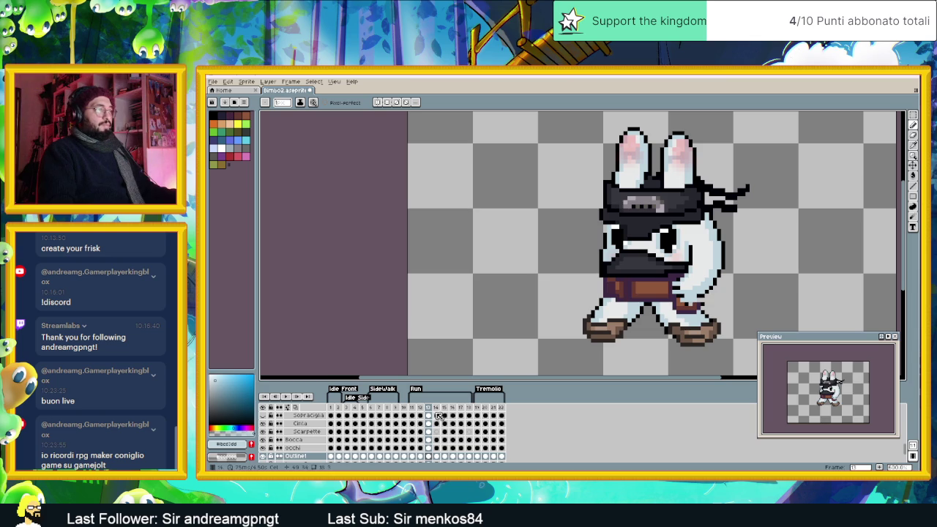
pyautogui.click(437, 410)
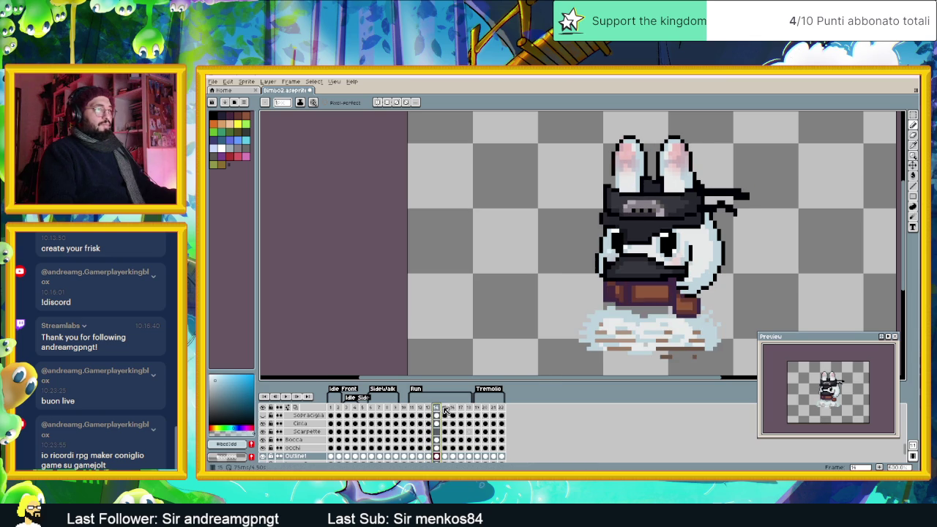
# Step: Recheck frame 14 and sample black from the bunny's outline
pyautogui.click(445, 410)
pyautogui.click(437, 410)
pyautogui.scroll(1, 634, 211)
pyautogui.scroll(1, 615, 201)
pyautogui.keyDown('alt'); pyautogui.click(604, 194); pyautogui.keyUp('alt')
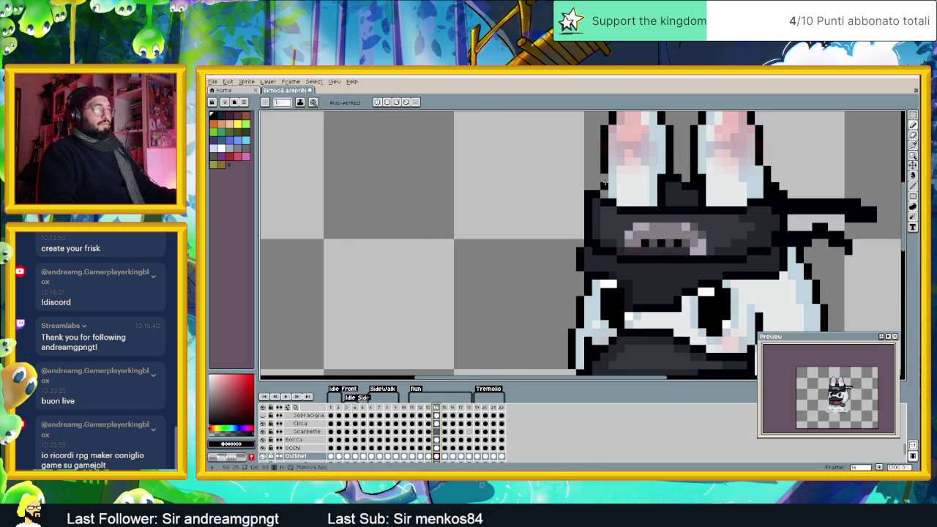
pyautogui.scroll(-2, 603, 177)
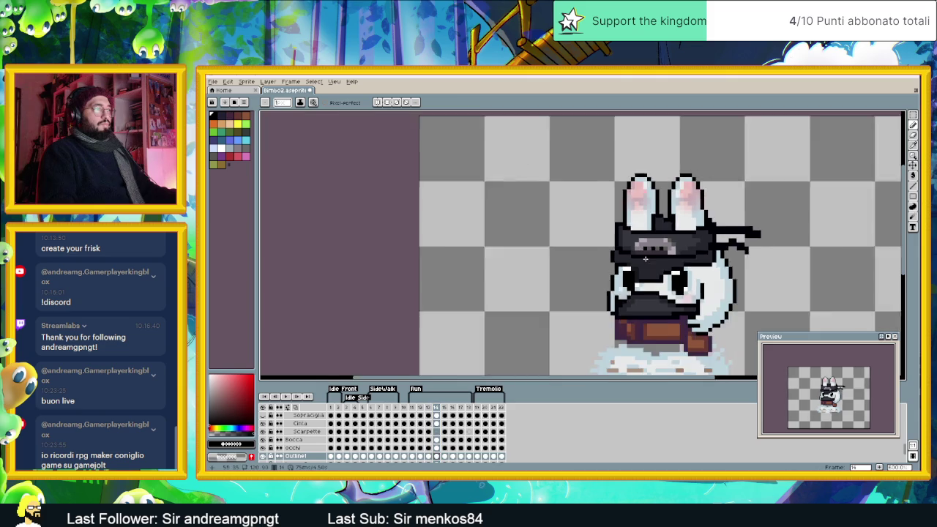
pyautogui.scroll(-1, 603, 177)
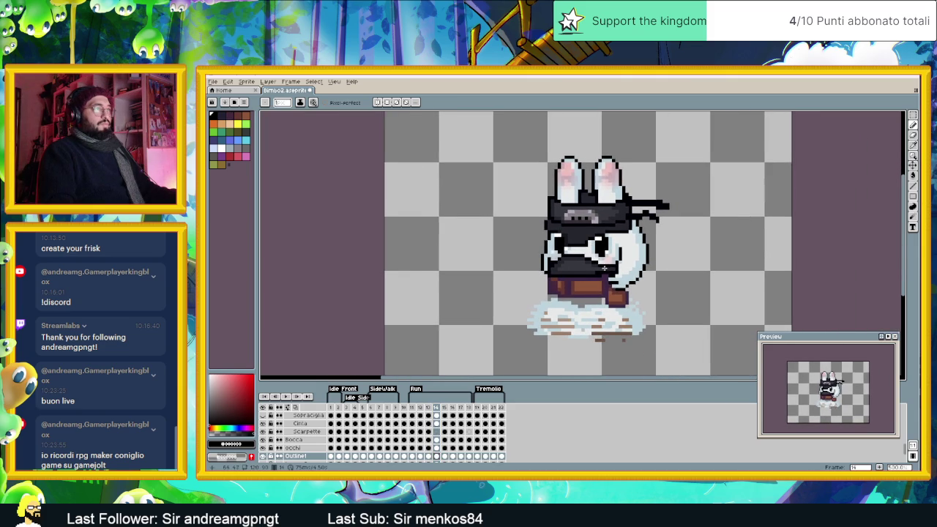
pyautogui.scroll(1, 605, 268)
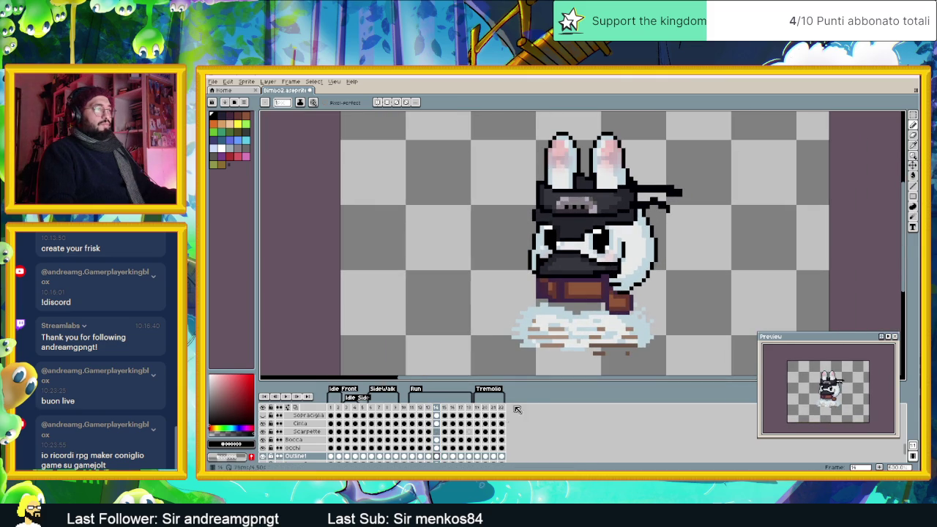
# Step: On frame 15, eyedrop the bunny's light body colour
pyautogui.click(446, 456)
pyautogui.scroll(3, 548, 303)
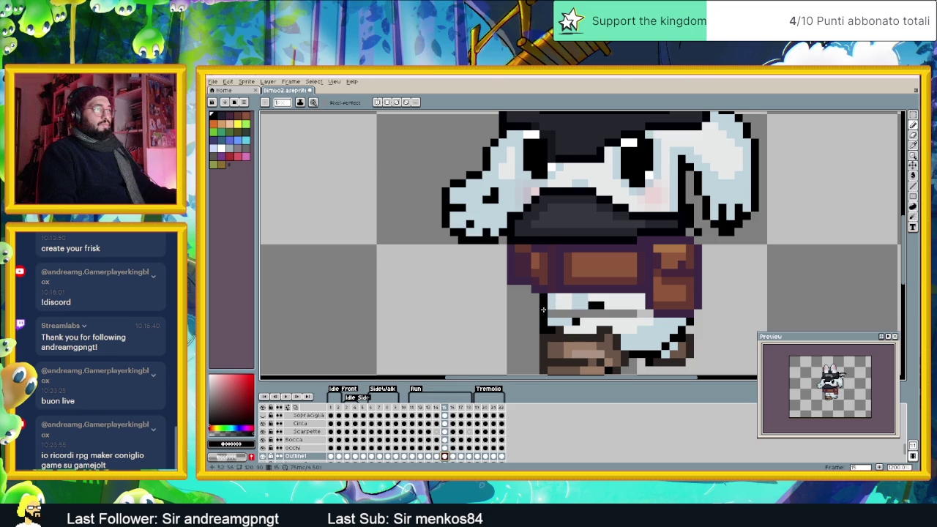
pyautogui.scroll(-2, 597, 313)
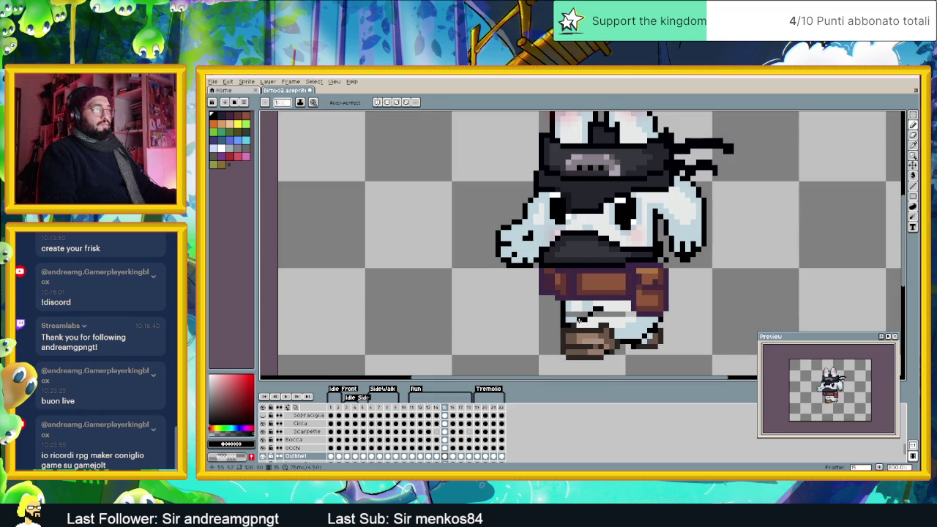
pyautogui.scroll(2, 605, 311)
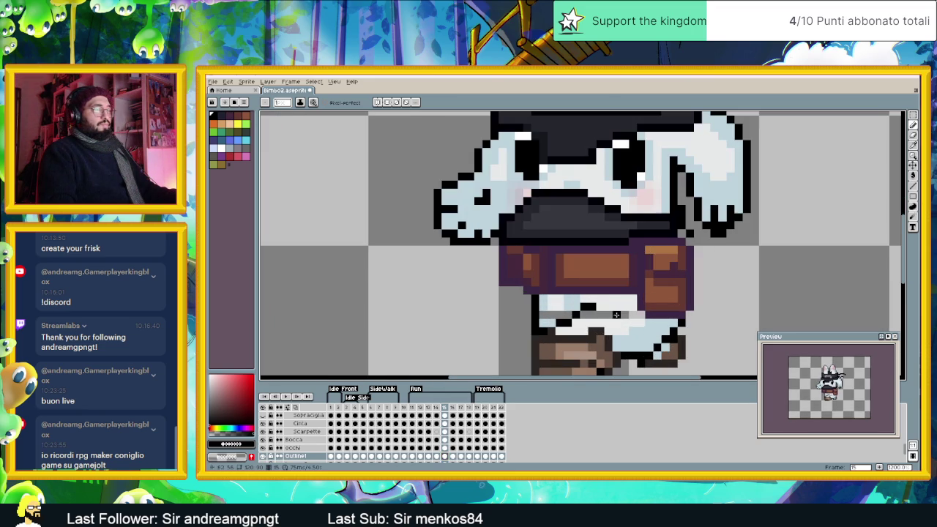
pyautogui.keyDown('alt'); pyautogui.click(548, 316); pyautogui.keyUp('alt')
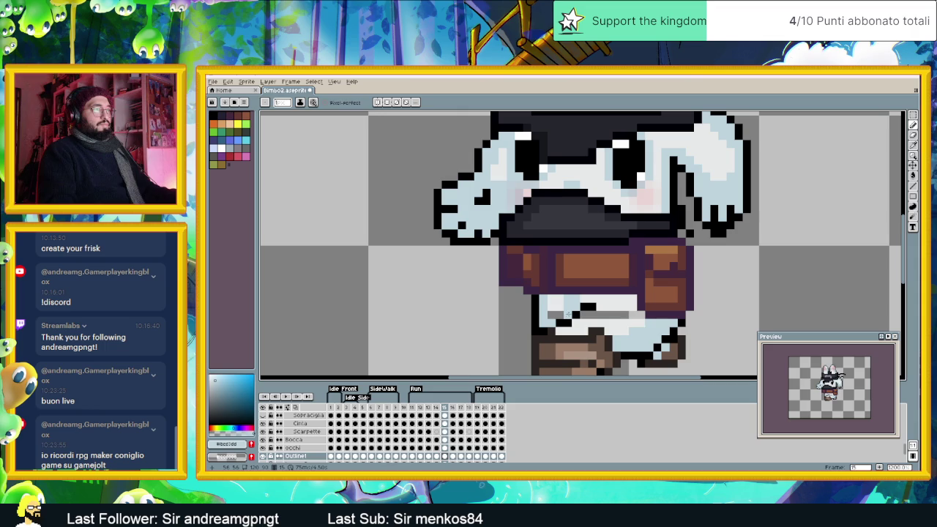
pyautogui.keyDown('alt'); pyautogui.click(560, 303); pyautogui.keyUp('alt')
pyautogui.keyDown('alt'); pyautogui.click(558, 313); pyautogui.keyUp('alt')
pyautogui.keyDown('alt'); pyautogui.click(562, 305); pyautogui.keyUp('alt')
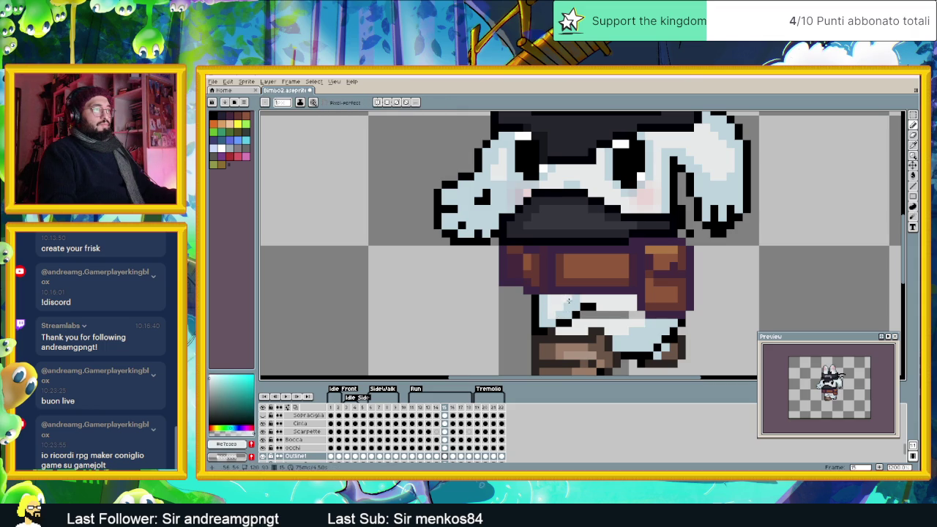
# Step: Paint over the grey bar under the belt with the light body colour
pyautogui.keyDown('alt'); pyautogui.click(584, 293); pyautogui.keyUp('alt')
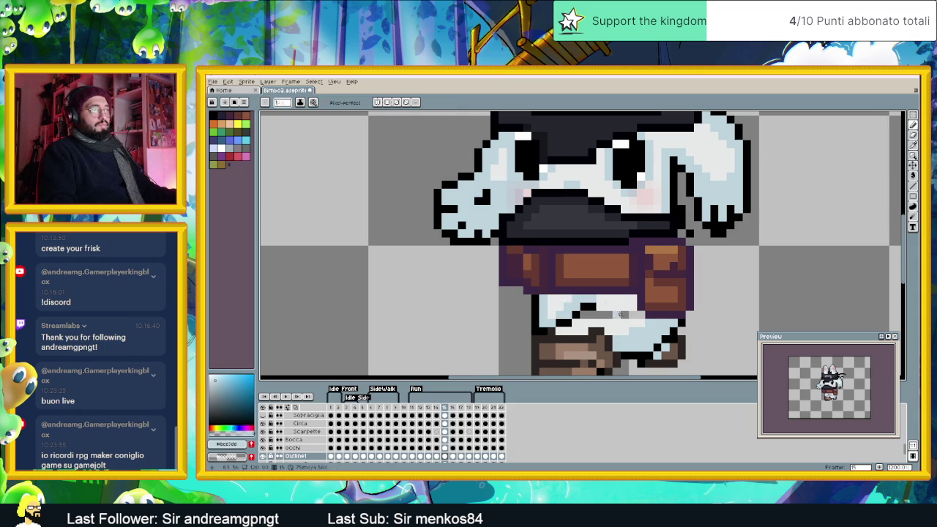
pyautogui.click(588, 314)
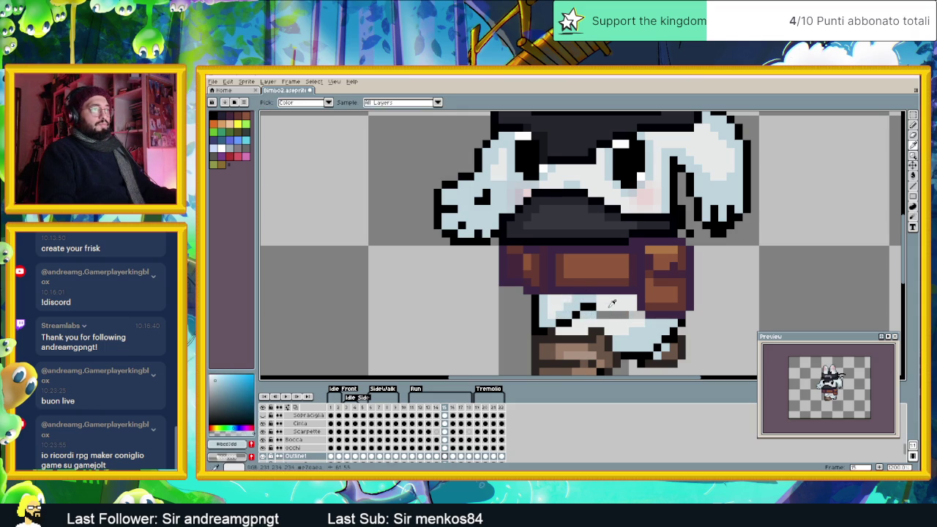
pyautogui.keyDown('alt'); pyautogui.click(589, 313); pyautogui.keyUp('alt')
pyautogui.moveTo(599, 314); pyautogui.dragTo(643, 314)
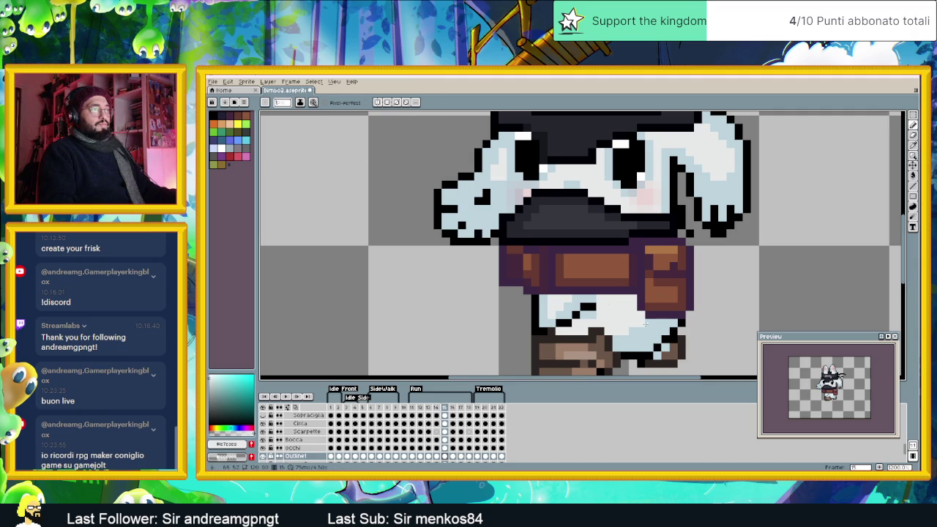
pyautogui.keyDown('alt'); pyautogui.click(590, 311); pyautogui.keyUp('alt')
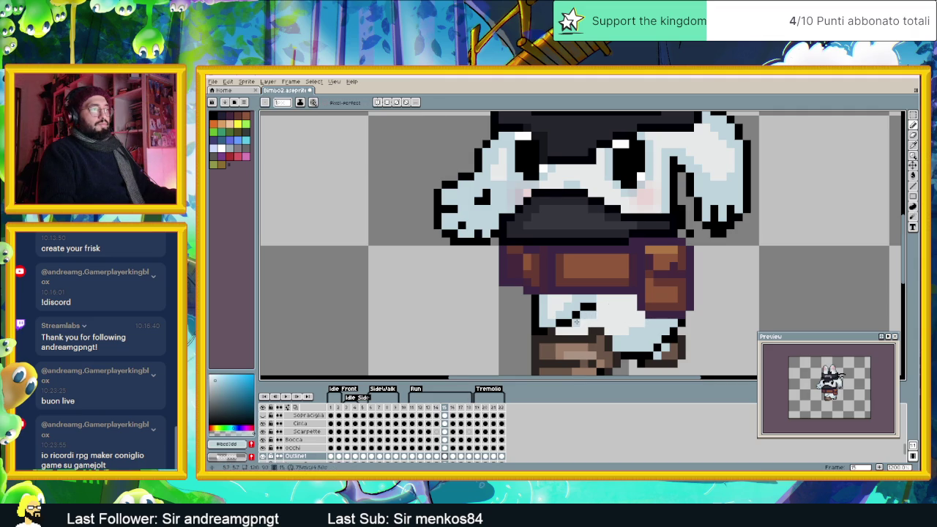
pyautogui.scroll(-4, 562, 330)
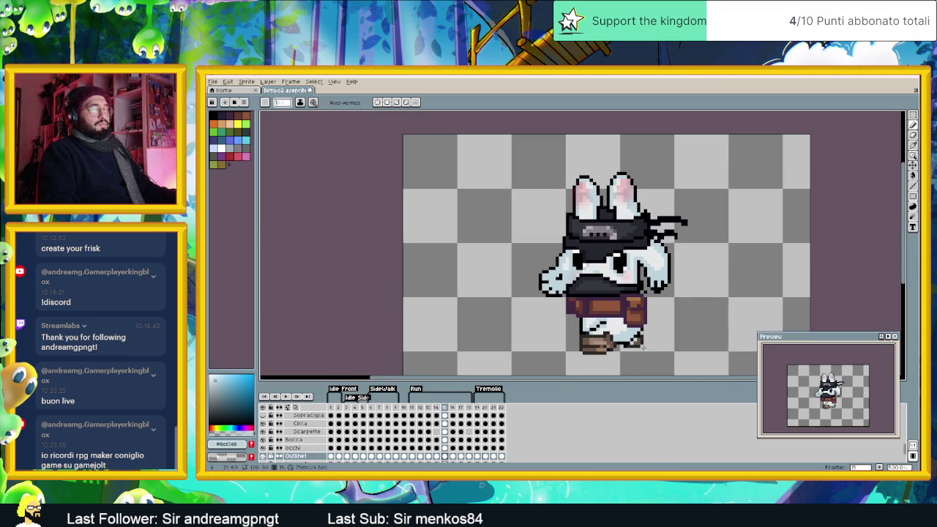
pyautogui.click(453, 456)
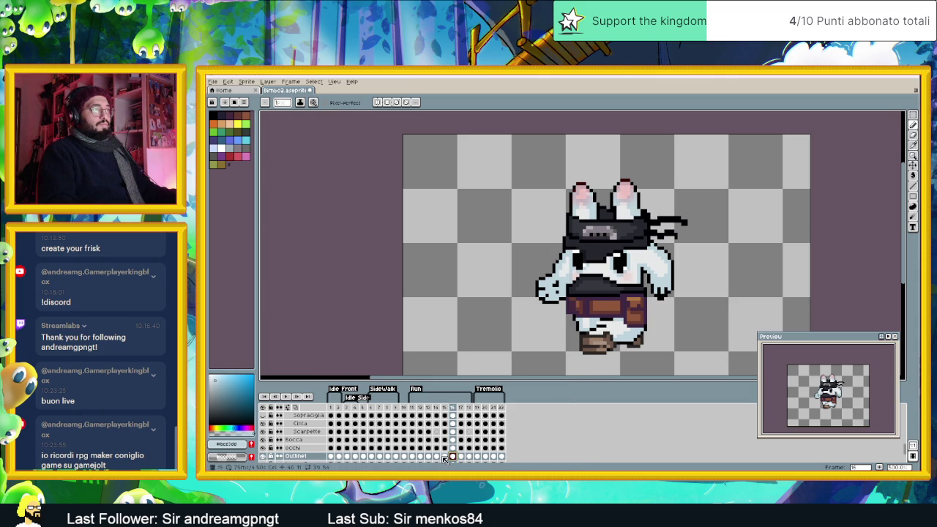
# Step: Compare the poses on frames 14 to 16, ending on frame 17
pyautogui.click(444, 456)
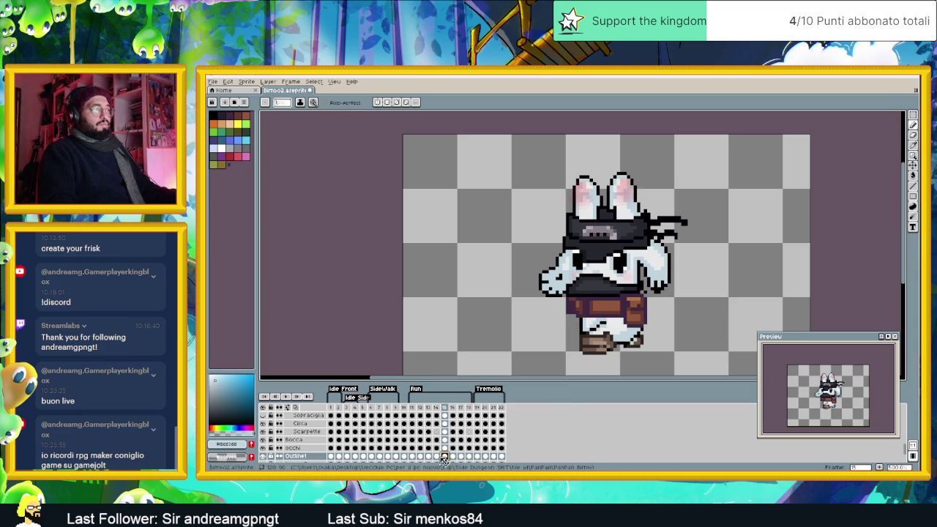
pyautogui.press('Left')
pyautogui.press('Right')
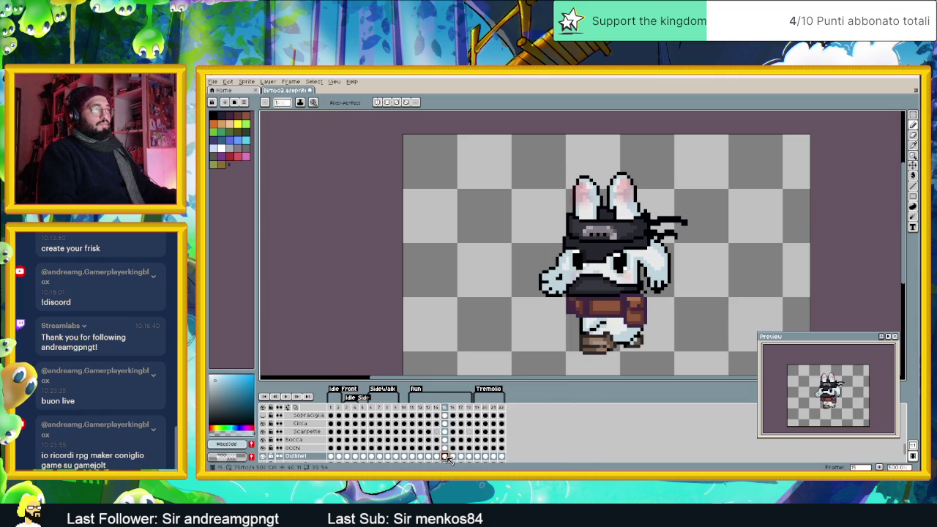
pyautogui.click(455, 457)
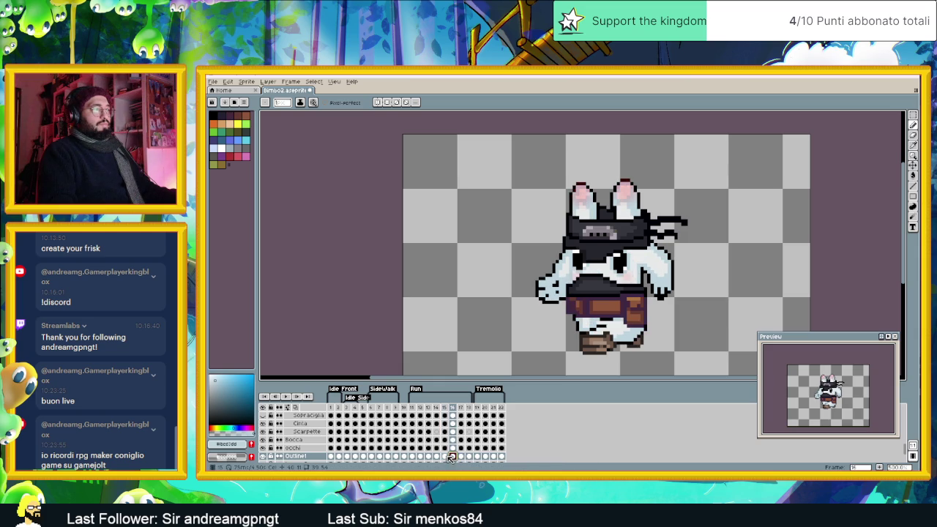
pyautogui.click(444, 456)
pyautogui.click(460, 457)
# Step: Paint the grey pixels along frame 17's leg with the light body colour
pyautogui.scroll(1, 584, 323)
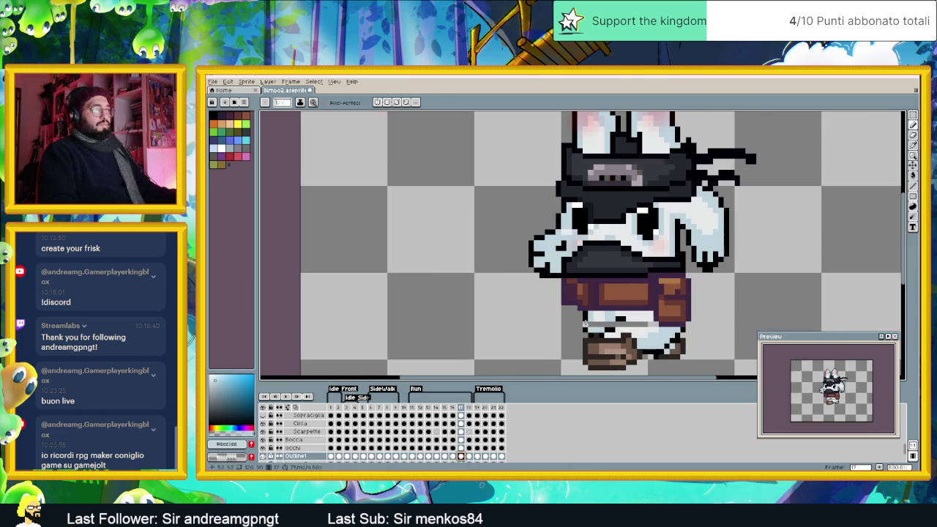
pyautogui.keyDown('alt'); pyautogui.click(584, 324); pyautogui.keyUp('alt')
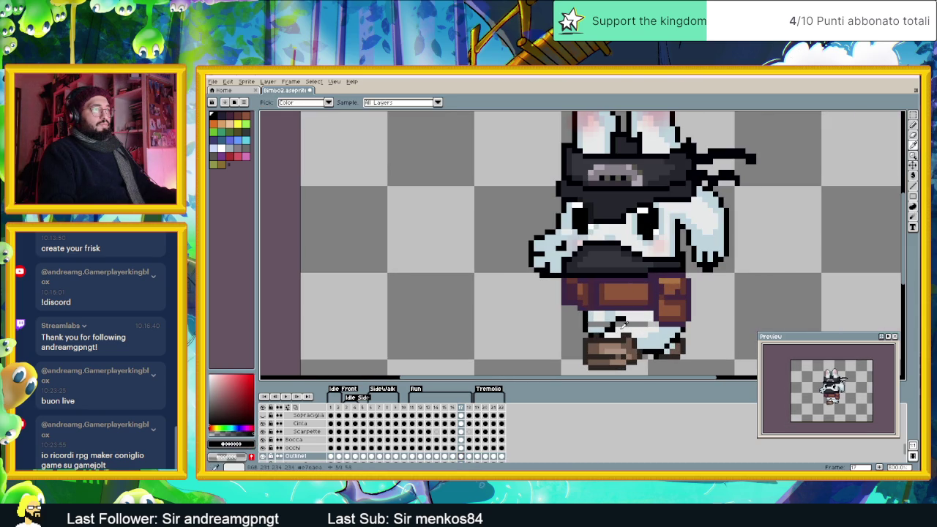
pyautogui.keyDown('alt'); pyautogui.click(612, 325); pyautogui.keyUp('alt')
pyautogui.moveTo(620, 322); pyautogui.dragTo(634, 325)
pyautogui.click(607, 325)
pyautogui.keyDown('alt'); pyautogui.click(600, 322); pyautogui.keyUp('alt')
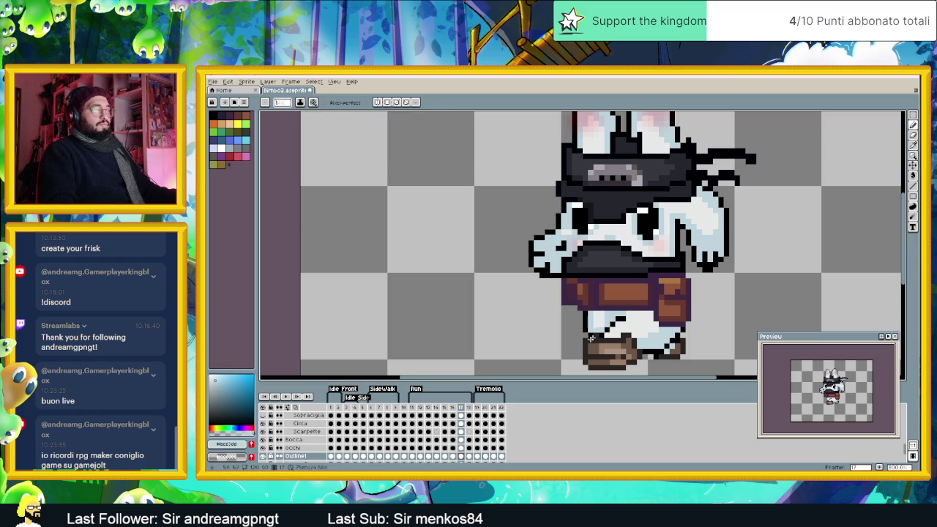
pyautogui.keyDown('alt'); pyautogui.click(604, 317); pyautogui.keyUp('alt')
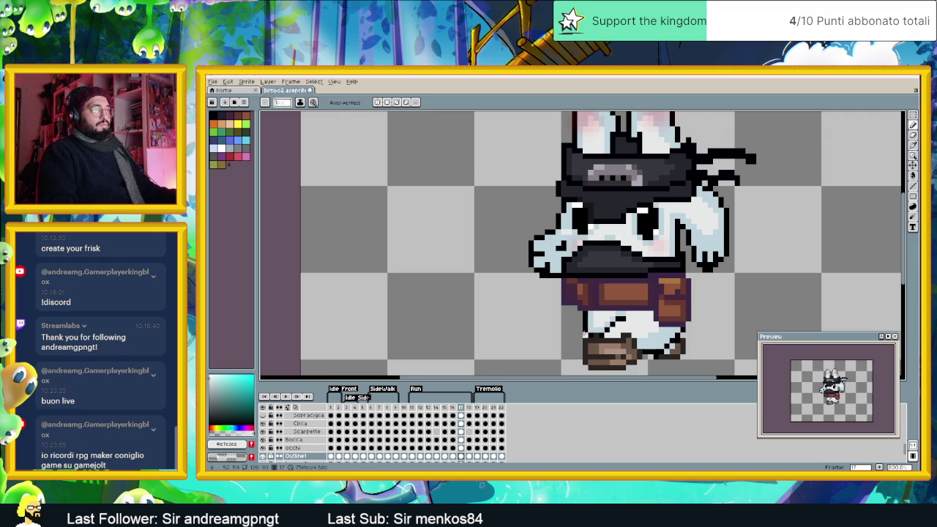
# Step: Toggle briefly to the Move tool and back to the pencil, then shift the view
pyautogui.press('v')
pyautogui.press('b')
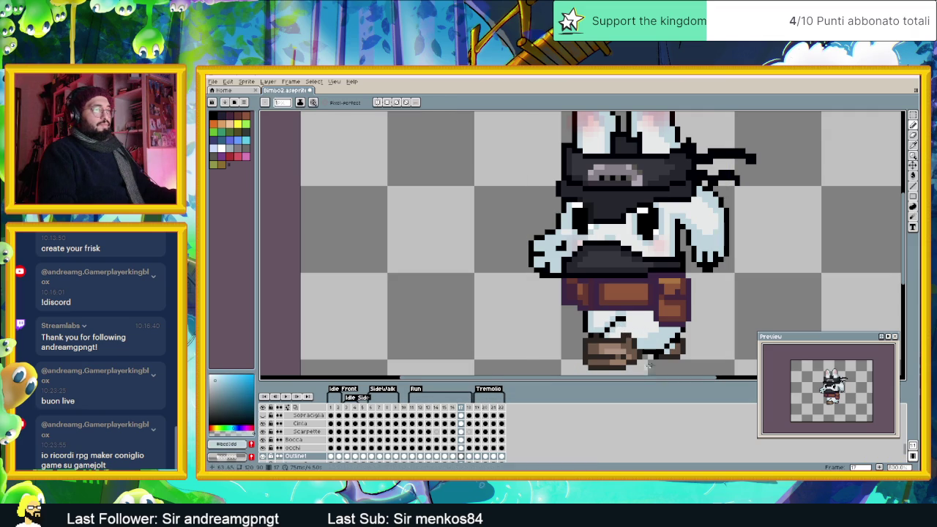
pyautogui.scroll(2, 671, 351)
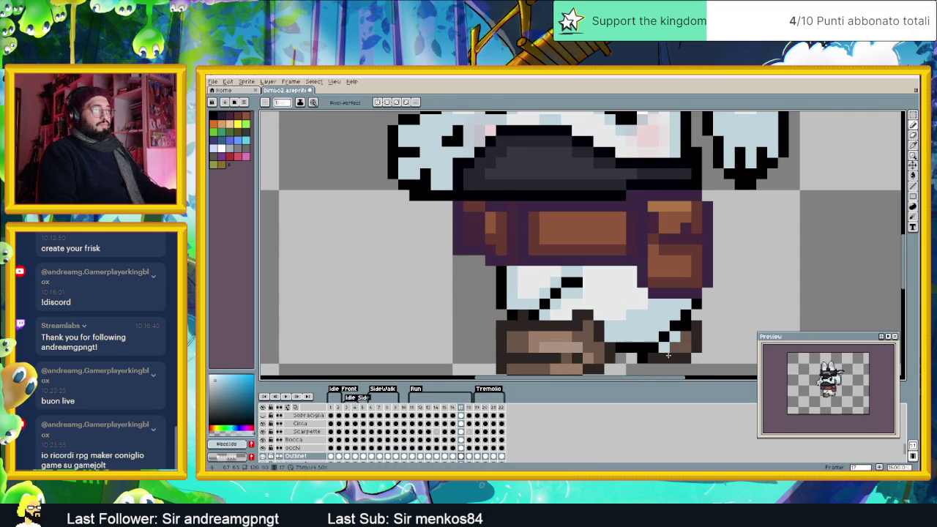
pyautogui.scroll(-2, 677, 347)
pyautogui.scroll(-1, 664, 356)
pyautogui.moveTo(634, 355); pyautogui.dragTo(620, 353)
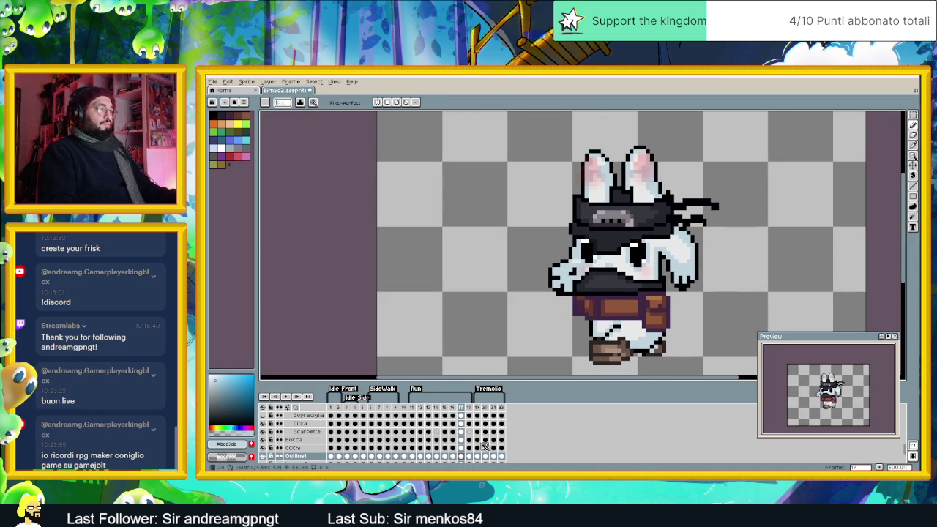
# Step: Go to frame 18 and sample black from the sprite outline
pyautogui.click(471, 456)
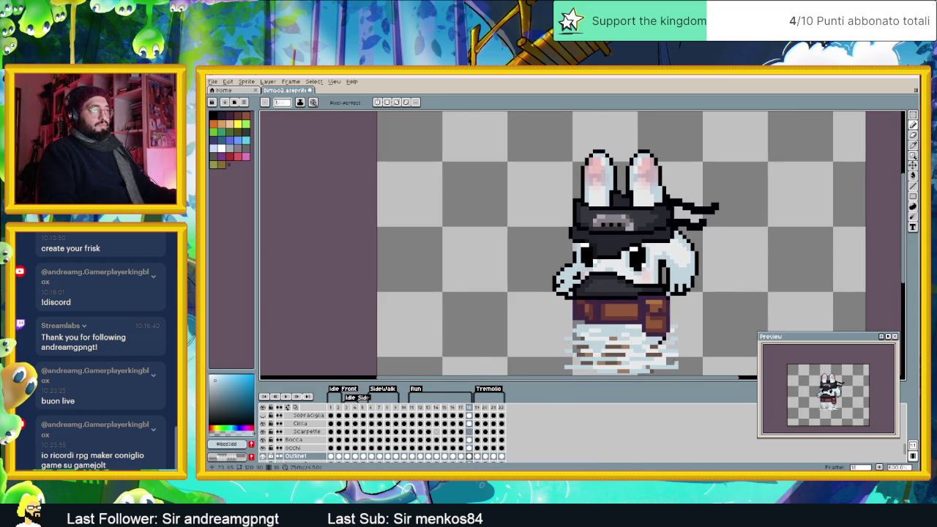
pyautogui.scroll(-1, 666, 363)
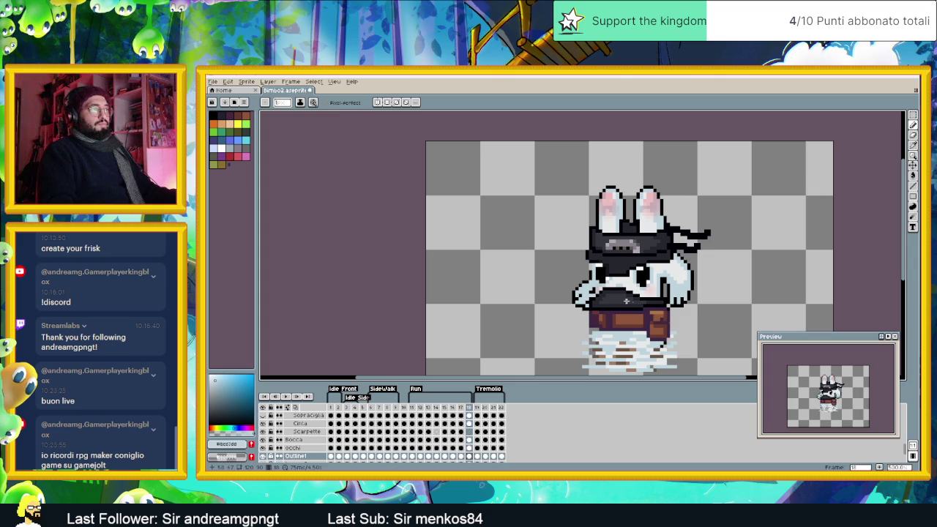
pyautogui.scroll(1, 604, 298)
pyautogui.scroll(1, 597, 276)
pyautogui.keyDown('alt'); pyautogui.click(590, 257); pyautogui.keyUp('alt')
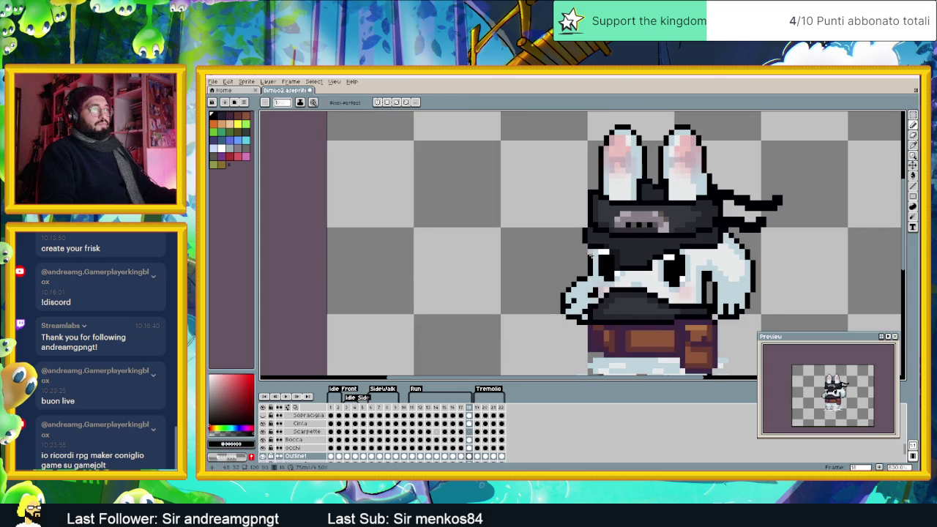
# Step: Step back through frames 17 to 11
pyautogui.click(461, 456)
pyautogui.click(453, 456)
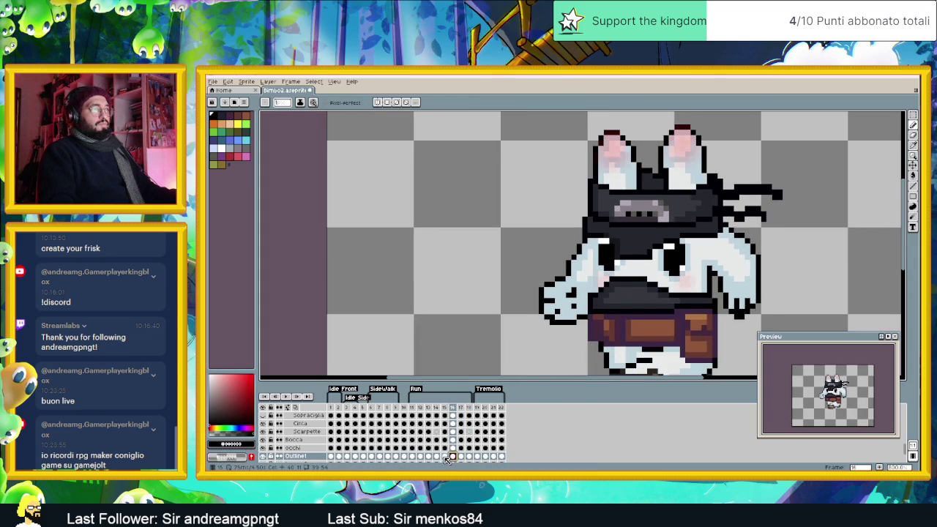
pyautogui.click(444, 456)
pyautogui.click(437, 456)
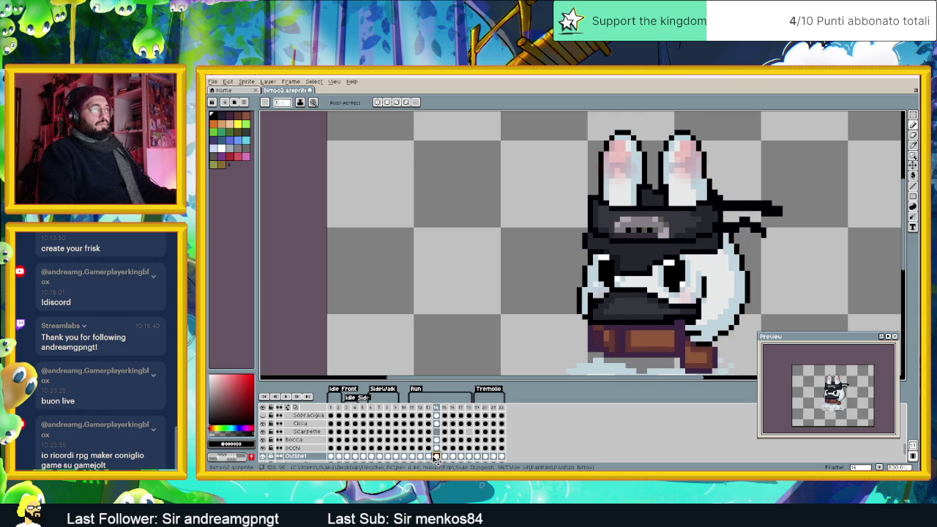
pyautogui.click(428, 456)
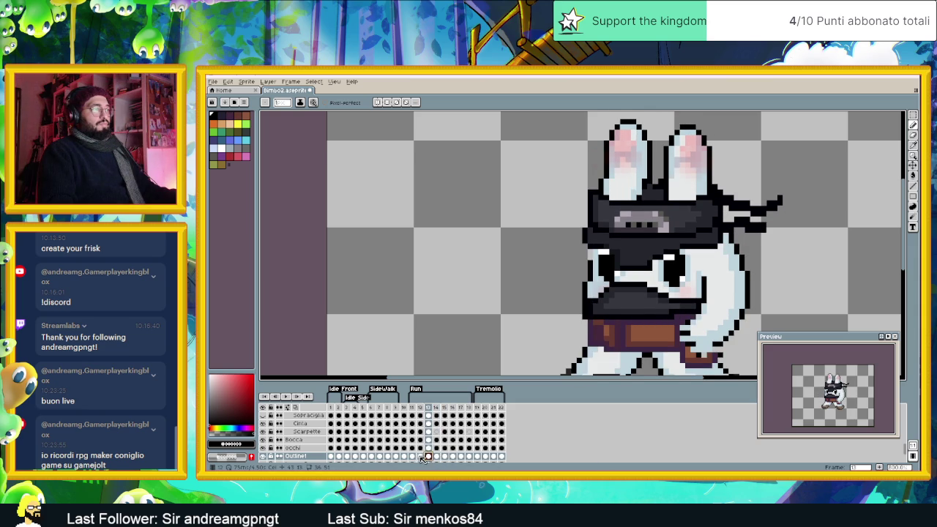
pyautogui.click(420, 457)
pyautogui.click(412, 457)
# Step: Select every cel of the Rossore layer with frame 1 showing
pyautogui.scroll(-1, 597, 258)
pyautogui.scroll(-1, 595, 260)
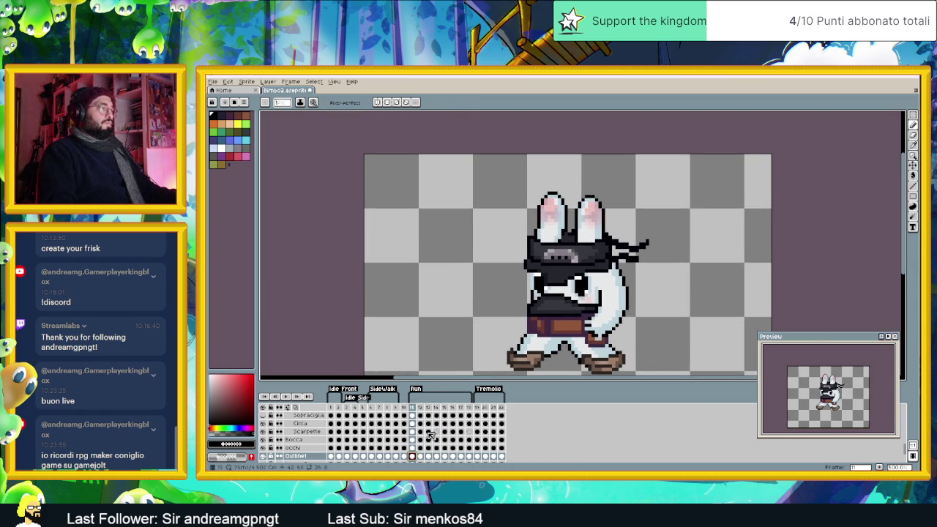
pyautogui.scroll(-2, 436, 434)
pyautogui.scroll(-1, 436, 434)
pyautogui.scroll(-2, 437, 432)
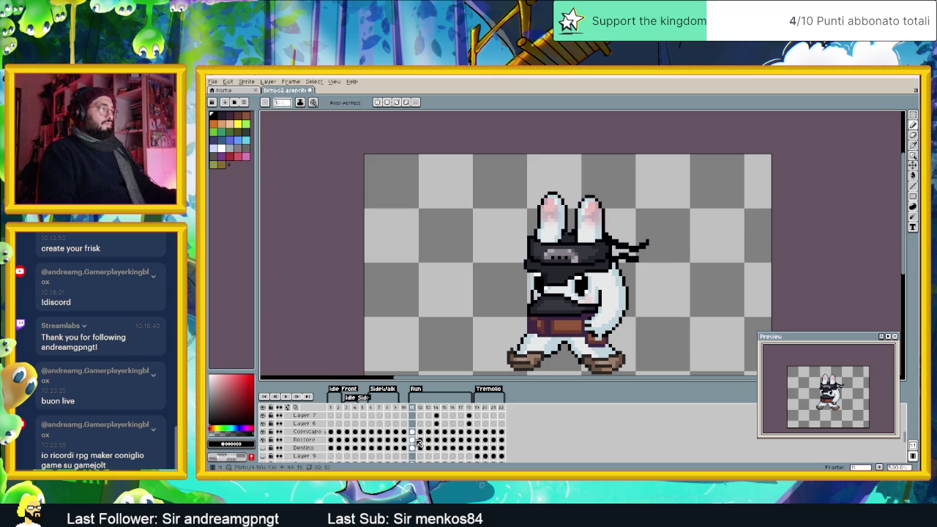
pyautogui.click(412, 441)
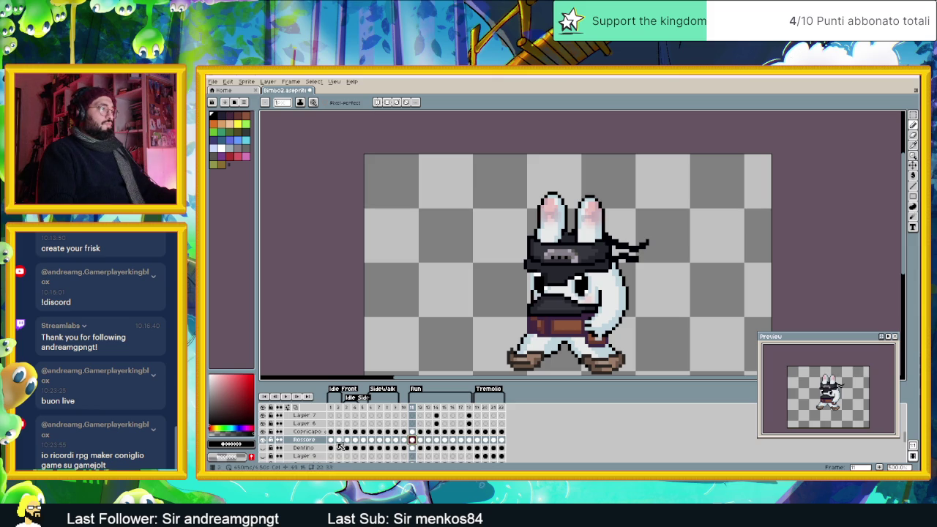
pyautogui.click(331, 440)
pyautogui.click(319, 440)
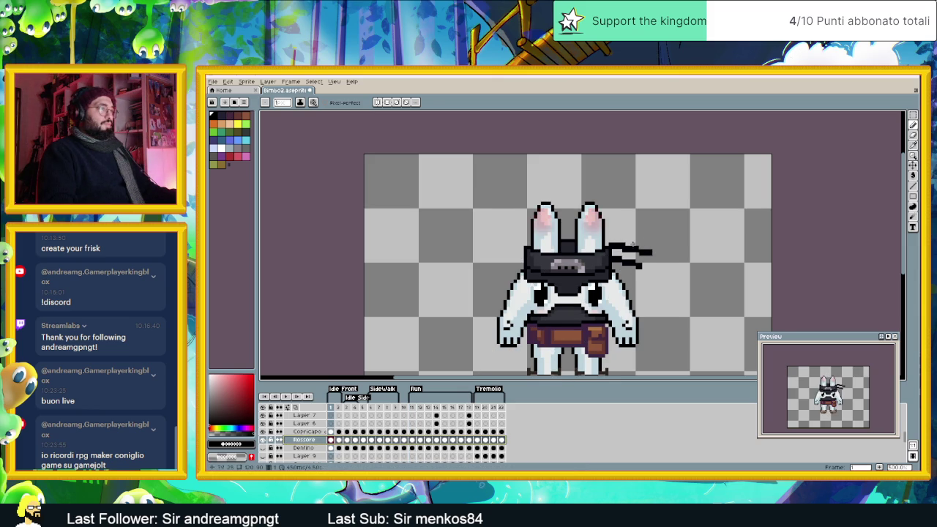
pyautogui.scroll(2, 540, 214)
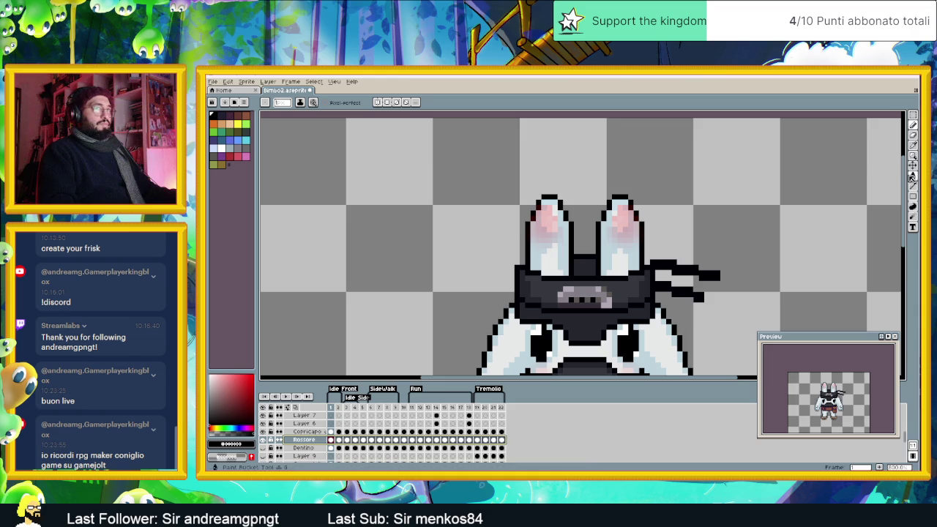
# Step: Shift the pink ear shading up, then move the right ear about 10 px left
pyautogui.click(912, 166)
pyautogui.moveTo(626, 225); pyautogui.dragTo(624, 222)
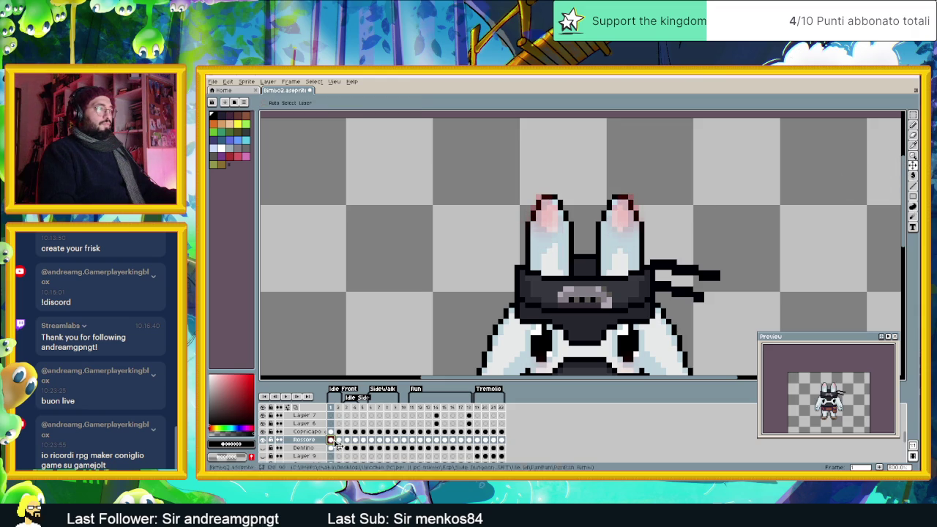
pyautogui.click(913, 115)
pyautogui.moveTo(504, 179); pyautogui.dragTo(575, 246)
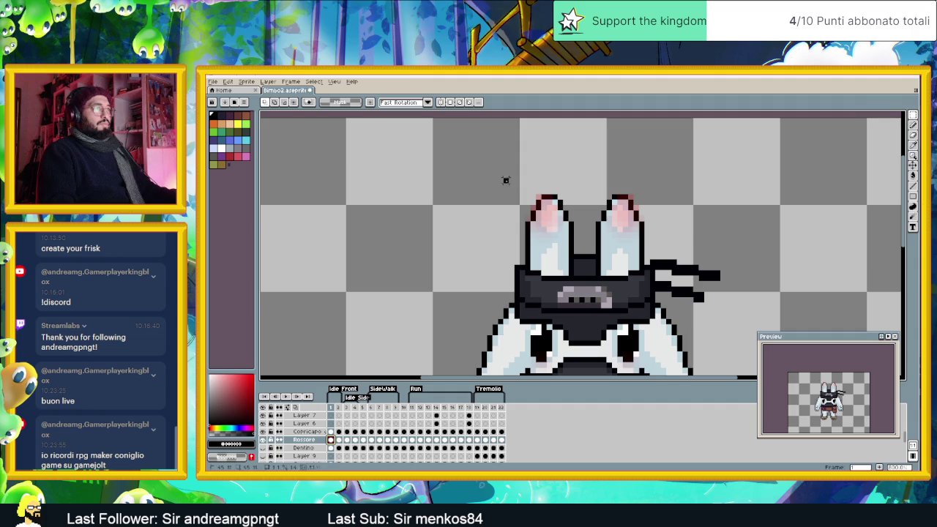
pyautogui.click(562, 232)
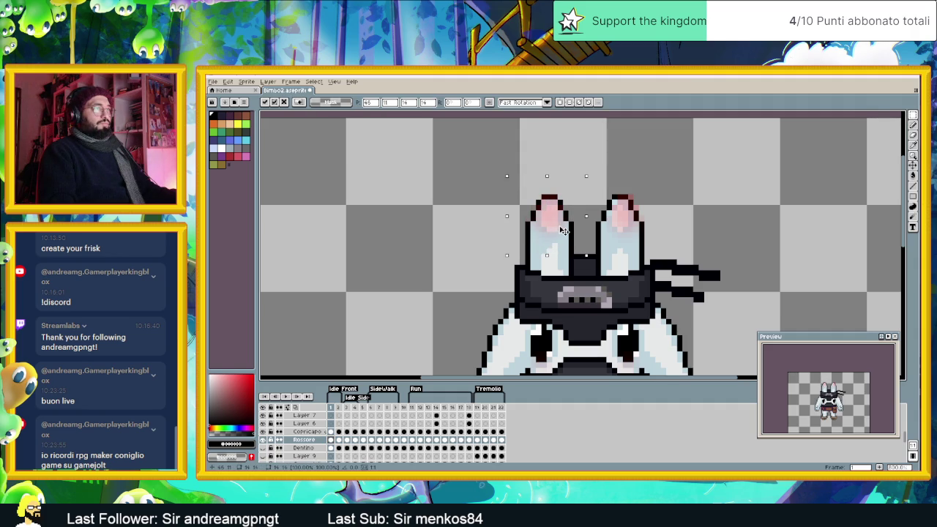
pyautogui.moveTo(672, 177); pyautogui.dragTo(595, 246)
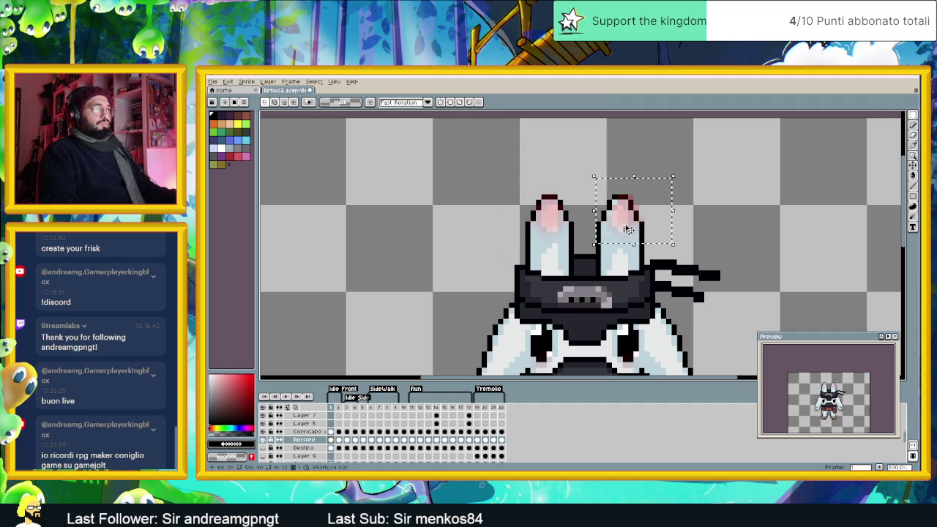
pyautogui.moveTo(638, 222); pyautogui.dragTo(631, 222)
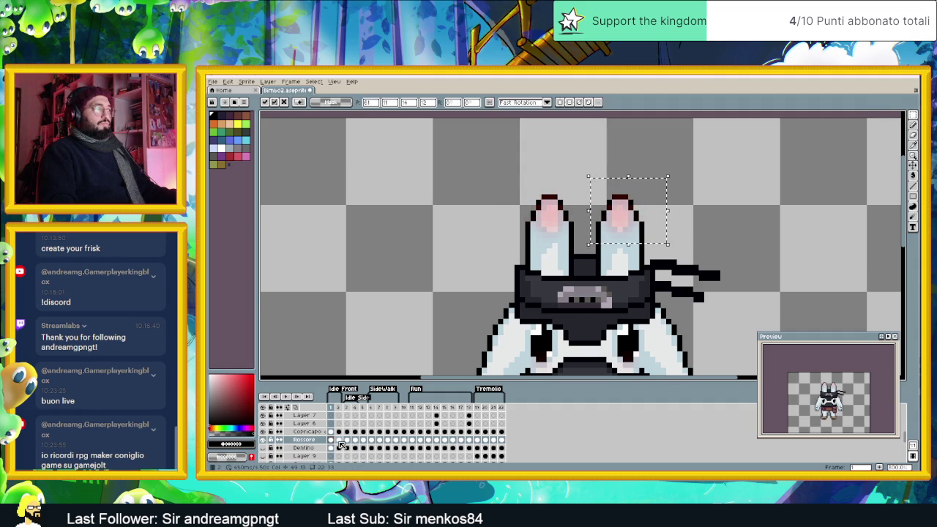
# Step: Reposition the left and right ears on frames 2 and 3
pyautogui.click(339, 440)
pyautogui.moveTo(494, 169); pyautogui.dragTo(575, 239)
pyautogui.click(543, 220)
pyautogui.moveTo(588, 170); pyautogui.dragTo(689, 239)
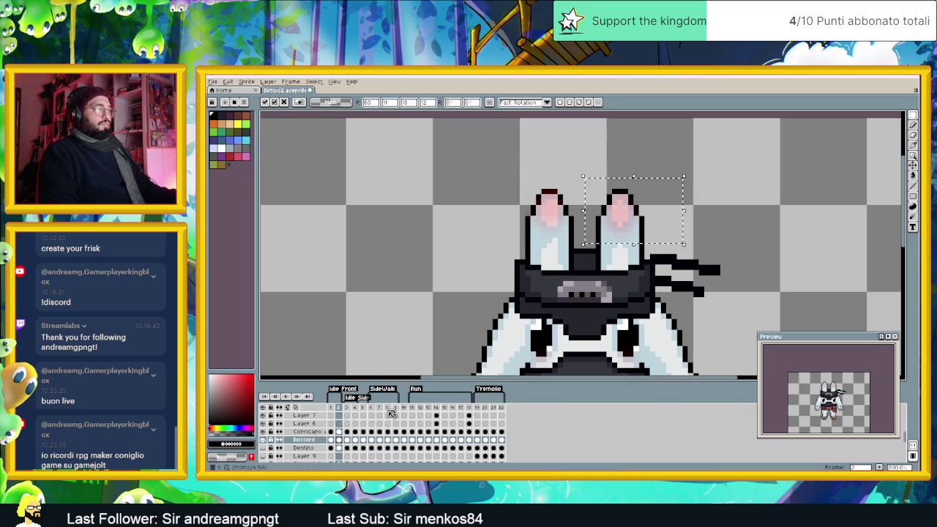
pyautogui.click(347, 440)
pyautogui.moveTo(509, 168); pyautogui.dragTo(574, 247)
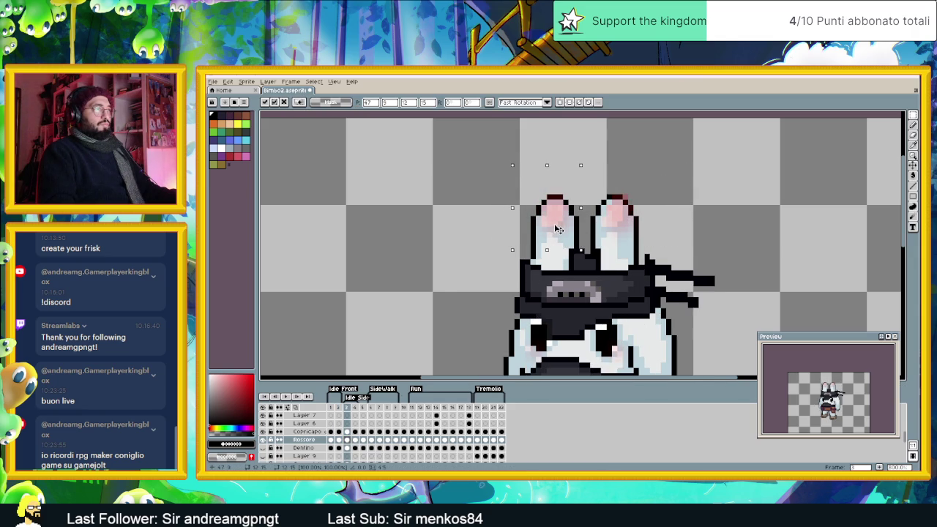
pyautogui.moveTo(685, 164); pyautogui.dragTo(588, 250)
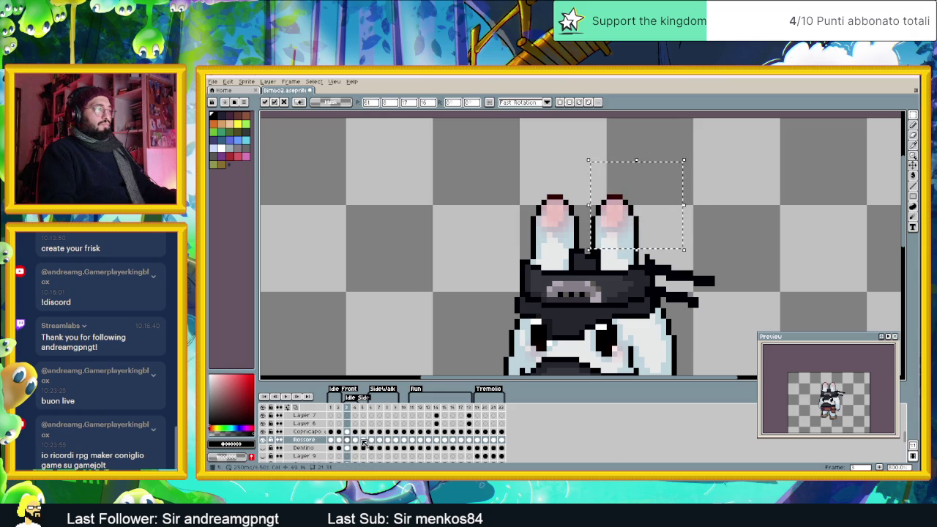
# Step: Reposition the left and right ears on frames 4, 6 and 7
pyautogui.click(355, 440)
pyautogui.moveTo(486, 166); pyautogui.dragTo(576, 271)
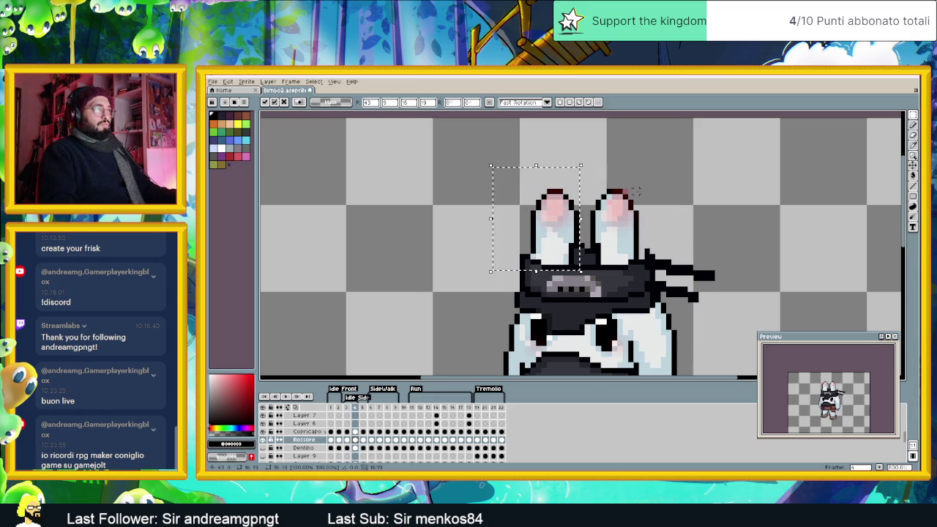
pyautogui.moveTo(667, 165); pyautogui.dragTo(589, 249)
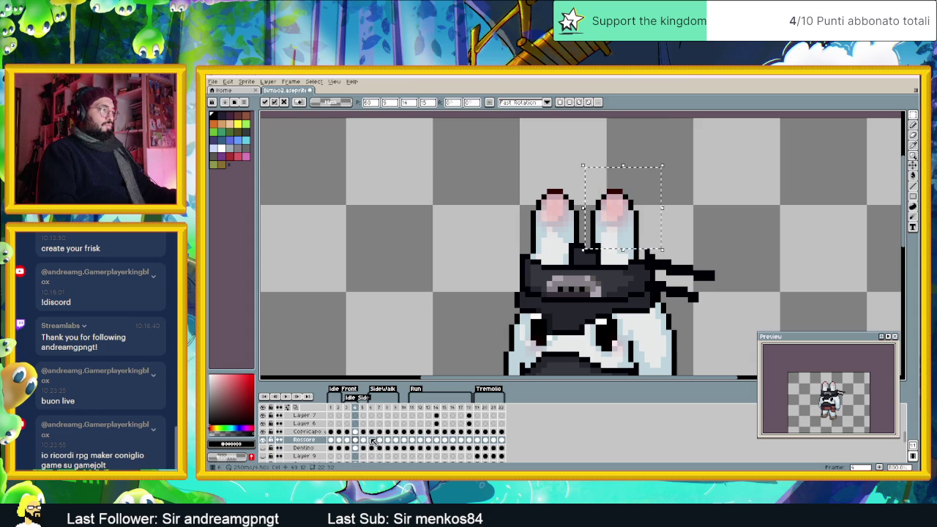
pyautogui.click(372, 440)
pyautogui.moveTo(500, 153)
pyautogui.mouseDown()
pyautogui.moveTo(571, 209)
pyautogui.moveTo(596, 254)
pyautogui.mouseUp()
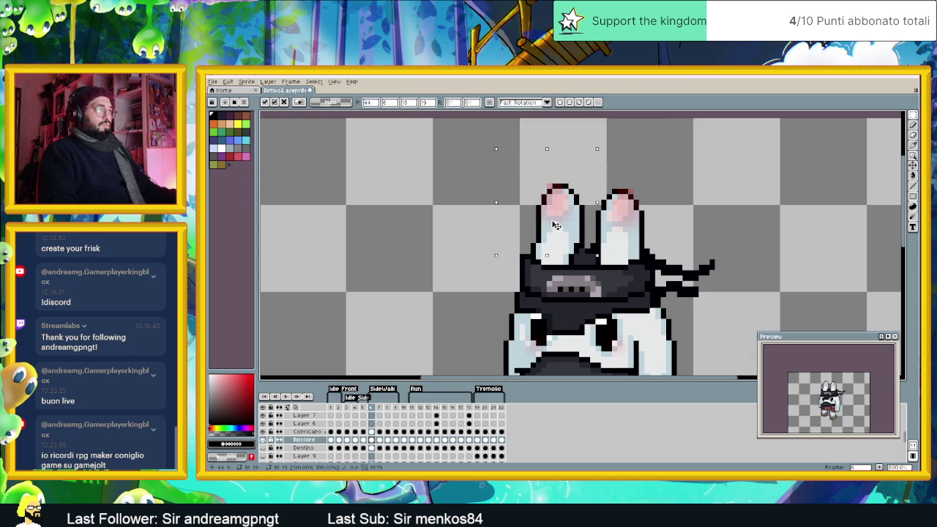
pyautogui.moveTo(723, 148); pyautogui.dragTo(588, 244)
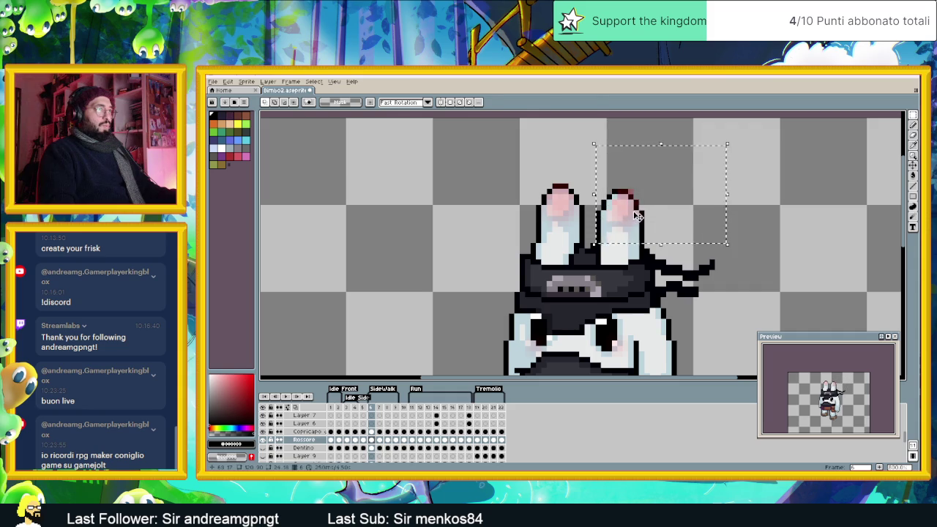
pyautogui.click(379, 440)
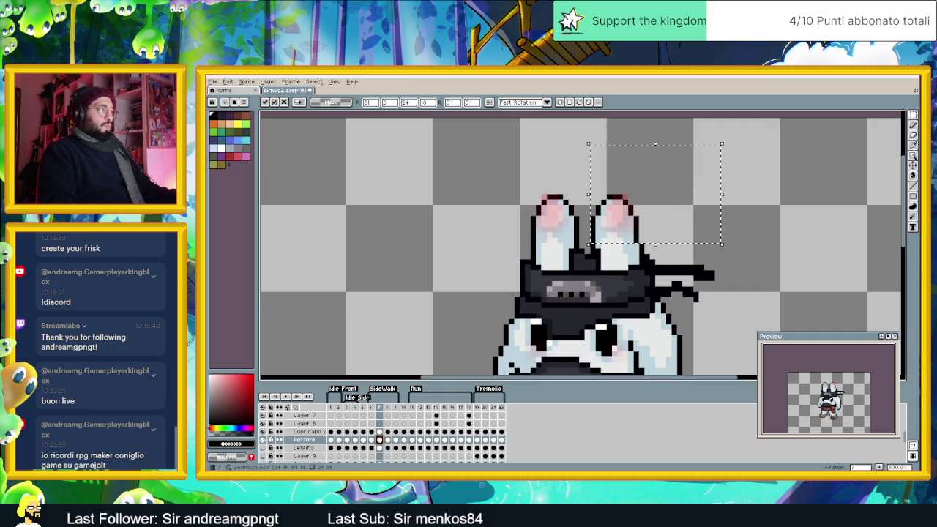
pyautogui.moveTo(530, 210); pyautogui.dragTo(581, 265)
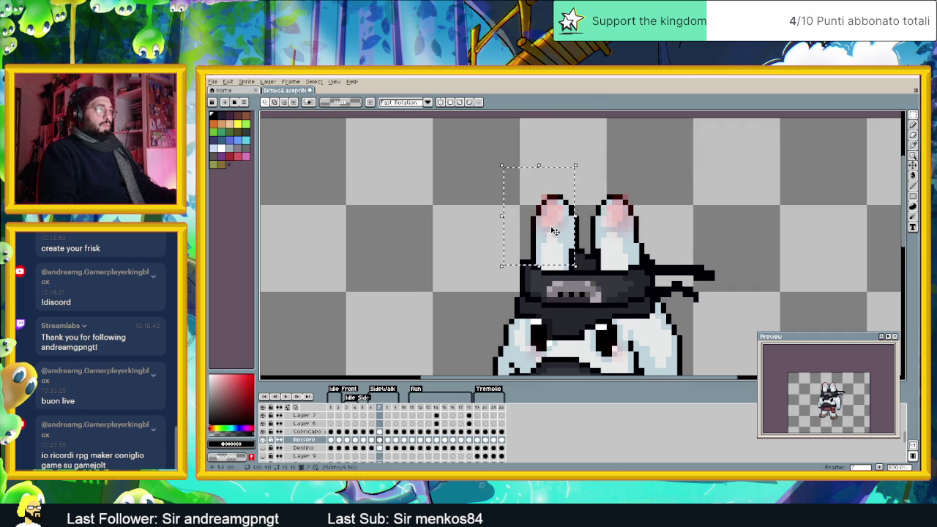
pyautogui.moveTo(695, 172); pyautogui.dragTo(585, 261)
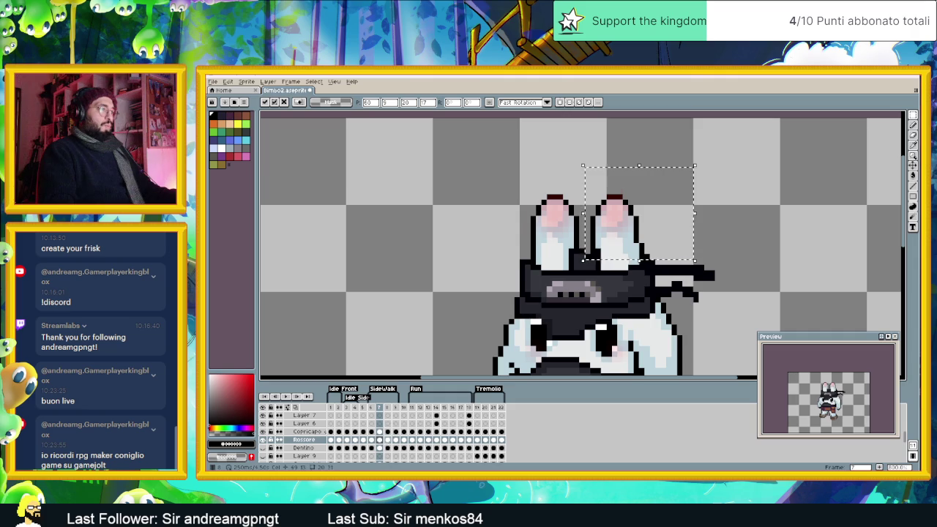
# Step: Reposition the left and right ears on frames 8 and 9
pyautogui.click(387, 440)
pyautogui.moveTo(490, 164); pyautogui.dragTo(575, 277)
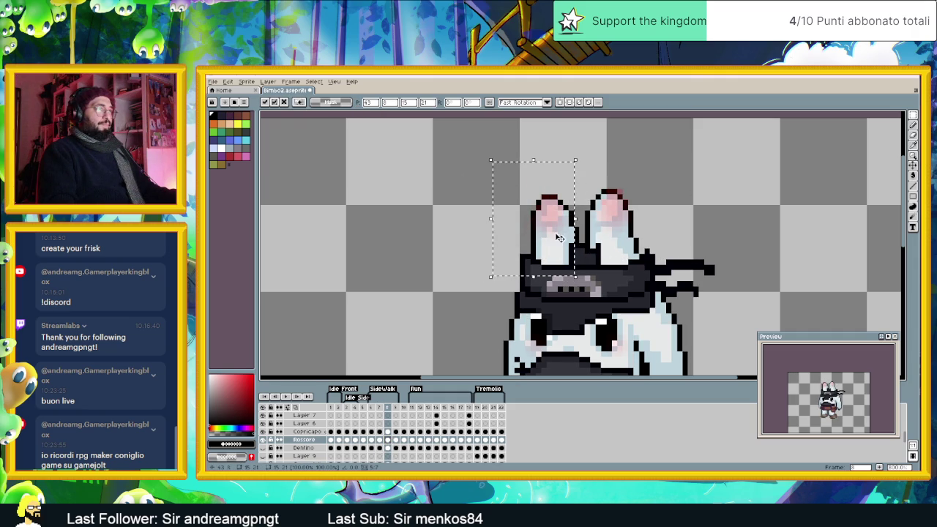
pyautogui.click(578, 230)
pyautogui.moveTo(668, 170); pyautogui.dragTo(582, 256)
pyautogui.click(688, 212)
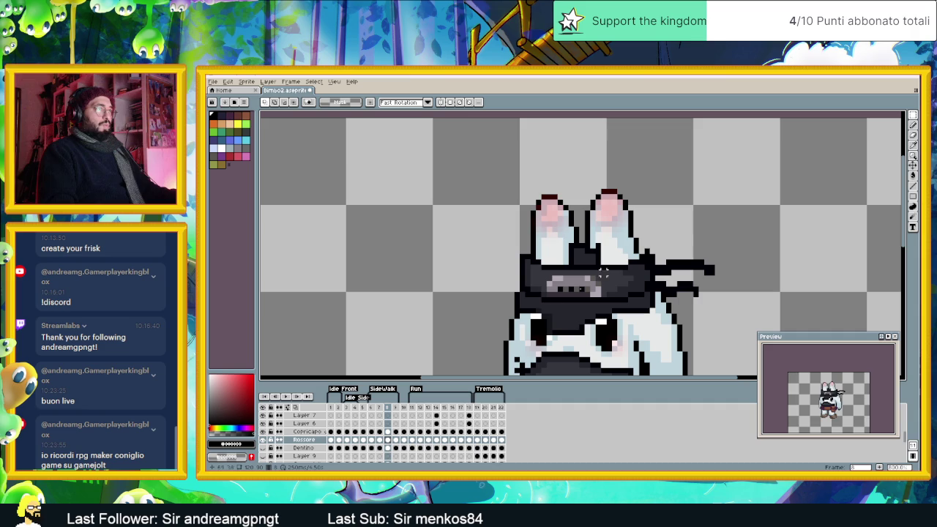
pyautogui.click(396, 440)
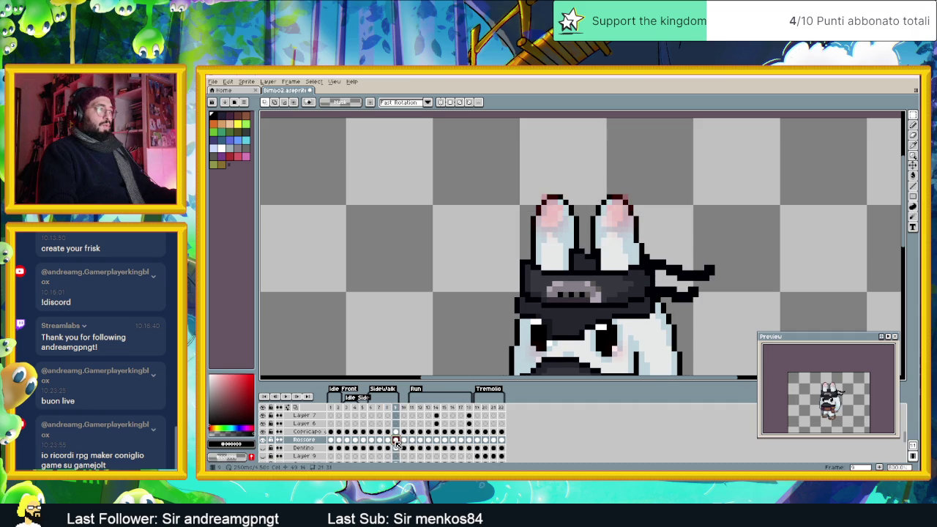
pyautogui.moveTo(516, 155); pyautogui.dragTo(580, 266)
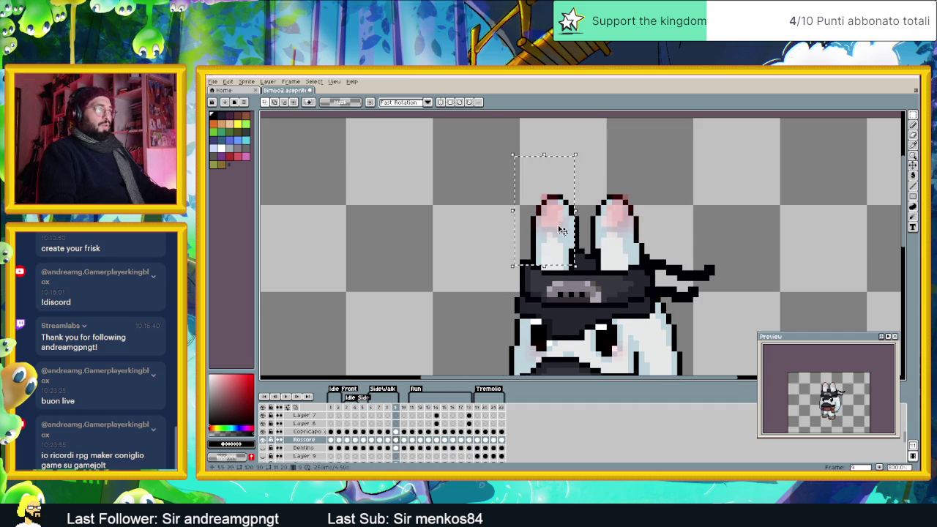
pyautogui.moveTo(700, 160); pyautogui.dragTo(588, 249)
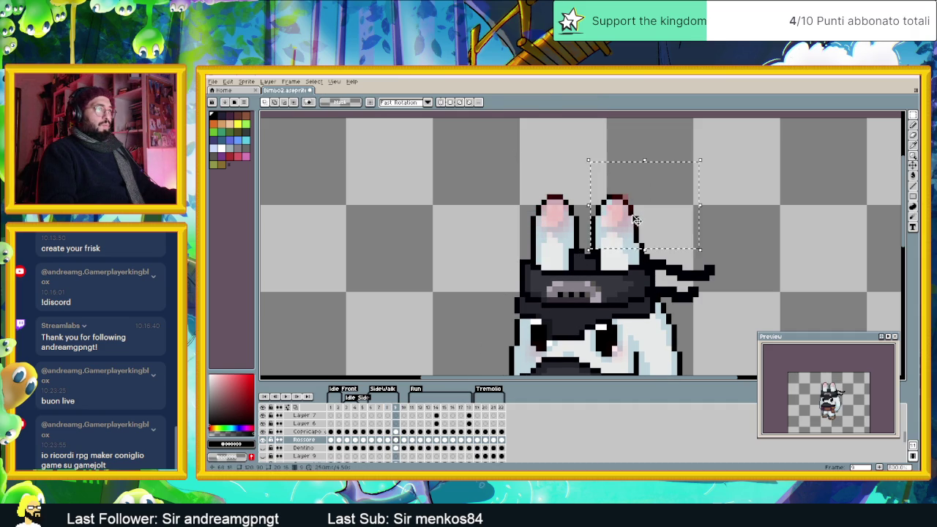
pyautogui.click(413, 440)
# Step: Reposition the ears on frame 11 and lower both ears one pixel on the next frame
pyautogui.hotkey('ctrl', 'd')
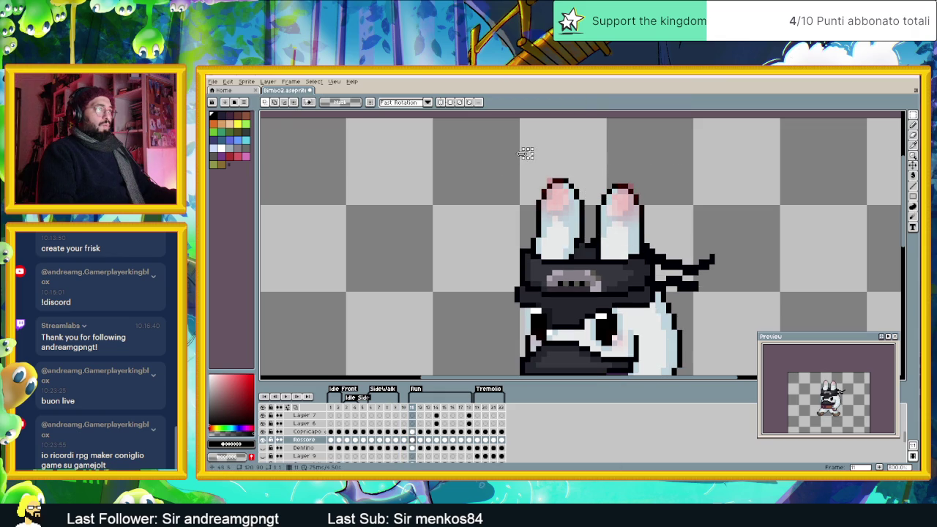
pyautogui.moveTo(507, 144); pyautogui.dragTo(586, 250)
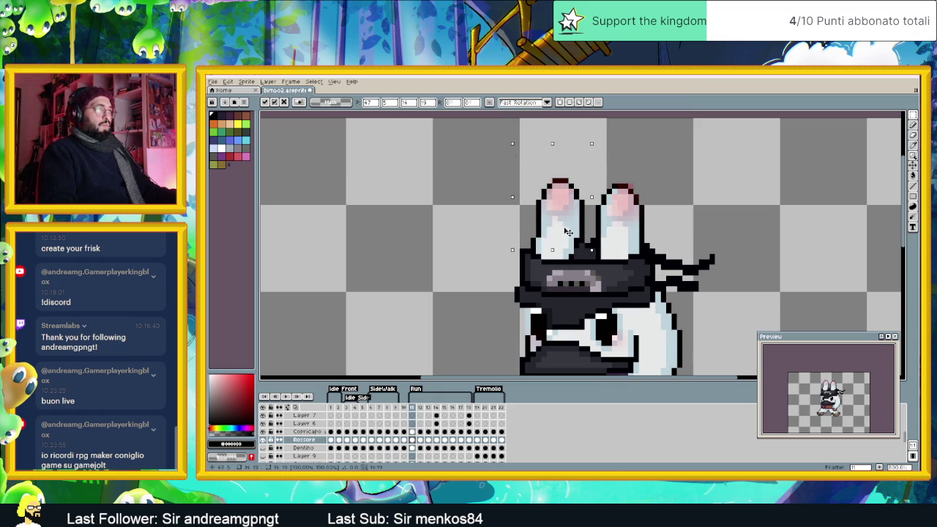
pyautogui.moveTo(673, 153); pyautogui.dragTo(594, 249)
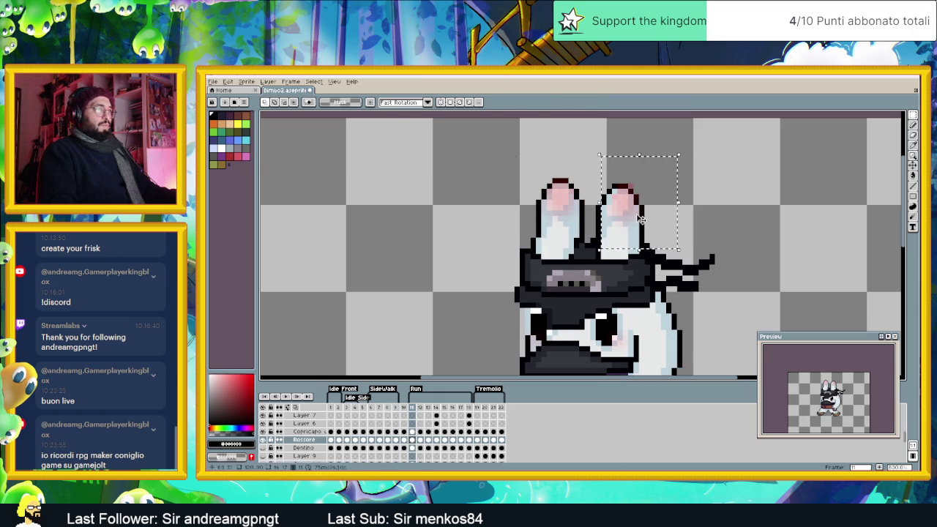
pyautogui.press('Right')
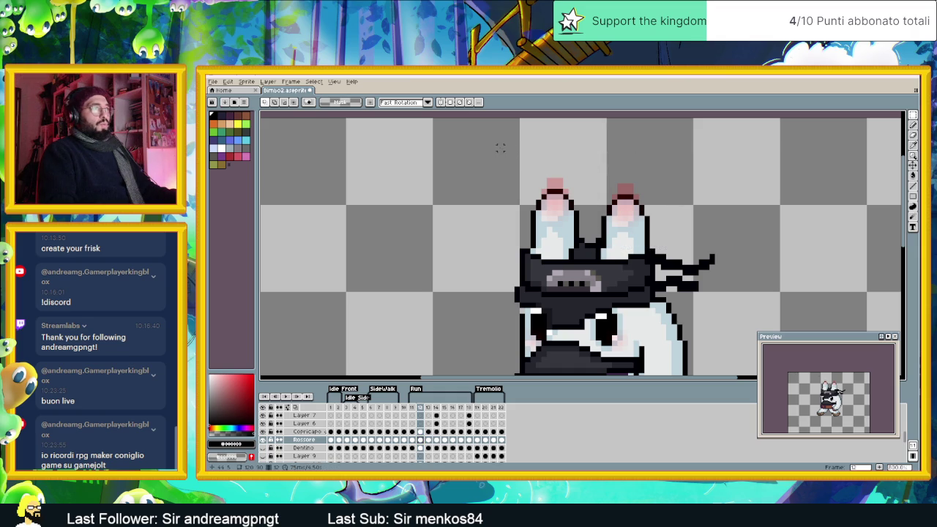
pyautogui.moveTo(500, 148); pyautogui.dragTo(716, 266)
pyautogui.moveTo(634, 206); pyautogui.dragTo(635, 218)
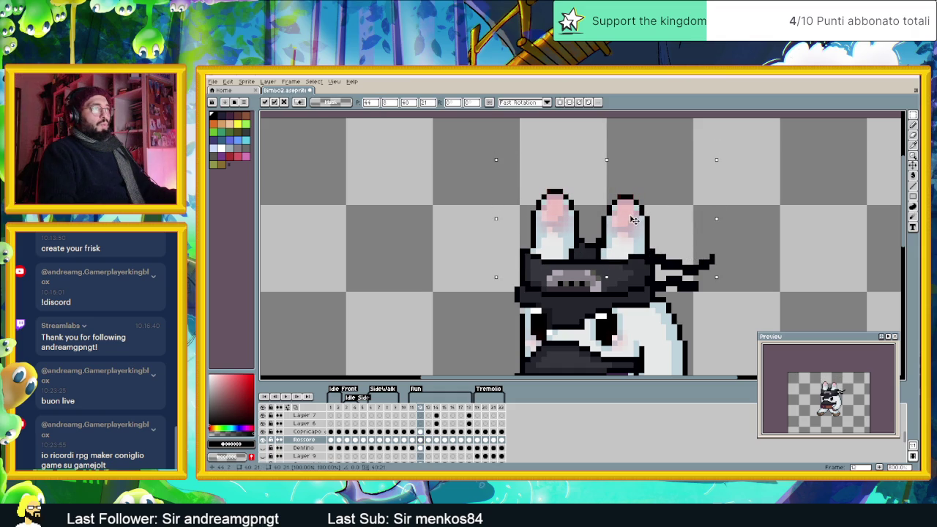
pyautogui.hotkey('ctrl', 'd')
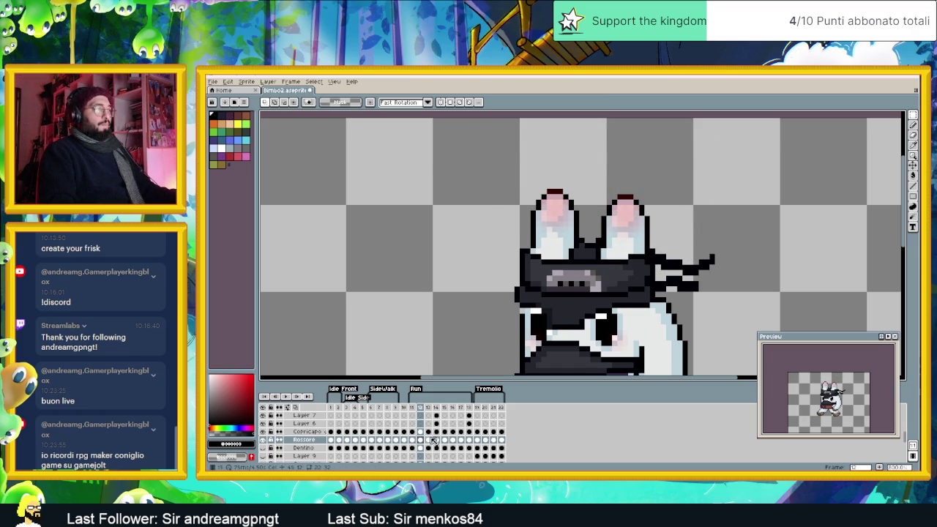
# Step: Reposition the left and right ears on frames 13 and 14
pyautogui.click(429, 439)
pyautogui.moveTo(490, 158); pyautogui.dragTo(586, 277)
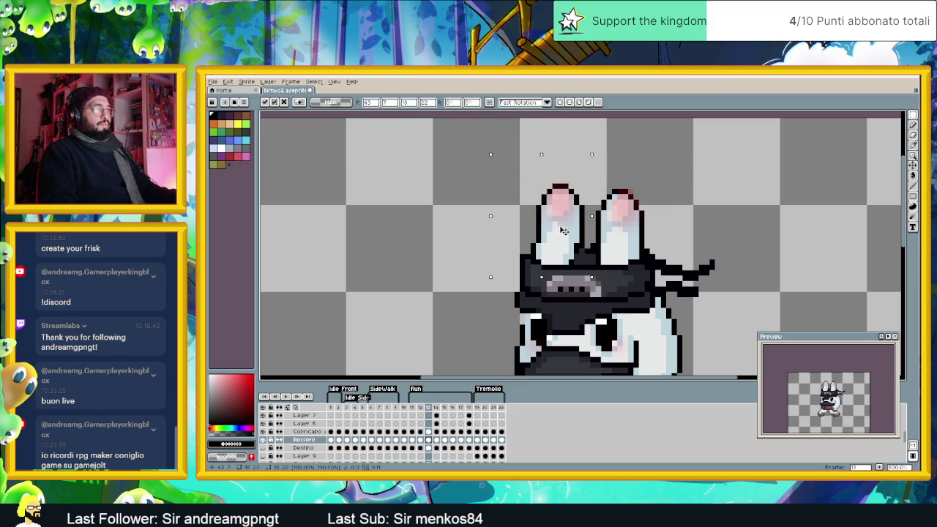
pyautogui.moveTo(746, 155); pyautogui.dragTo(604, 272)
pyautogui.click(437, 439)
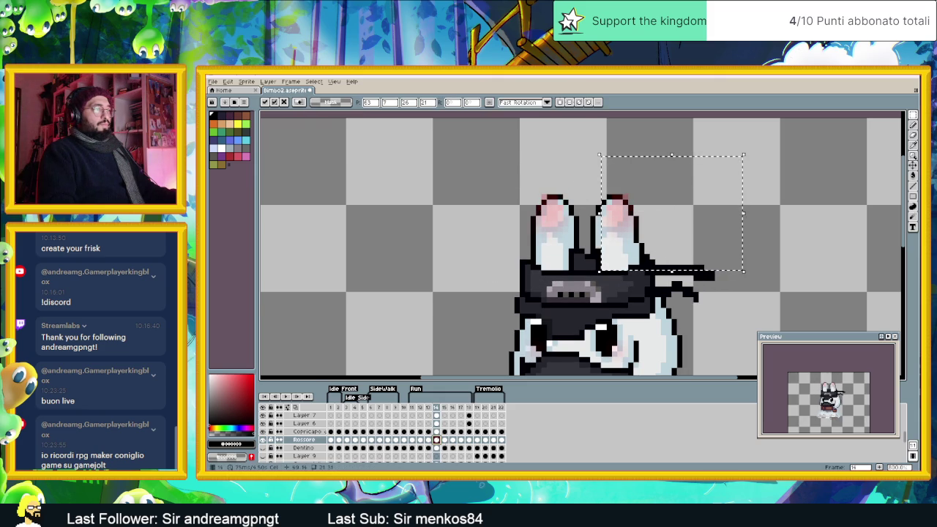
pyautogui.moveTo(512, 166); pyautogui.dragTo(591, 267)
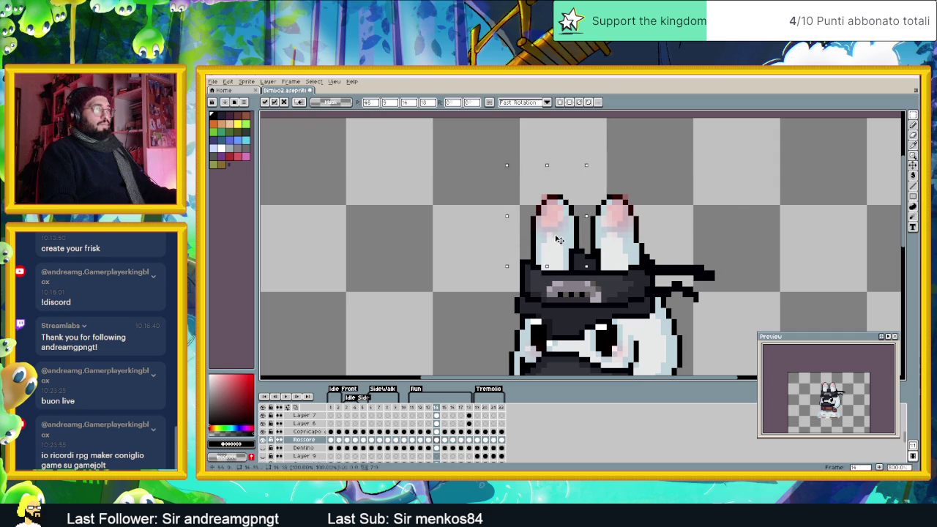
pyautogui.moveTo(690, 161); pyautogui.dragTo(583, 249)
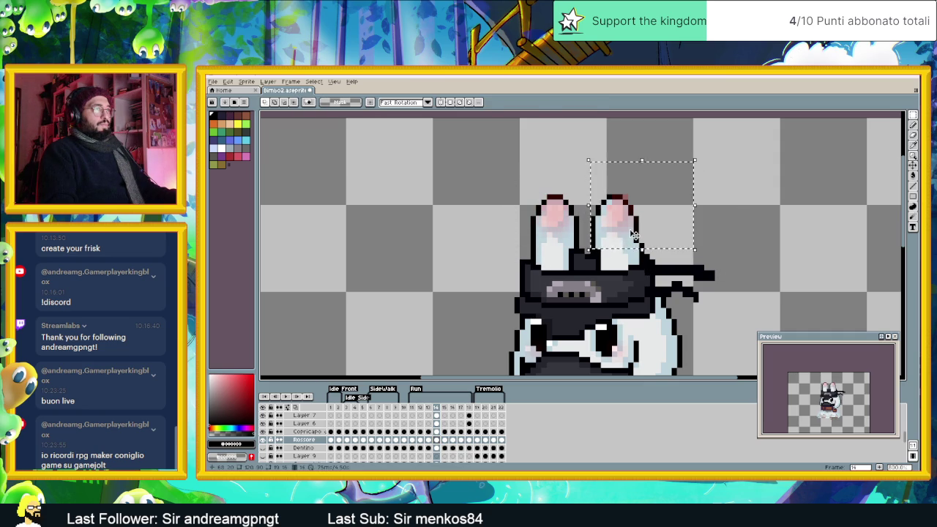
# Step: Shift the ears on frame 15 and lower both ears together on frame 16
pyautogui.click(444, 439)
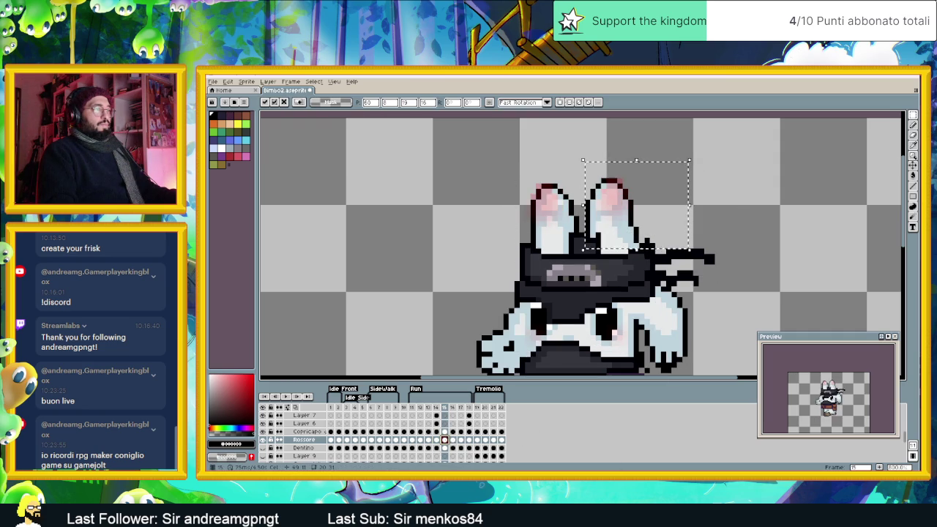
pyautogui.moveTo(516, 164); pyautogui.dragTo(581, 250)
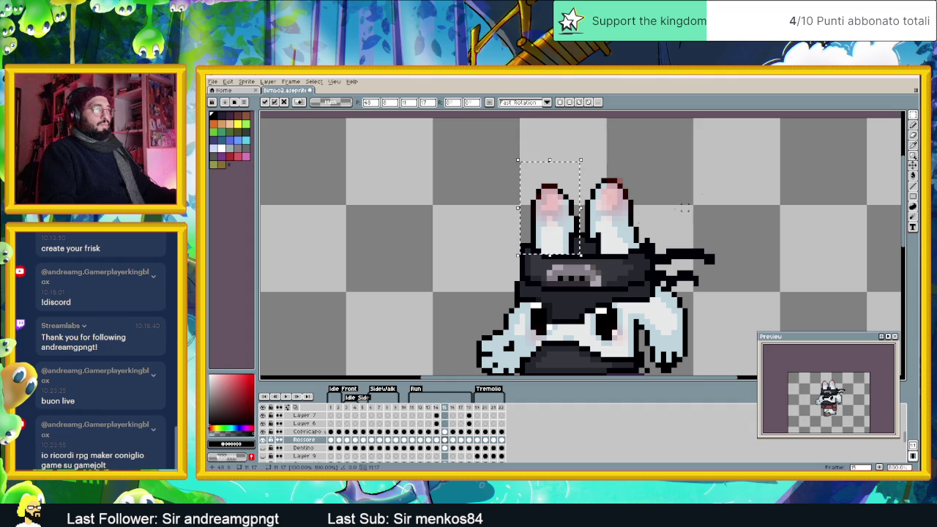
pyautogui.hotkey('ctrl', 'd')
pyautogui.moveTo(663, 160); pyautogui.dragTo(583, 245)
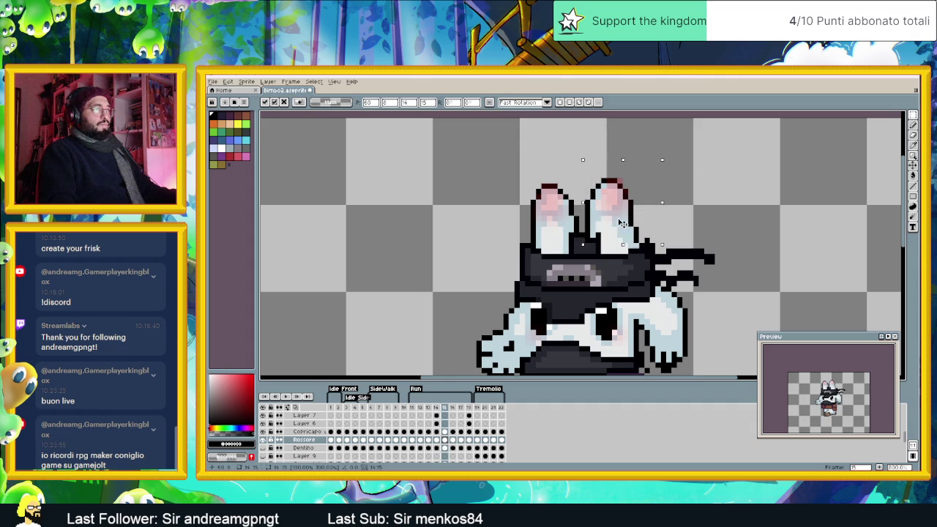
pyautogui.hotkey('ctrl', 'd')
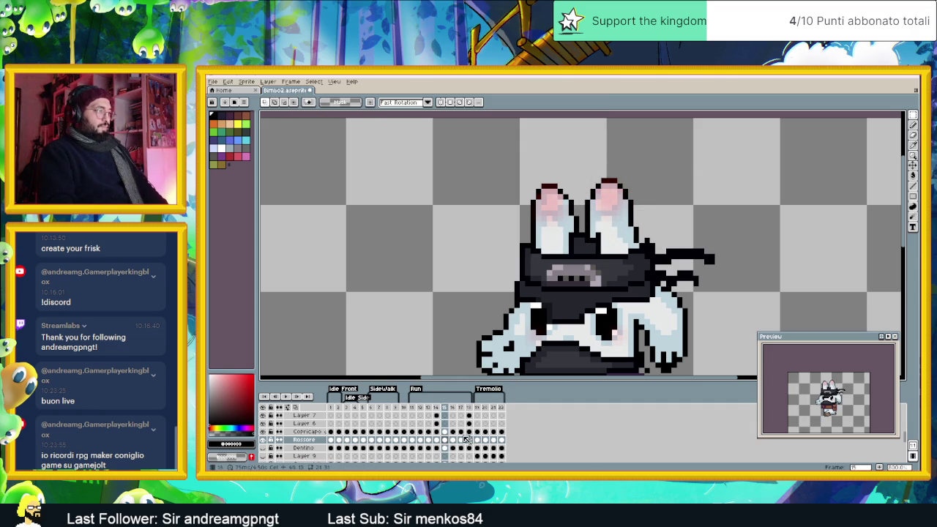
pyautogui.click(453, 440)
pyautogui.moveTo(522, 161); pyautogui.dragTo(672, 261)
pyautogui.moveTo(617, 222); pyautogui.dragTo(618, 233)
pyautogui.hotkey('ctrl', 'd')
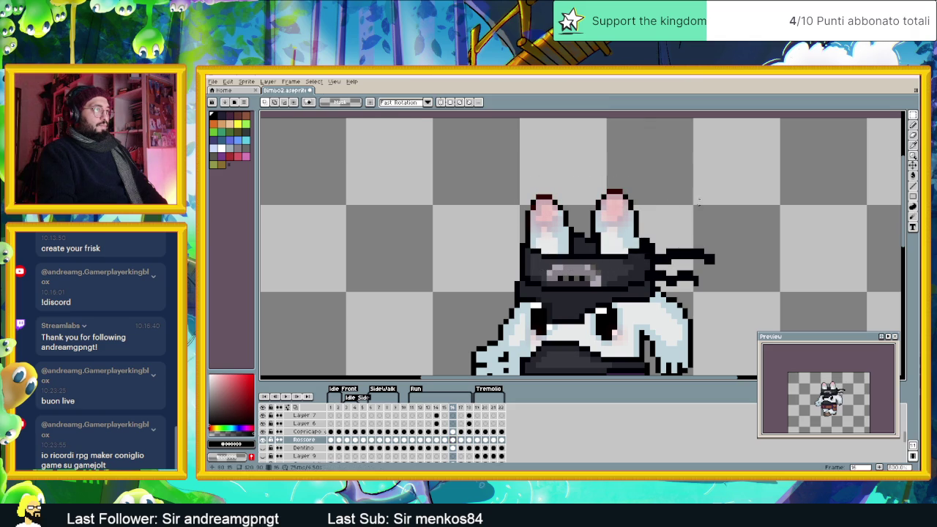
# Step: Reposition the left and right ears on frames 17 and 18
pyautogui.click(462, 439)
pyautogui.moveTo(481, 162); pyautogui.dragTo(575, 271)
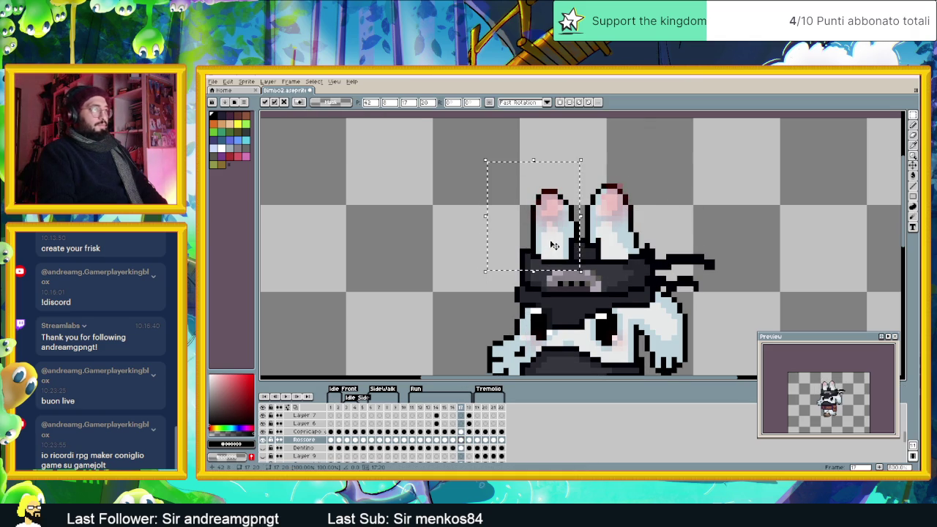
pyautogui.moveTo(594, 160); pyautogui.dragTo(688, 244)
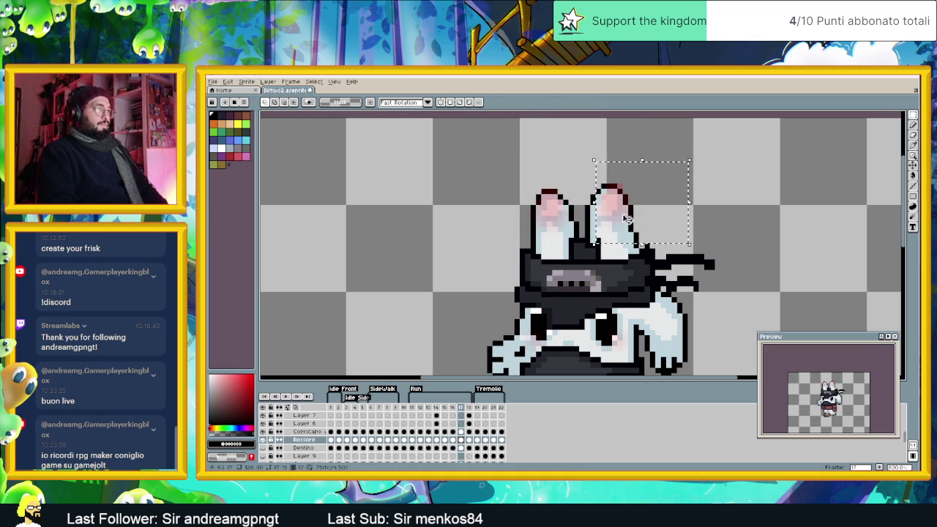
pyautogui.click(634, 218)
pyautogui.hotkey('ctrl', 'd')
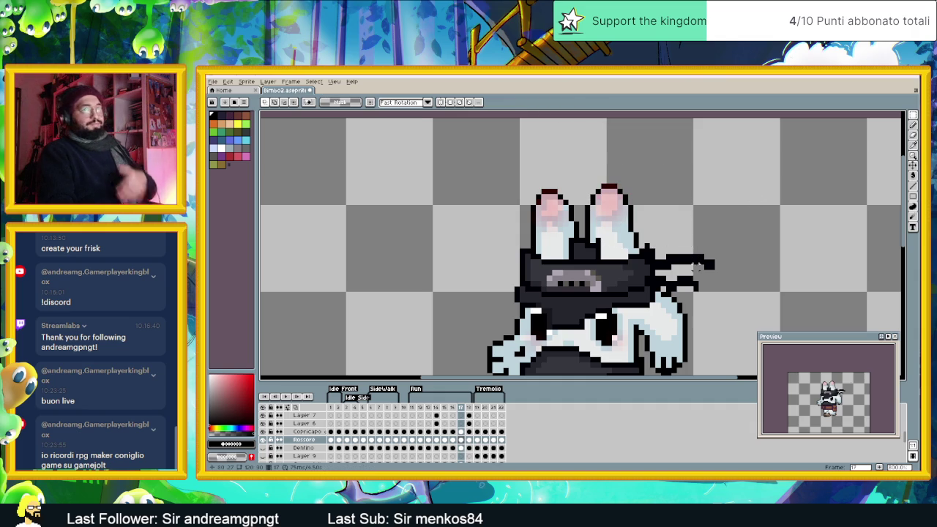
pyautogui.click(470, 439)
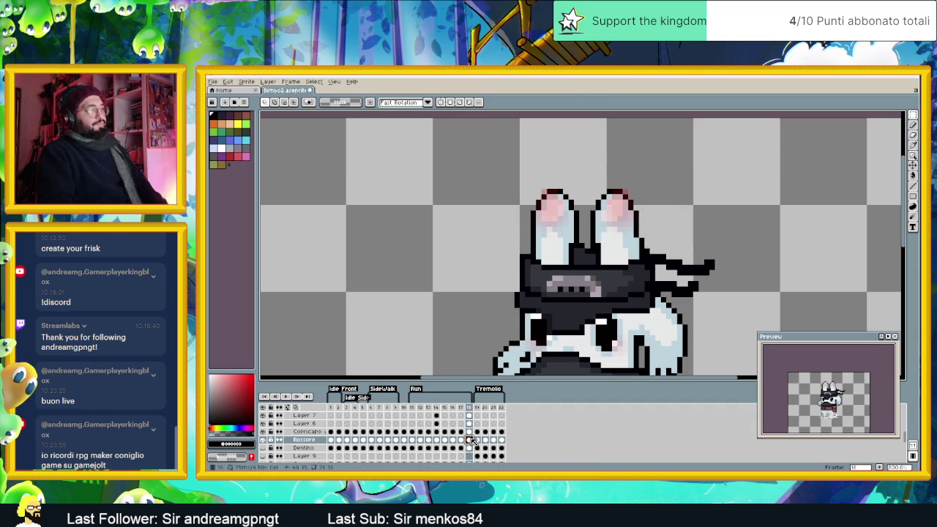
pyautogui.moveTo(507, 154); pyautogui.dragTo(592, 310)
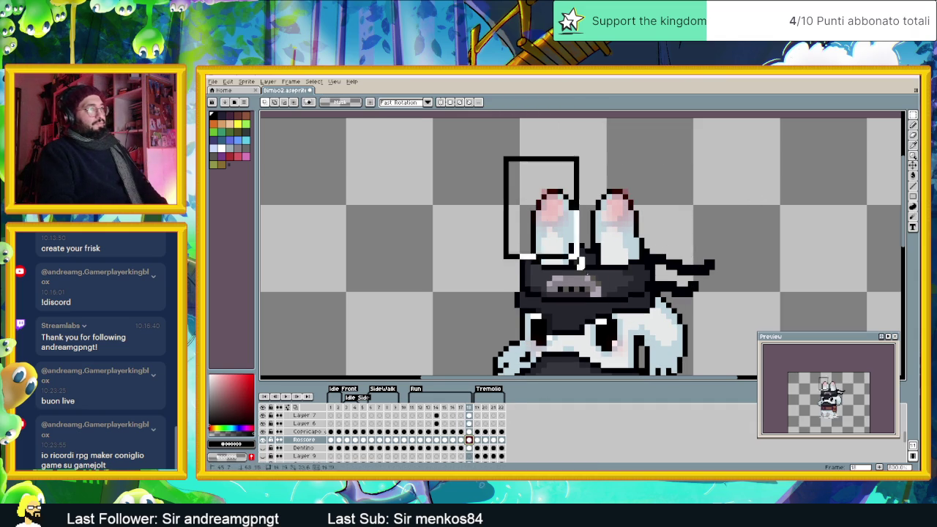
pyautogui.click(557, 251)
pyautogui.moveTo(589, 166); pyautogui.dragTo(662, 262)
pyautogui.click(755, 191)
pyautogui.scroll(-2, 747, 213)
# Step: Zoom out and flip between Run frames 11, 12, 13 and 14, ending on frame 11
pyautogui.scroll(-2, 729, 245)
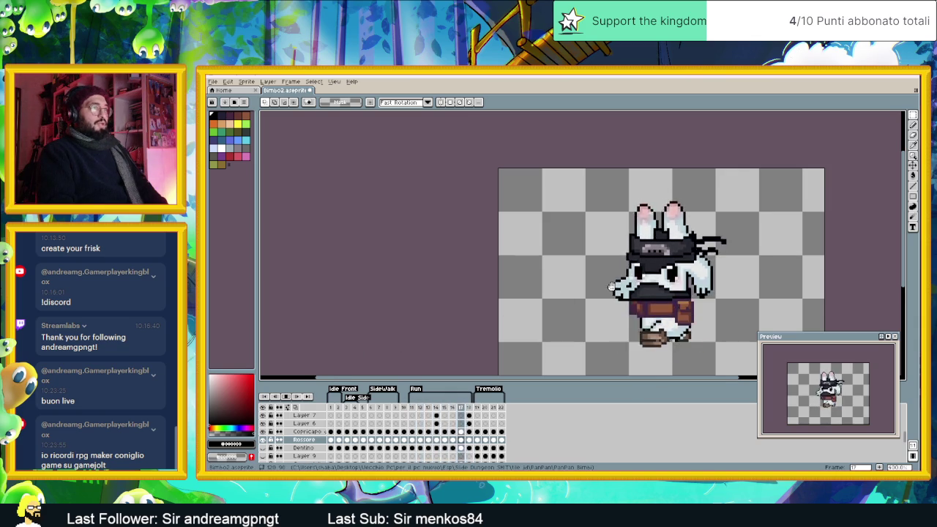
pyautogui.scroll(-1, 610, 287)
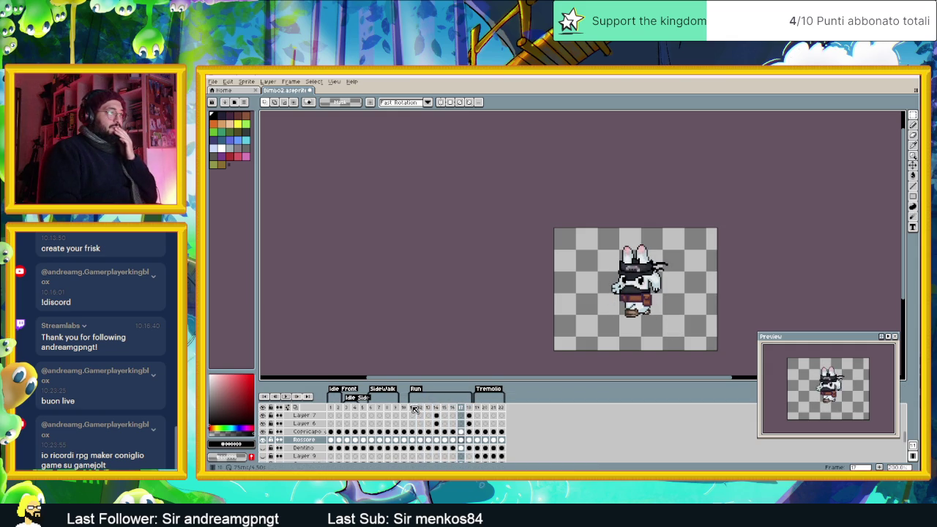
pyautogui.click(422, 408)
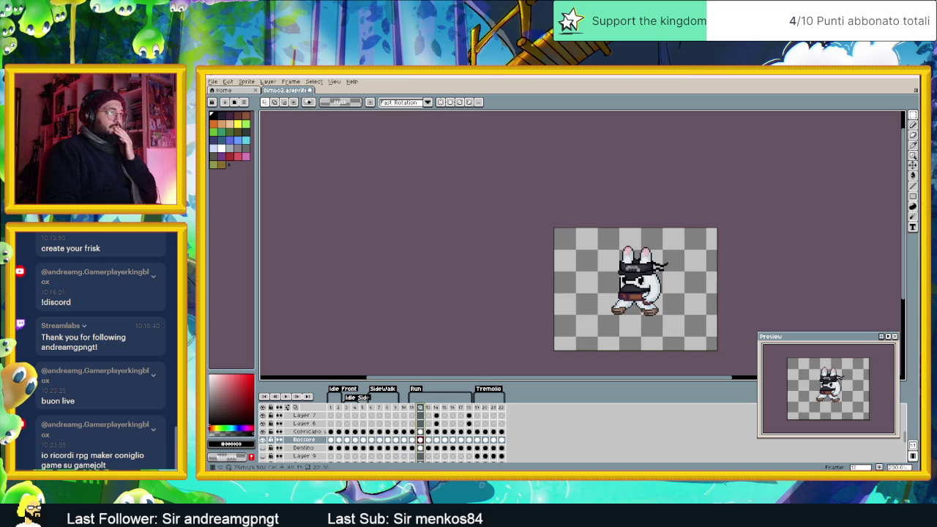
pyautogui.press('Left')
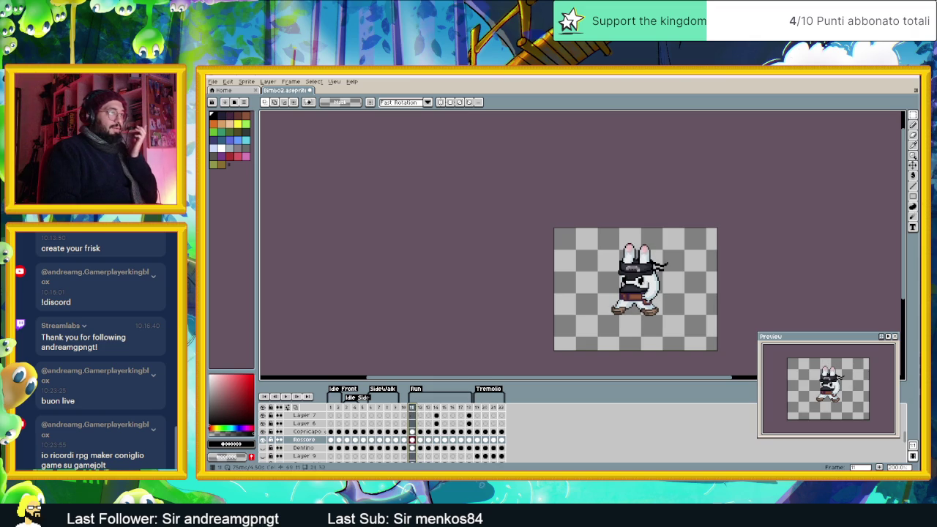
pyautogui.click(422, 408)
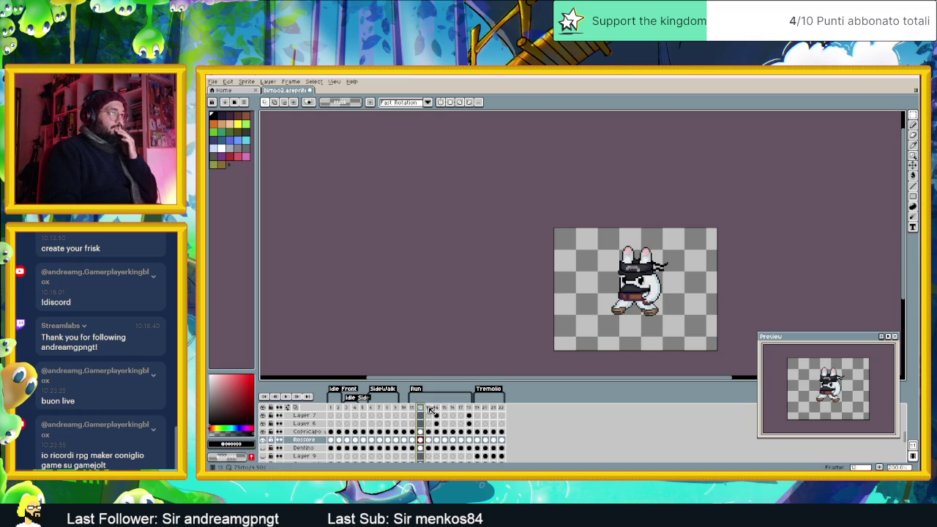
pyautogui.press('Left')
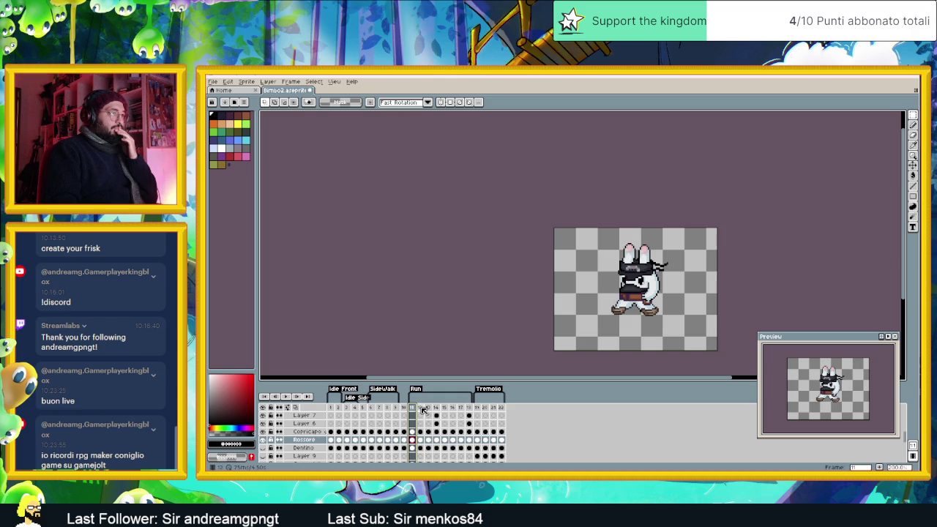
pyautogui.click(422, 408)
pyautogui.click(431, 409)
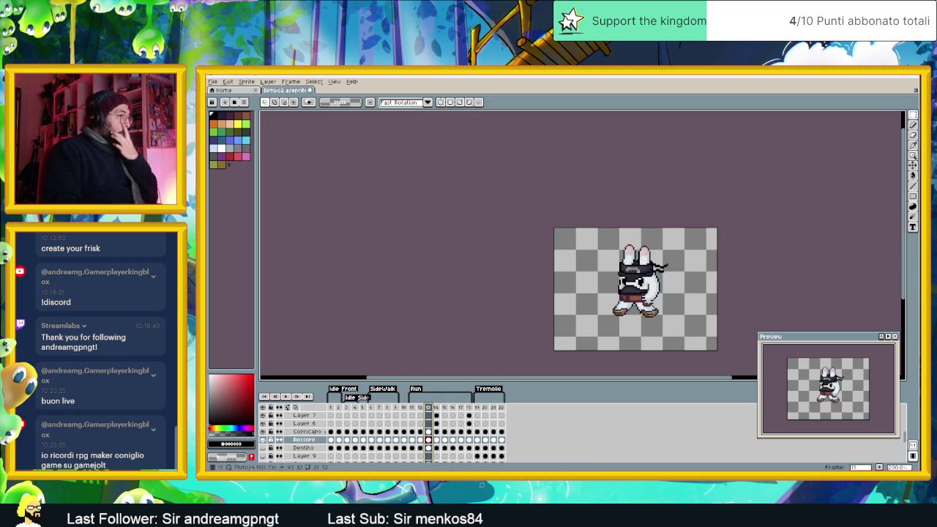
pyautogui.click(437, 409)
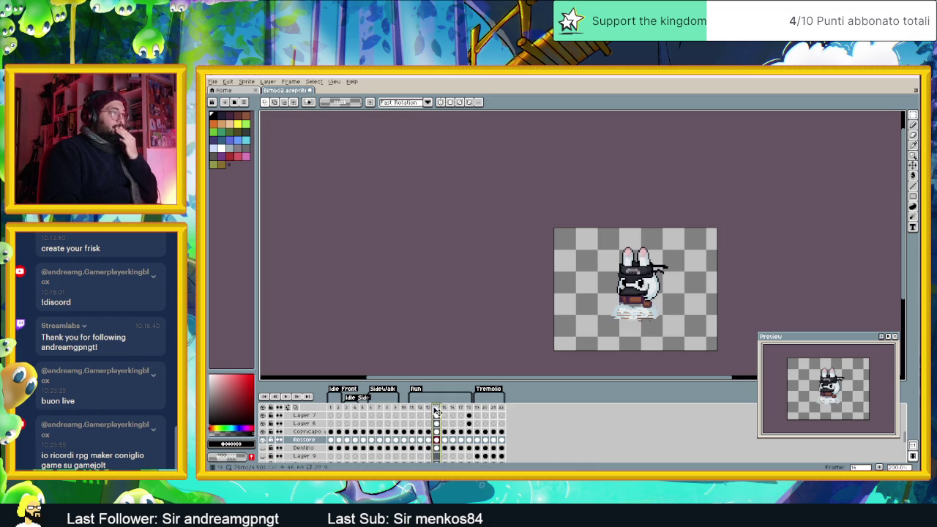
pyautogui.click(412, 408)
pyautogui.scroll(-5, 471, 314)
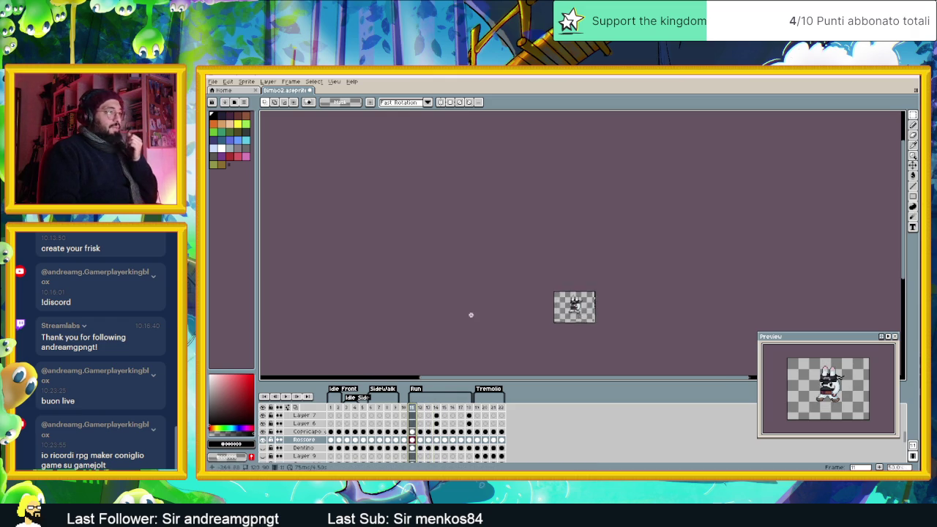
# Step: Step through the Outline1 cels on frames 11 to 16
pyautogui.scroll(4, 577, 275)
pyautogui.scroll(1, 578, 274)
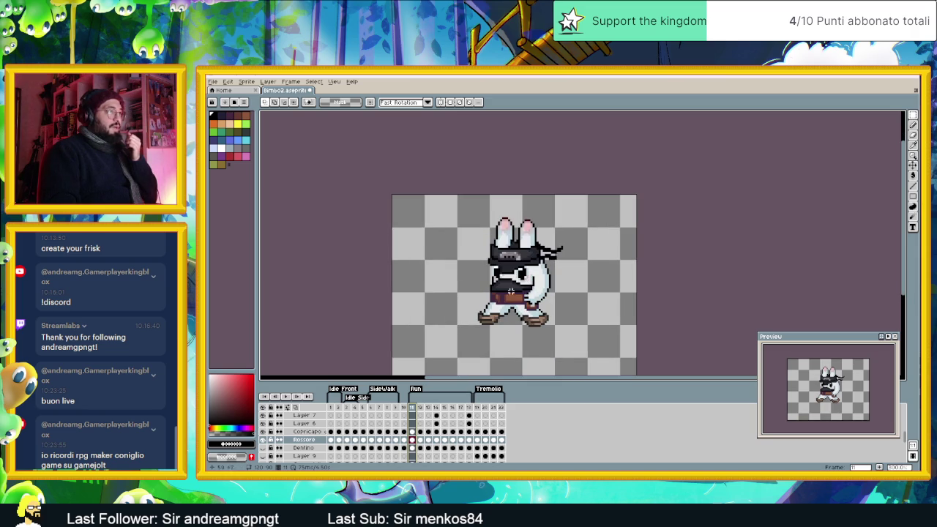
pyautogui.scroll(-3, 437, 423)
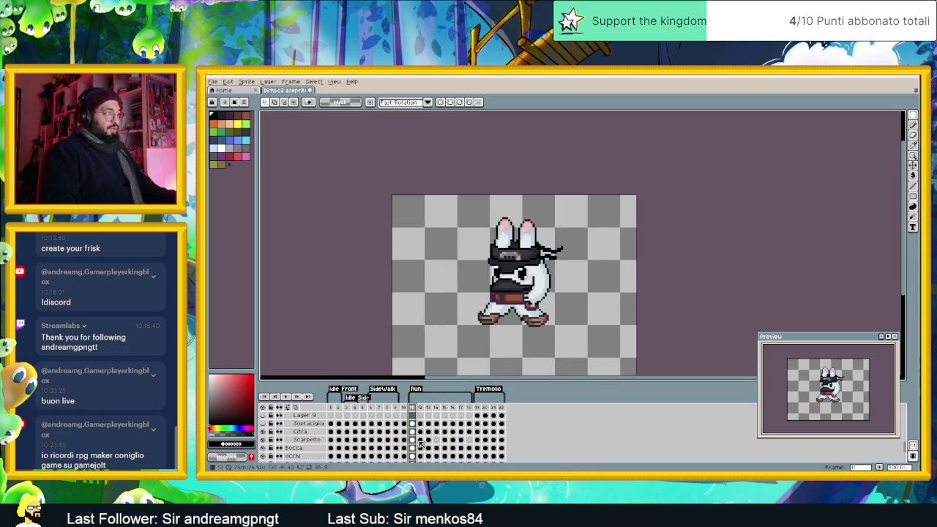
pyautogui.scroll(-1, 419, 432)
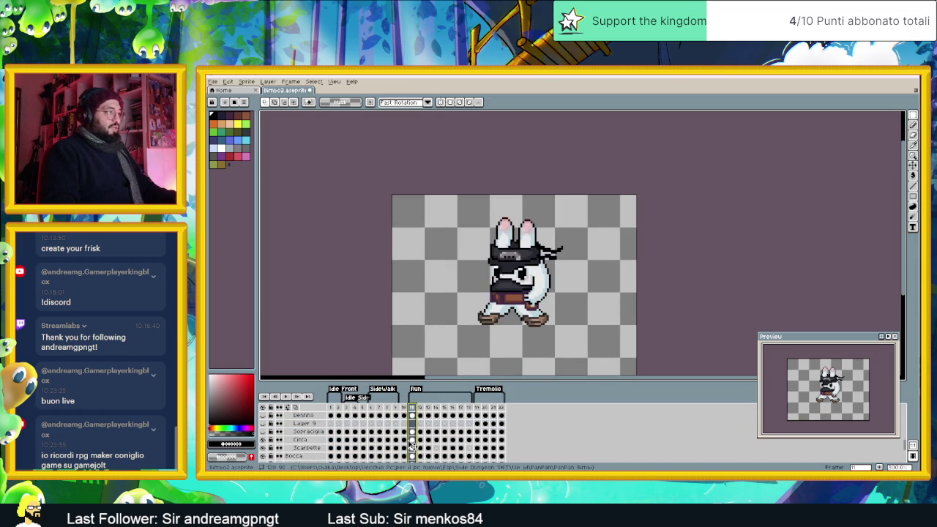
pyautogui.scroll(-1, 413, 448)
pyautogui.scroll(-1, 414, 450)
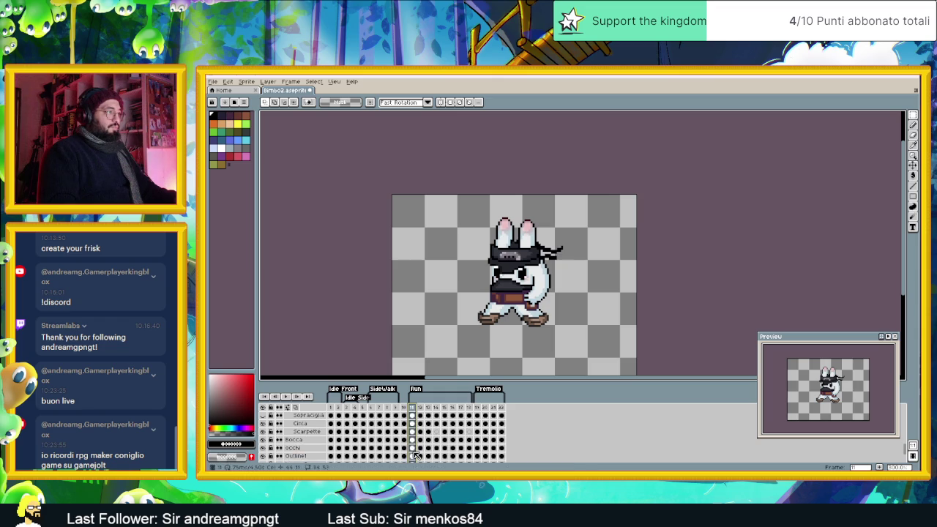
pyautogui.click(413, 456)
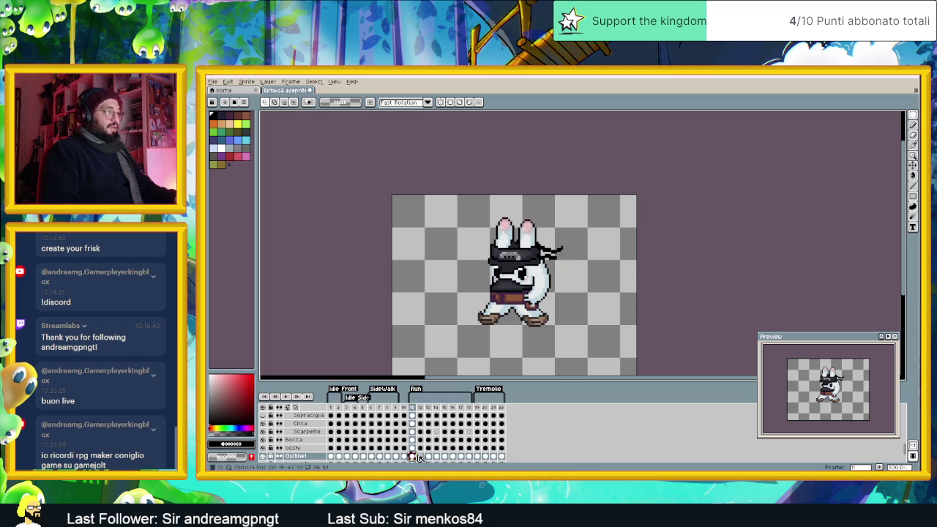
pyautogui.click(420, 456)
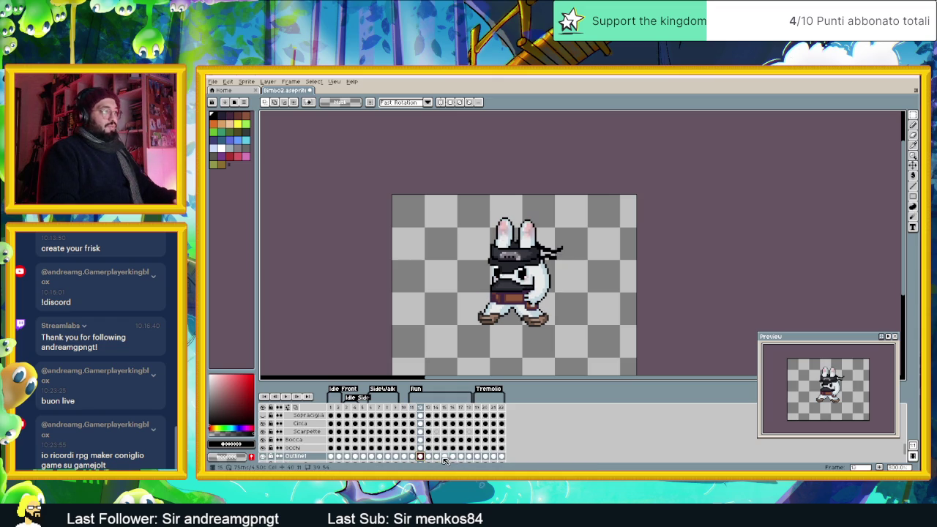
pyautogui.click(437, 457)
pyautogui.click(444, 456)
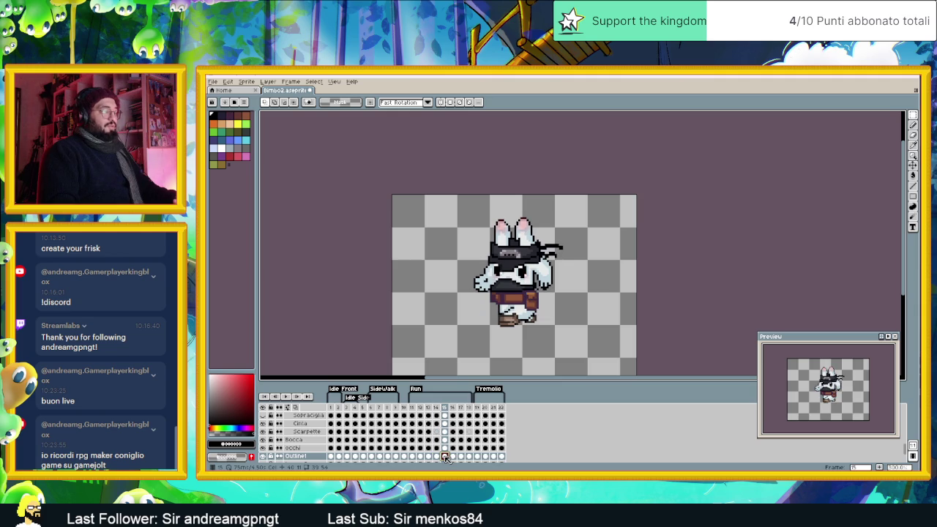
pyautogui.click(452, 456)
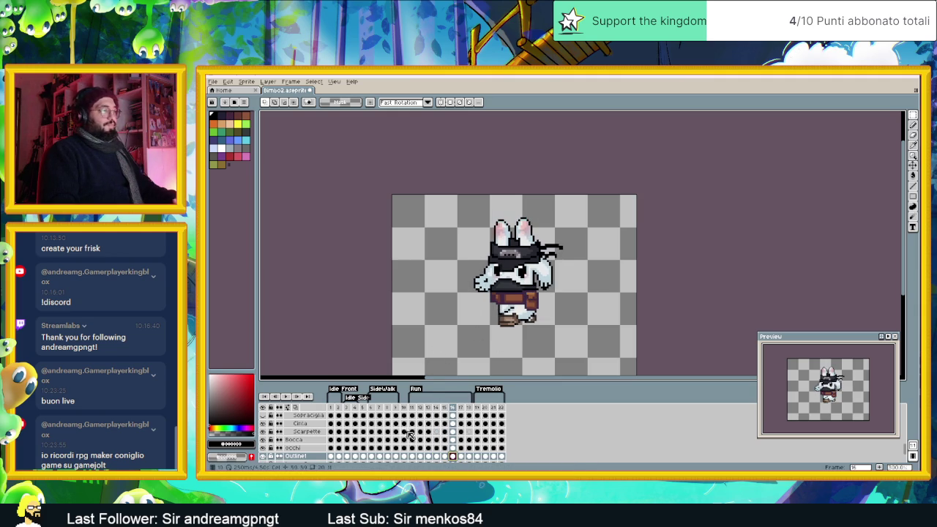
# Step: Compare frames 11 and 12, pick the Pencil, and select frame 12's Rossore cel
pyautogui.click(419, 407)
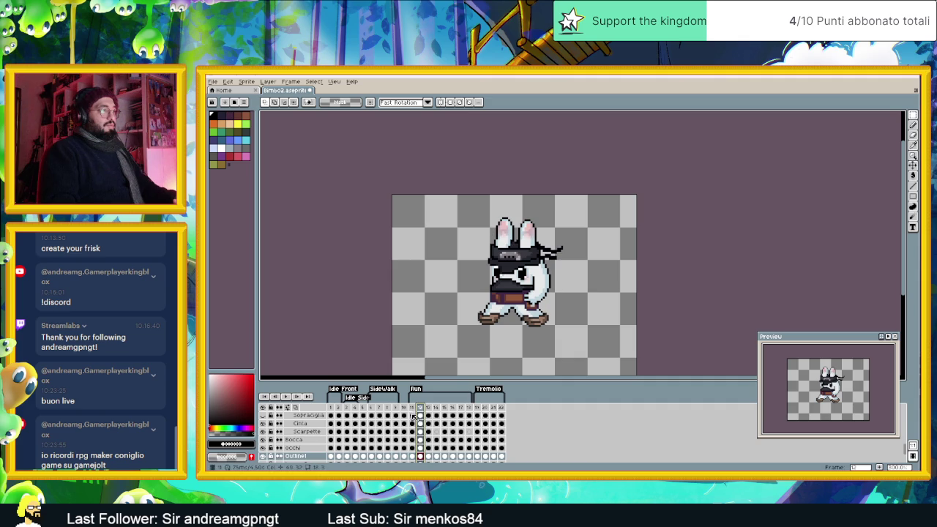
pyautogui.click(412, 408)
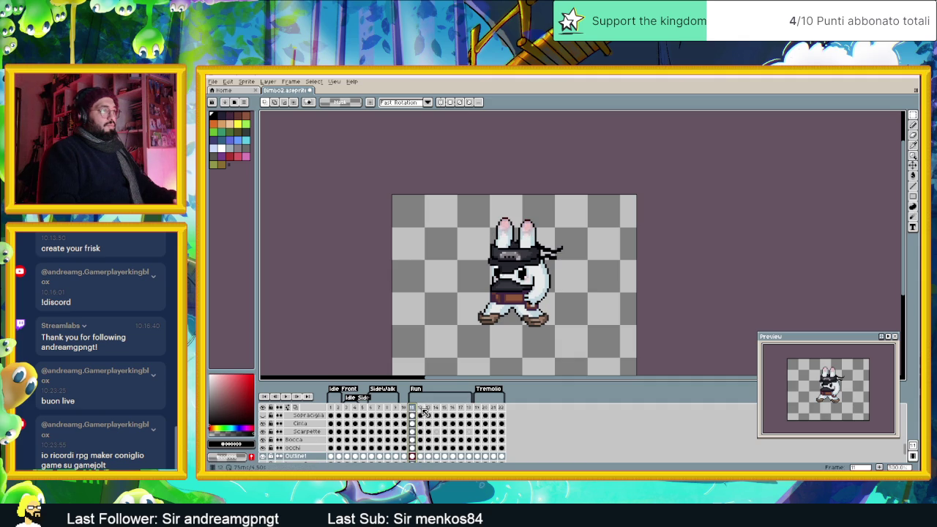
pyautogui.click(423, 410)
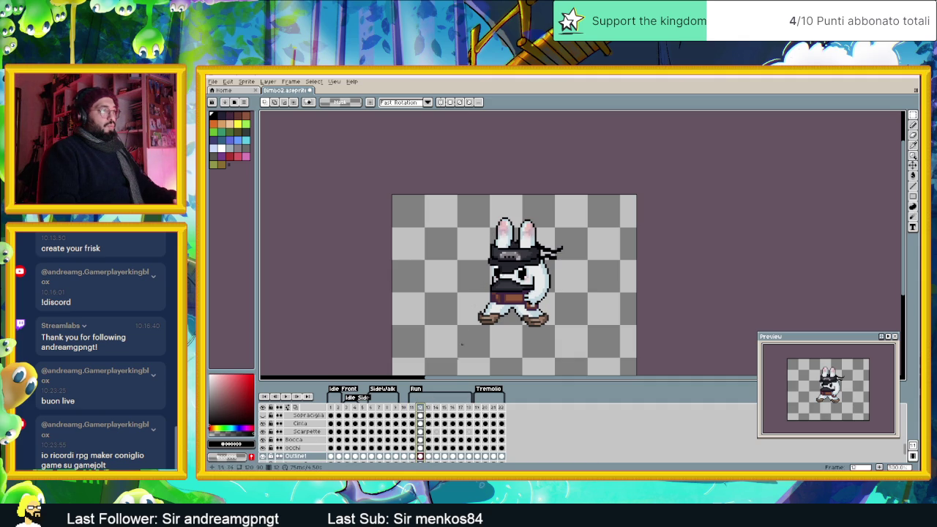
pyautogui.click(414, 410)
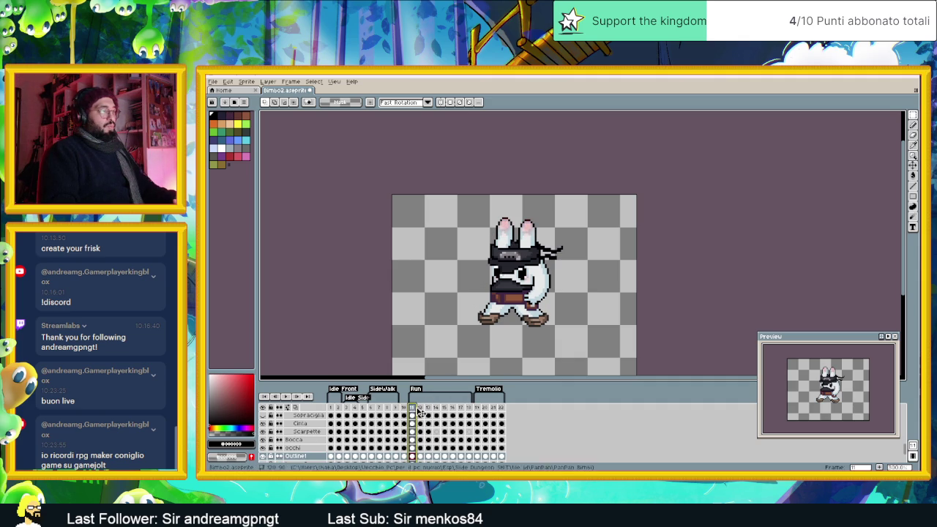
pyautogui.click(423, 412)
pyautogui.scroll(2, 523, 294)
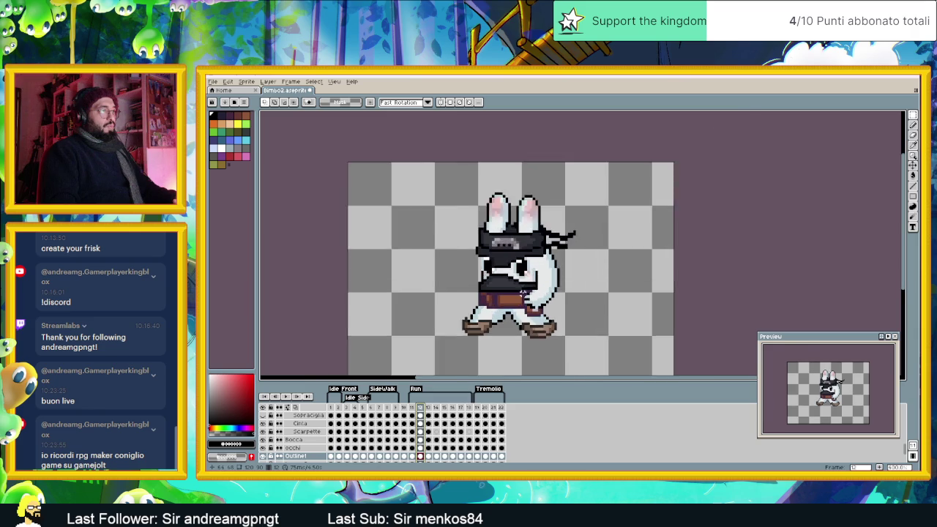
pyautogui.click(913, 125)
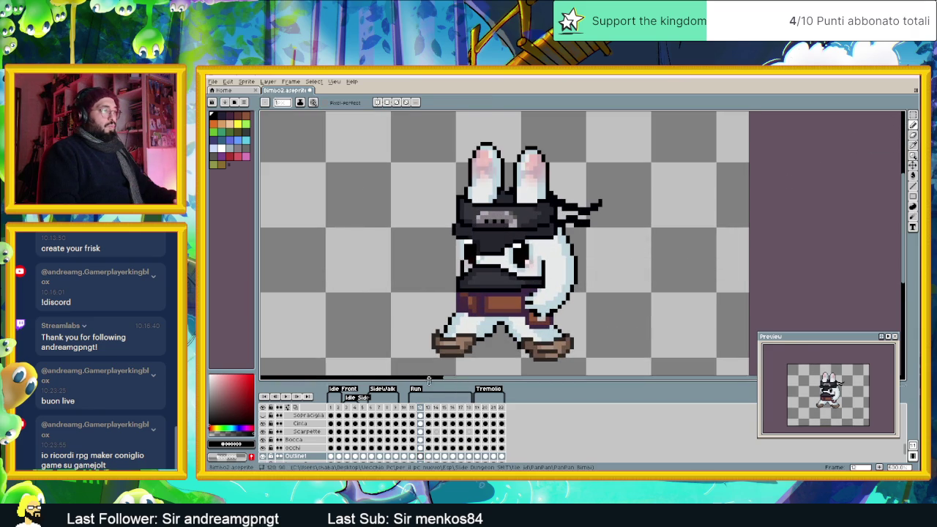
pyautogui.scroll(3, 415, 424)
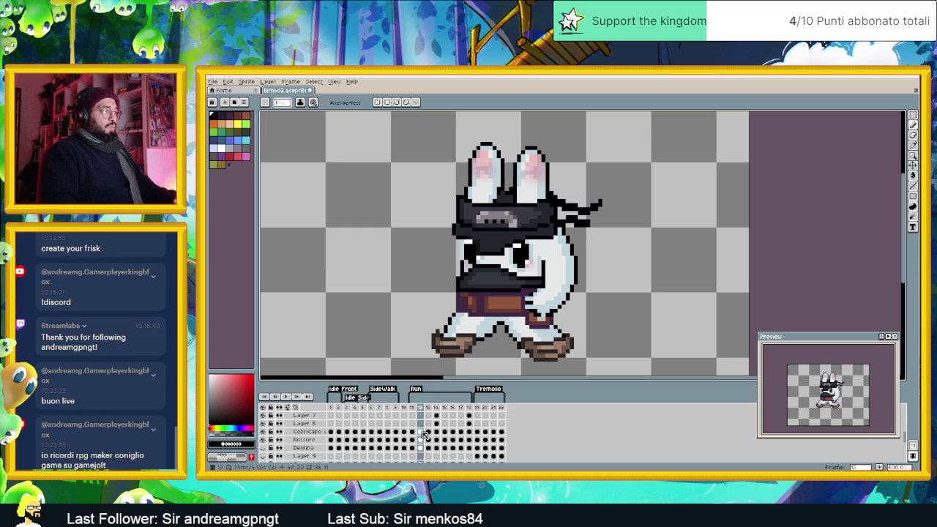
pyautogui.click(421, 439)
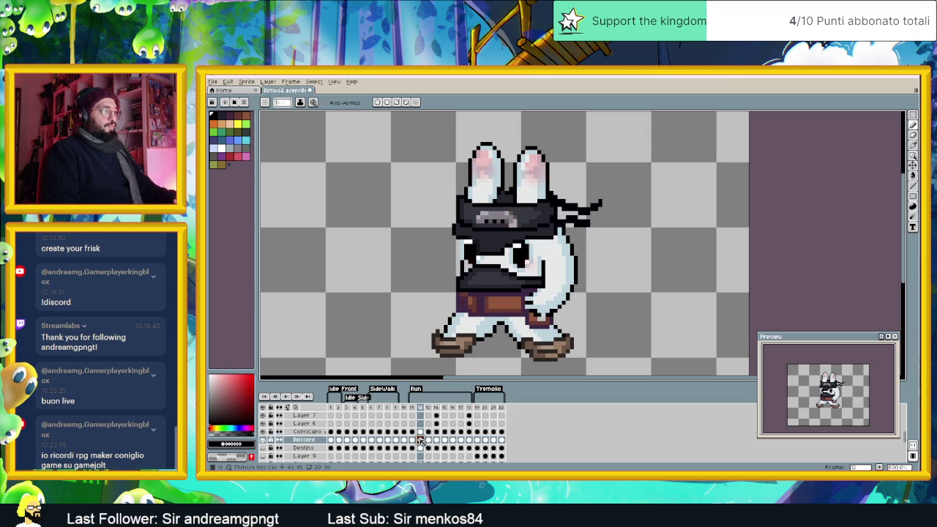
# Step: Nudge the right ear up-left and the left ear slightly on frame 12's Rossore layer
pyautogui.scroll(2, 453, 163)
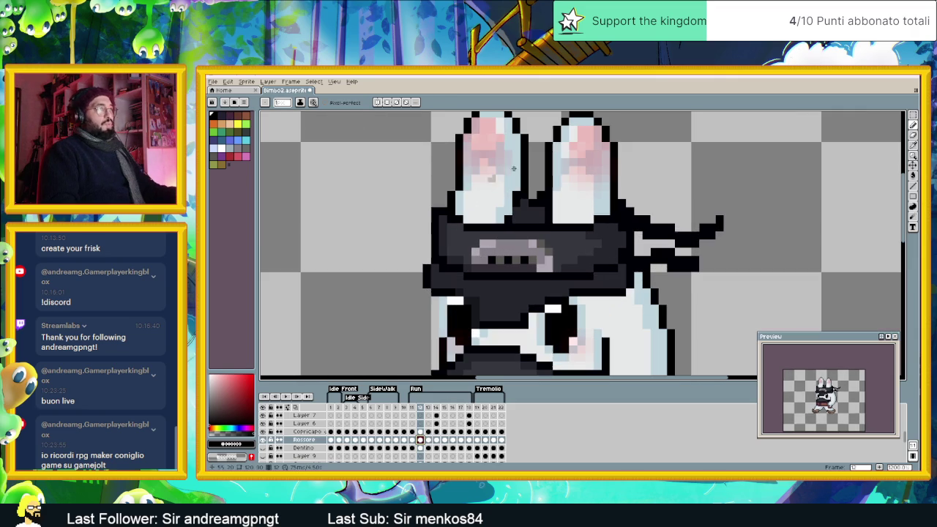
pyautogui.click(913, 115)
pyautogui.scroll(-1, 703, 156)
pyautogui.moveTo(696, 146); pyautogui.dragTo(568, 296)
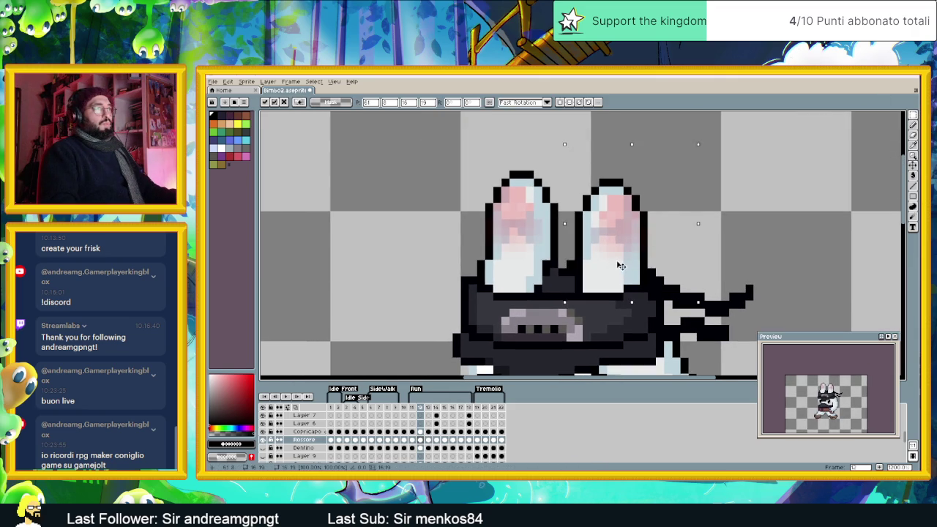
pyautogui.moveTo(623, 269); pyautogui.dragTo(612, 255)
pyautogui.moveTo(442, 144); pyautogui.dragTo(559, 262)
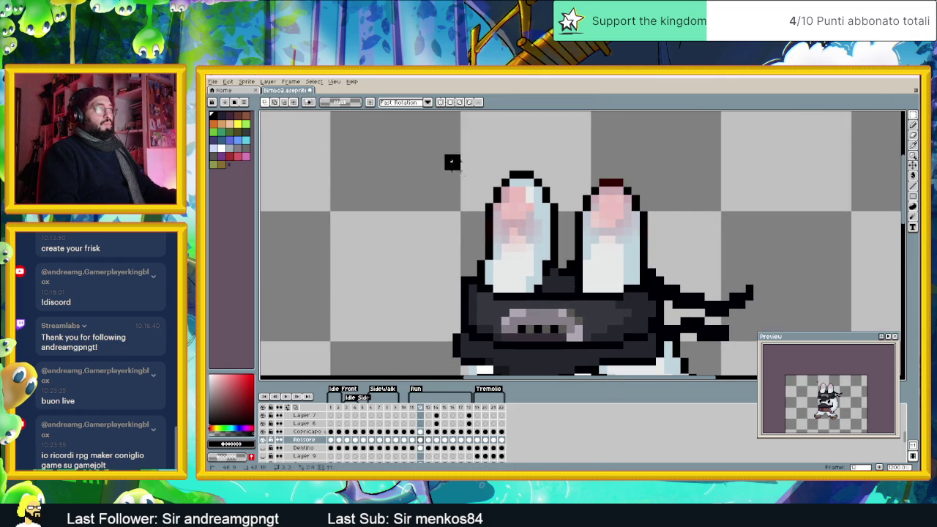
pyautogui.moveTo(526, 235); pyautogui.dragTo(533, 238)
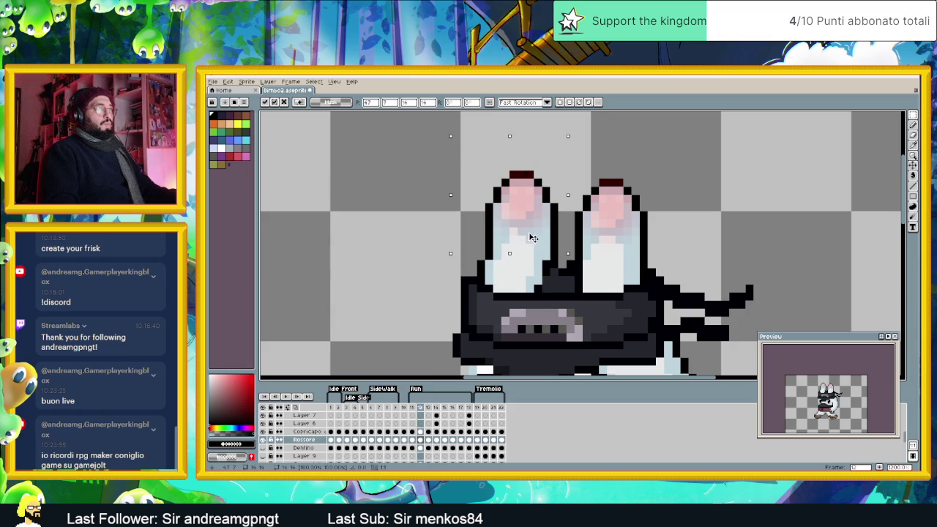
pyautogui.click(654, 228)
pyautogui.scroll(-4, 654, 229)
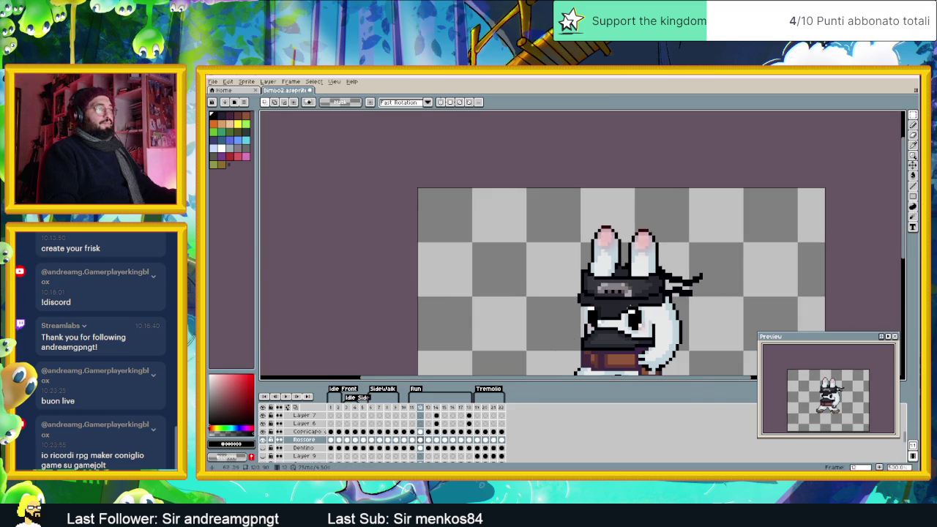
pyautogui.click(413, 410)
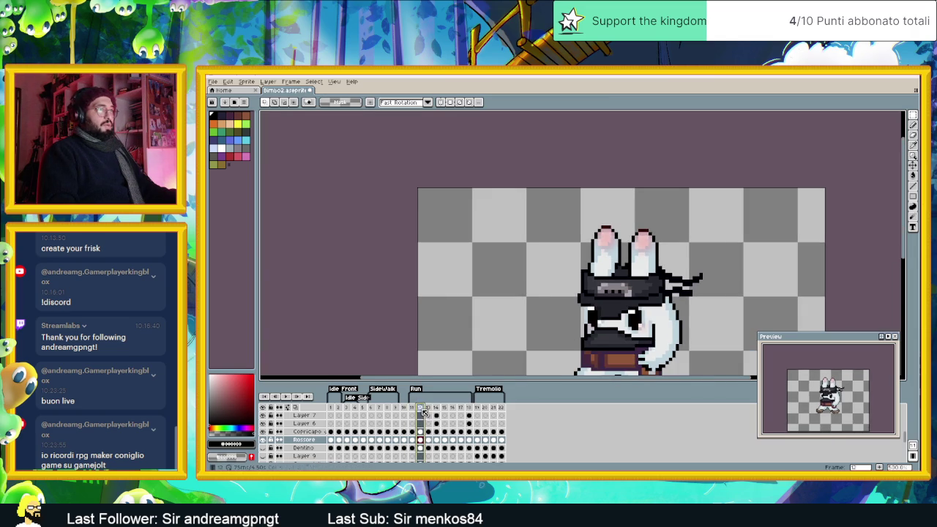
# Step: Review Run frames 13, 14 and 15
pyautogui.click(429, 412)
pyautogui.click(436, 411)
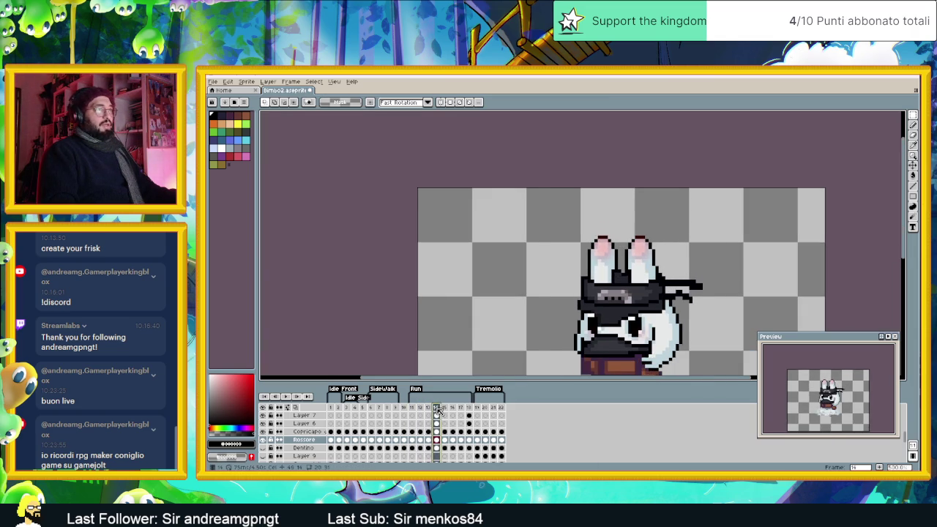
pyautogui.click(448, 411)
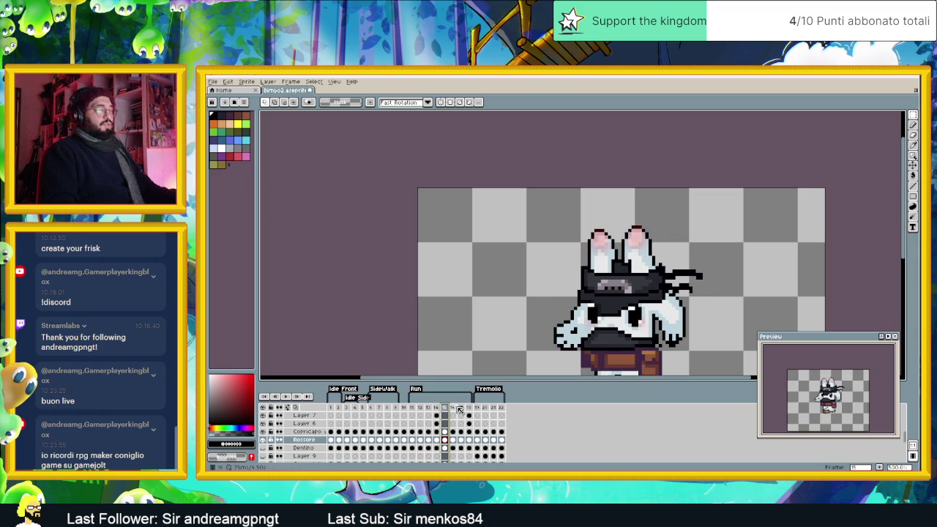
pyautogui.moveTo(657, 301); pyautogui.dragTo(578, 233)
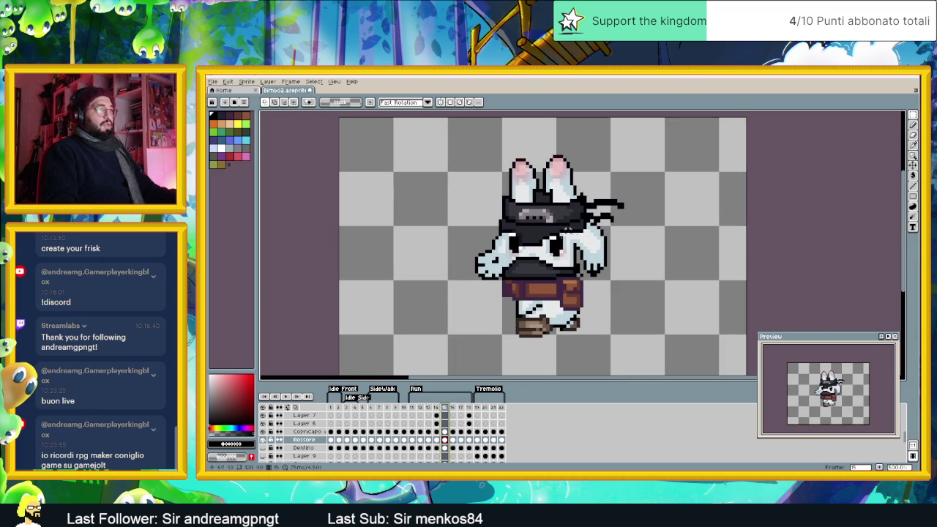
pyautogui.scroll(-2, 457, 437)
pyautogui.scroll(1, 455, 417)
# Step: Shift the left and right ears slightly on frame 16 and commit
pyautogui.click(456, 407)
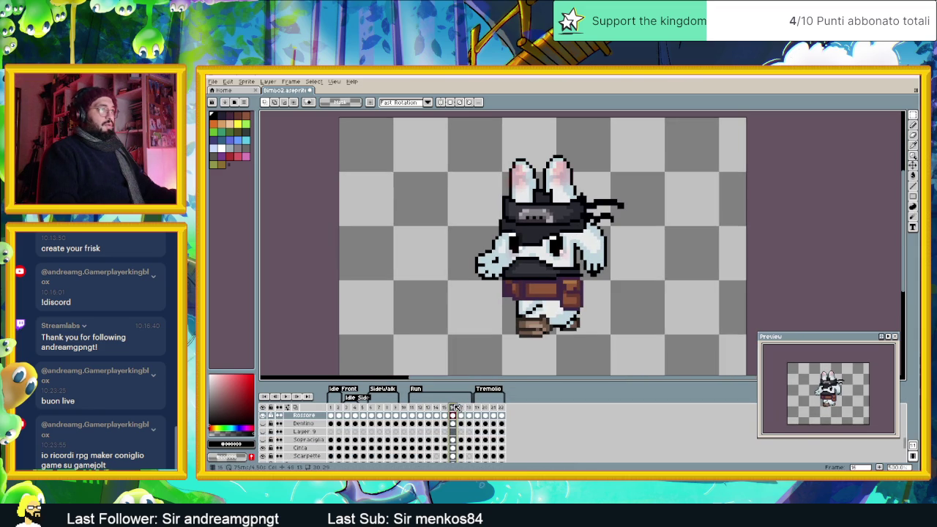
pyautogui.scroll(1, 498, 195)
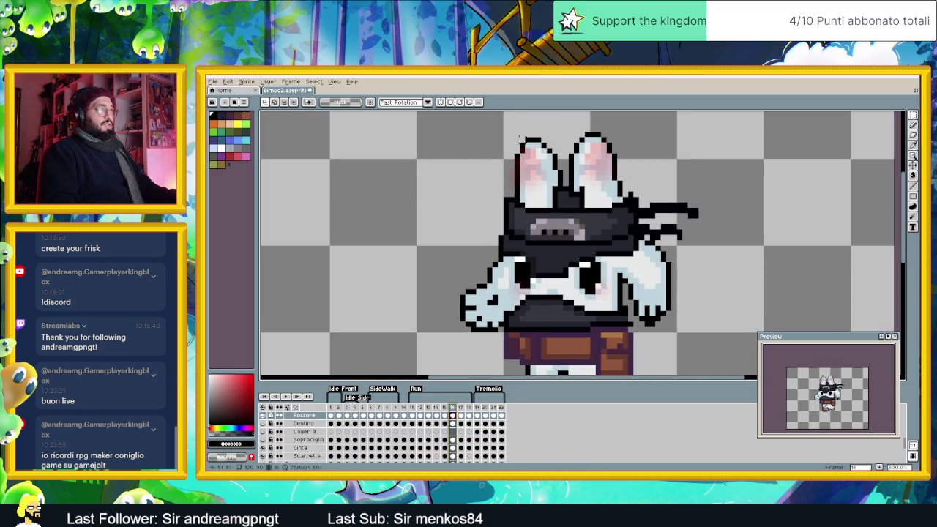
pyautogui.moveTo(500, 130); pyautogui.dragTo(560, 227)
pyautogui.moveTo(544, 188); pyautogui.dragTo(542, 185)
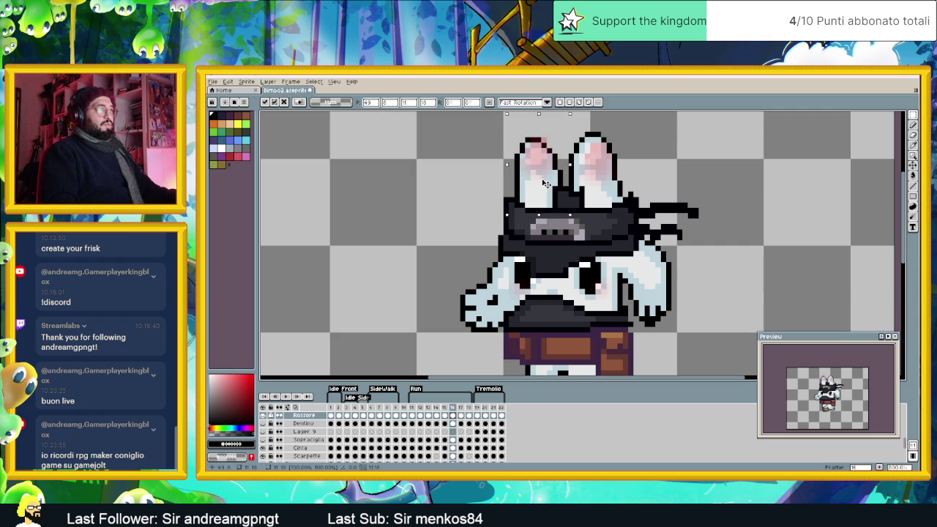
pyautogui.moveTo(630, 131)
pyautogui.mouseDown()
pyautogui.moveTo(572, 199)
pyautogui.moveTo(594, 173)
pyautogui.mouseUp()
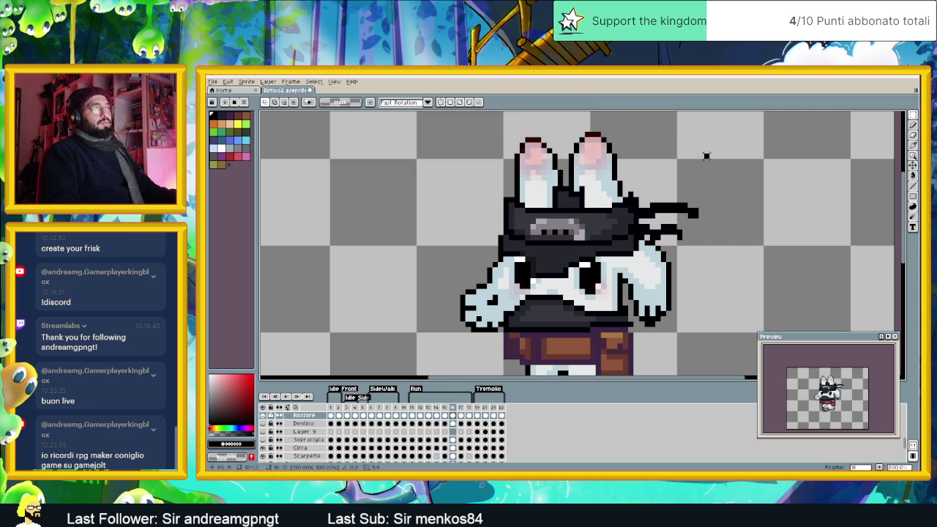
pyautogui.press('Return')
pyautogui.scroll(-1, 658, 227)
pyautogui.scroll(-1, 657, 227)
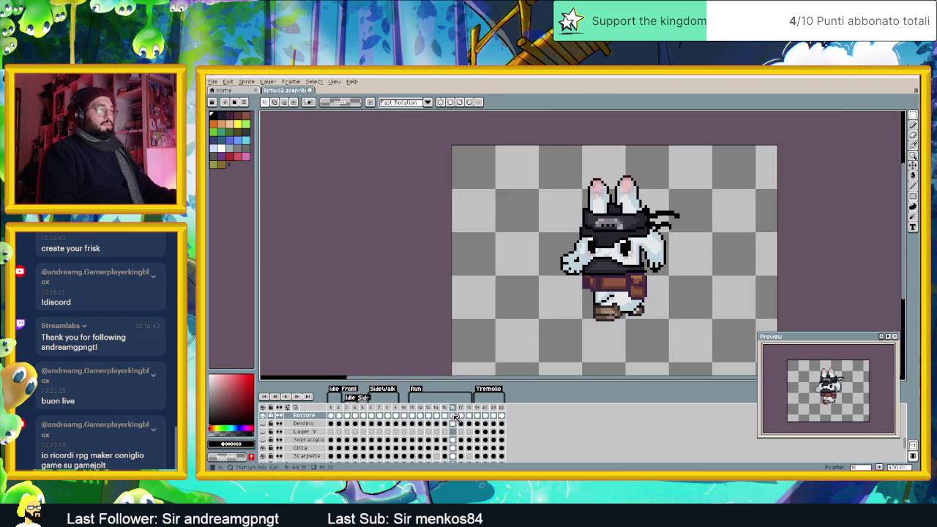
# Step: Review frames 17, 18 and 11, then select the MASCHERA cel on frame 12
pyautogui.click(461, 416)
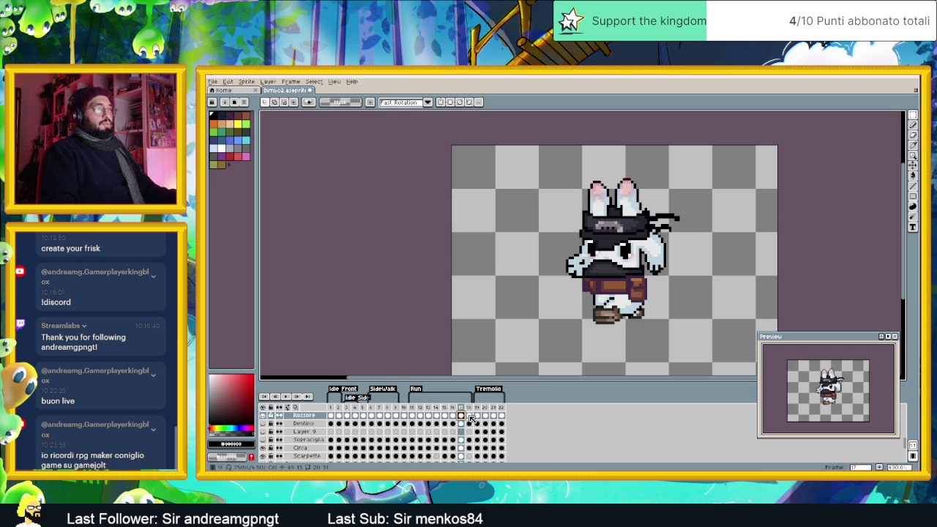
pyautogui.click(470, 416)
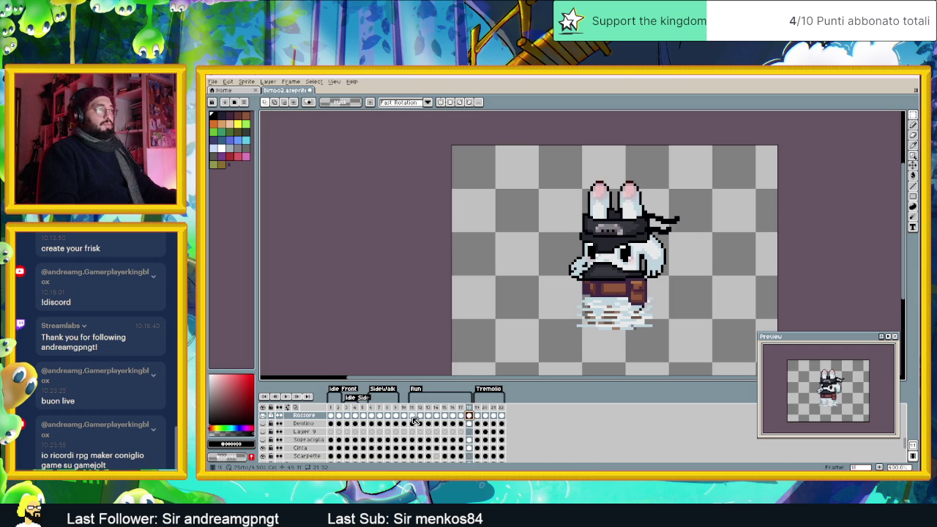
pyautogui.click(413, 416)
pyautogui.click(420, 416)
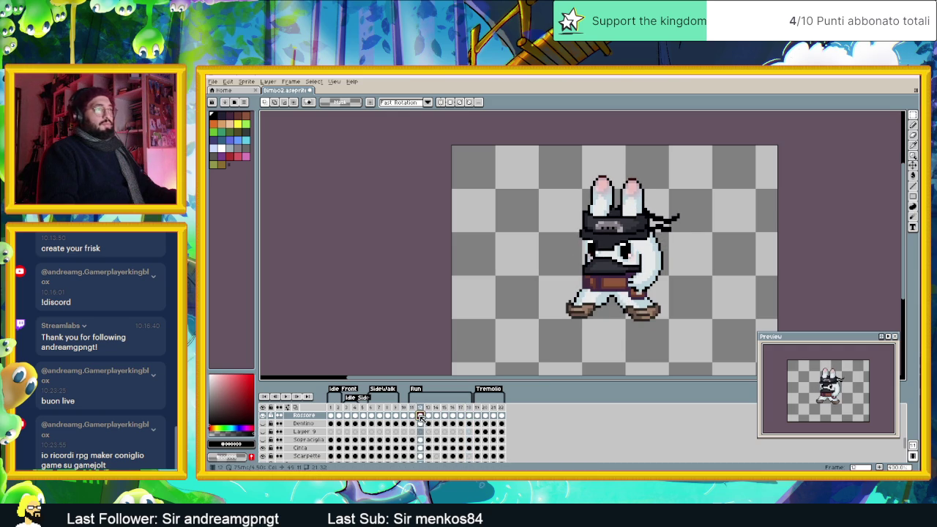
pyautogui.scroll(3, 428, 437)
pyautogui.scroll(2, 428, 437)
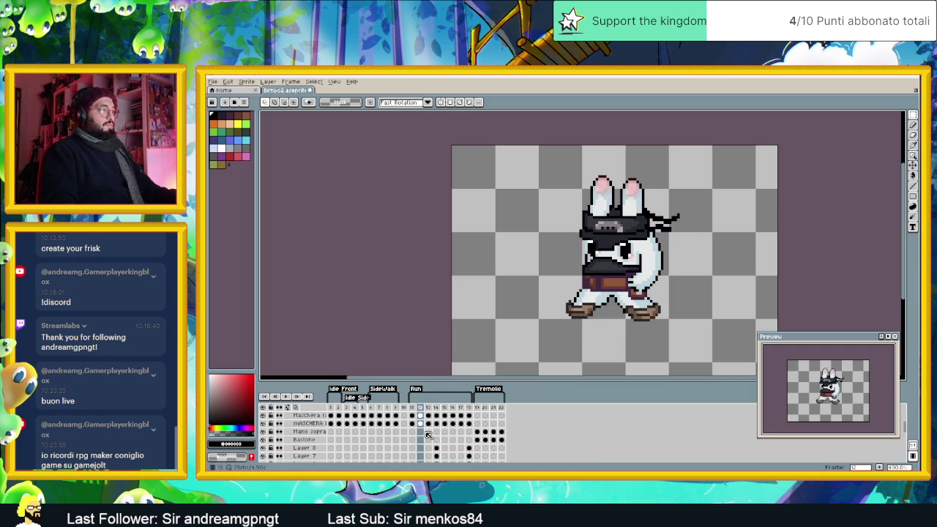
pyautogui.scroll(2, 425, 430)
pyautogui.click(425, 432)
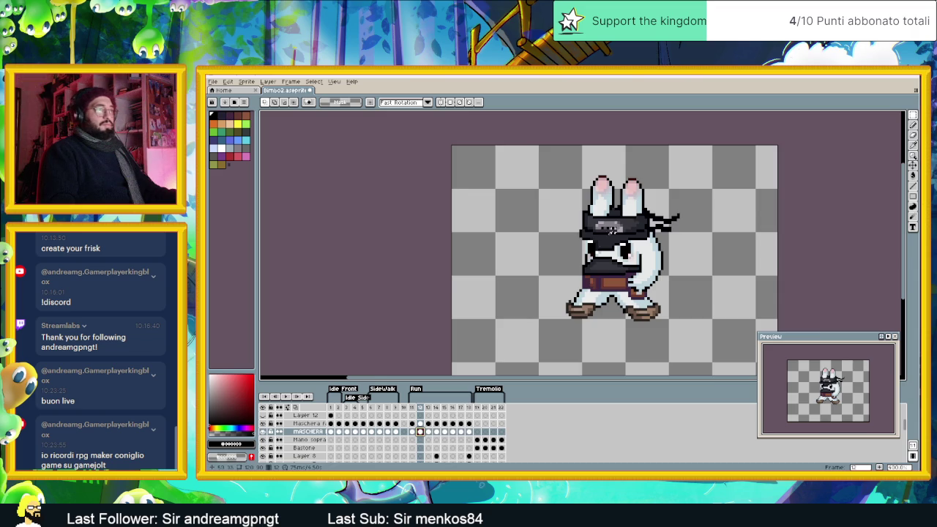
pyautogui.scroll(2, 634, 267)
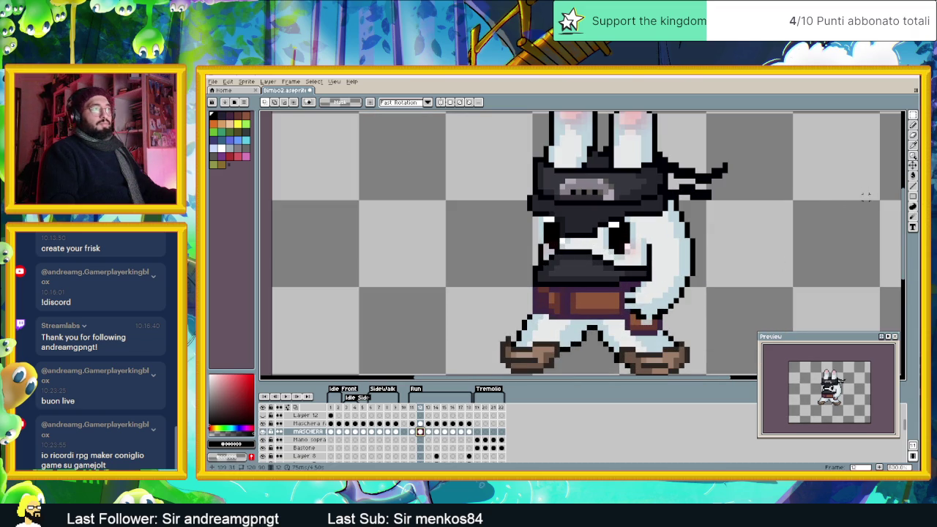
# Step: Choose the Pencil tool and zoom in on the bunny's face
pyautogui.click(912, 126)
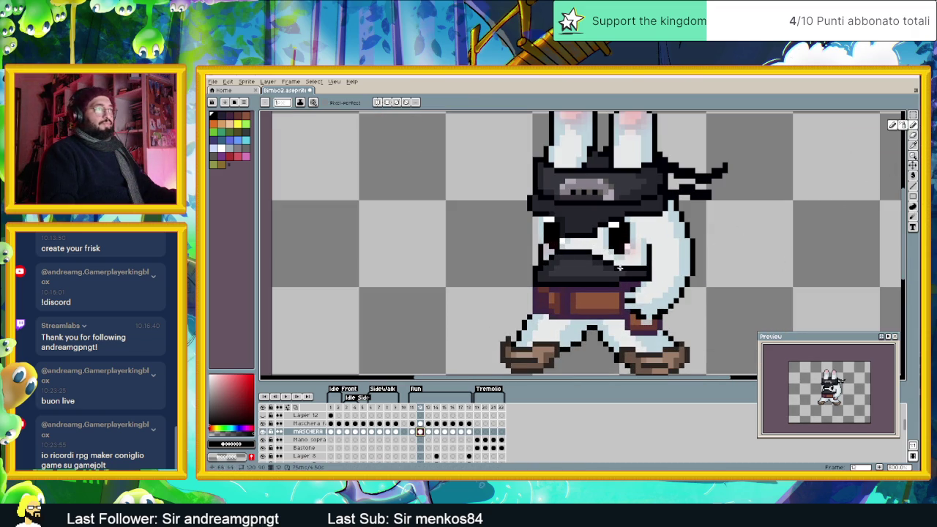
pyautogui.scroll(5, 626, 268)
pyautogui.scroll(-5, 664, 320)
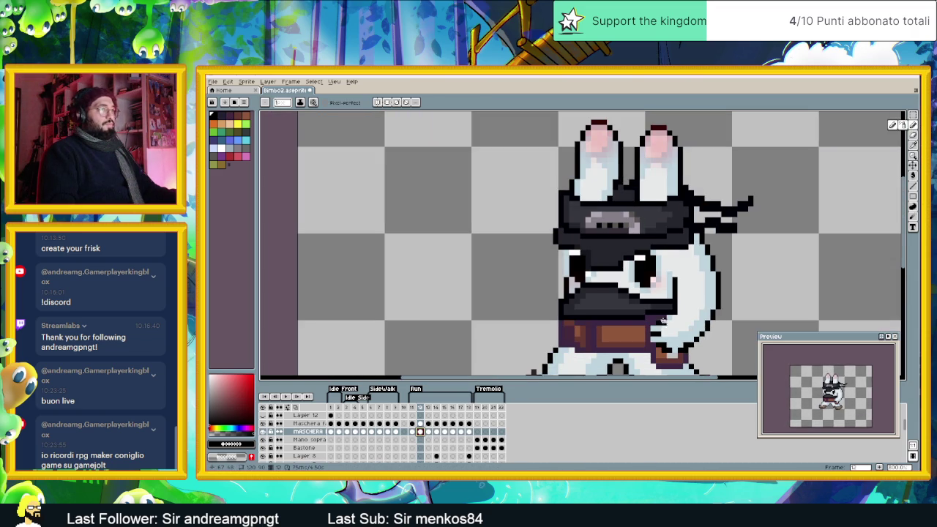
pyautogui.scroll(4, 569, 287)
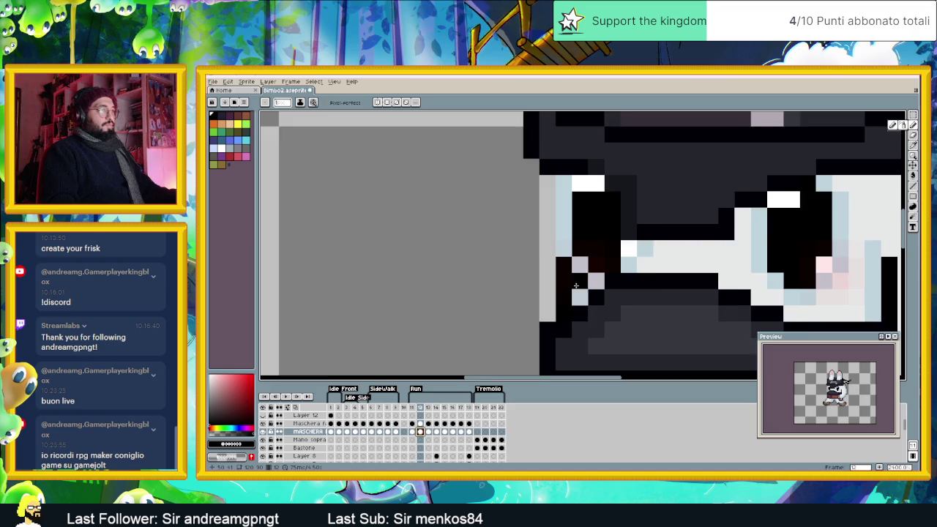
pyautogui.scroll(-5, 513, 296)
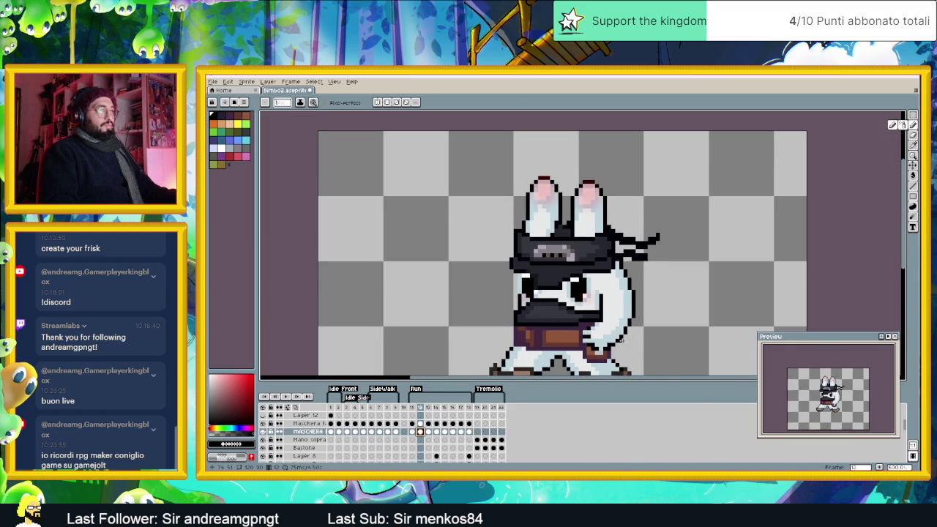
pyautogui.scroll(2, 625, 340)
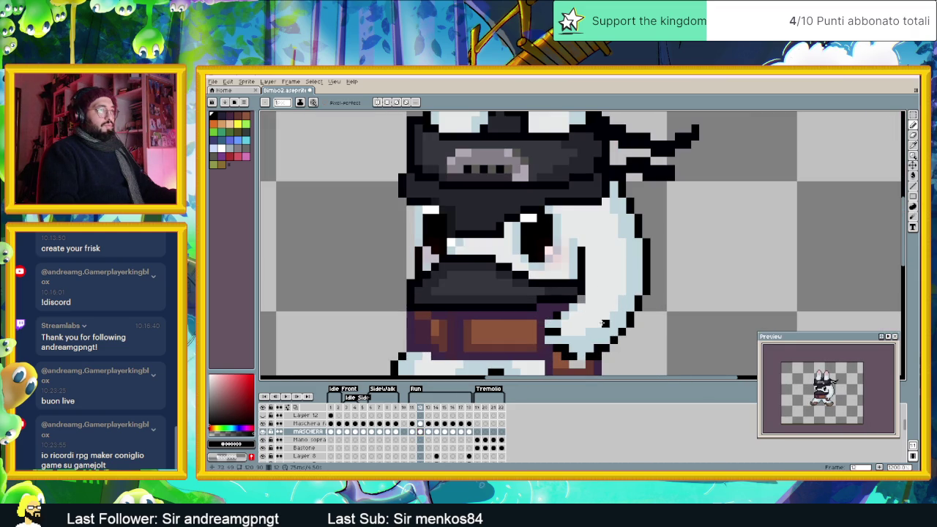
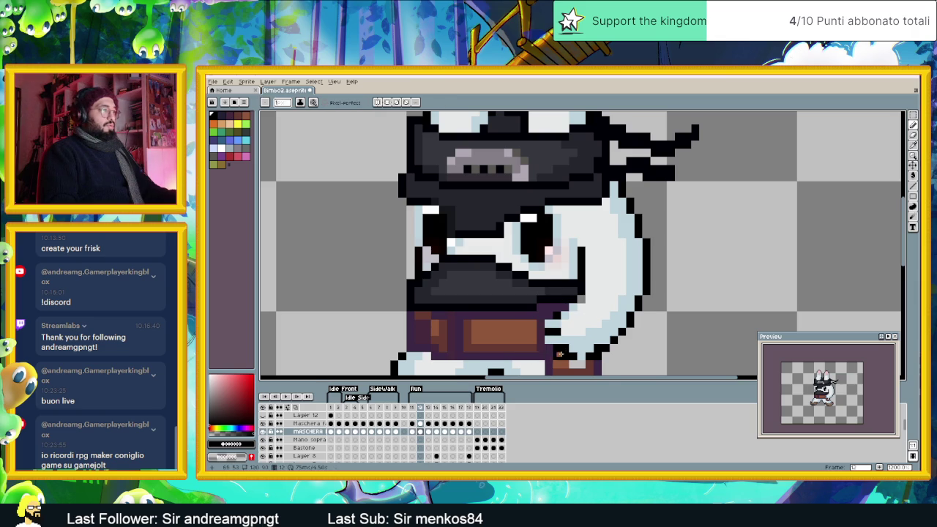
# Step: Pan the canvas and step through run frames 13–15 to check their poses
pyautogui.moveTo(566, 362); pyautogui.dragTo(529, 339)
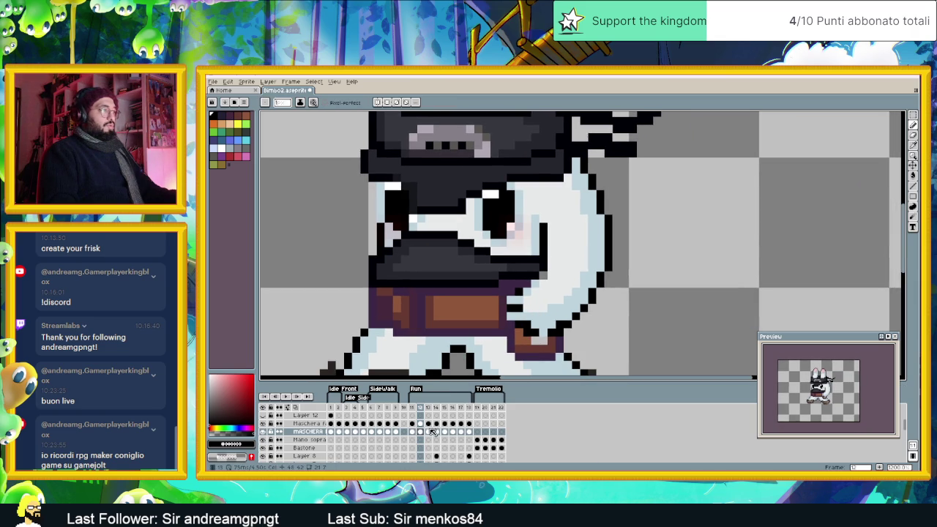
pyautogui.click(430, 432)
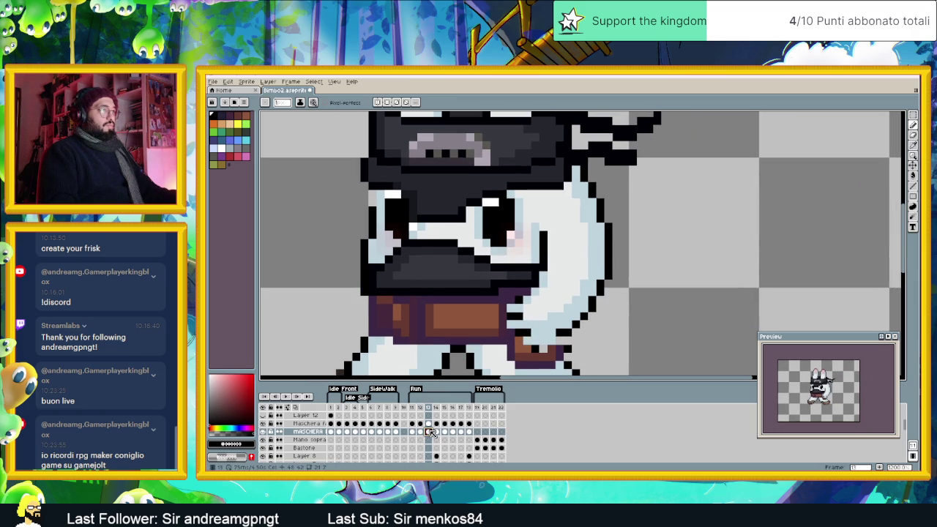
pyautogui.click(437, 432)
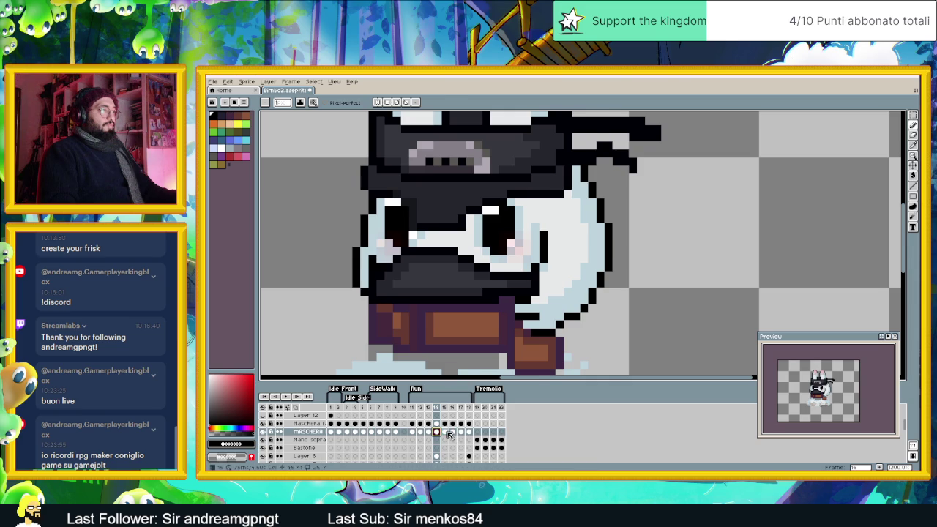
pyautogui.click(445, 432)
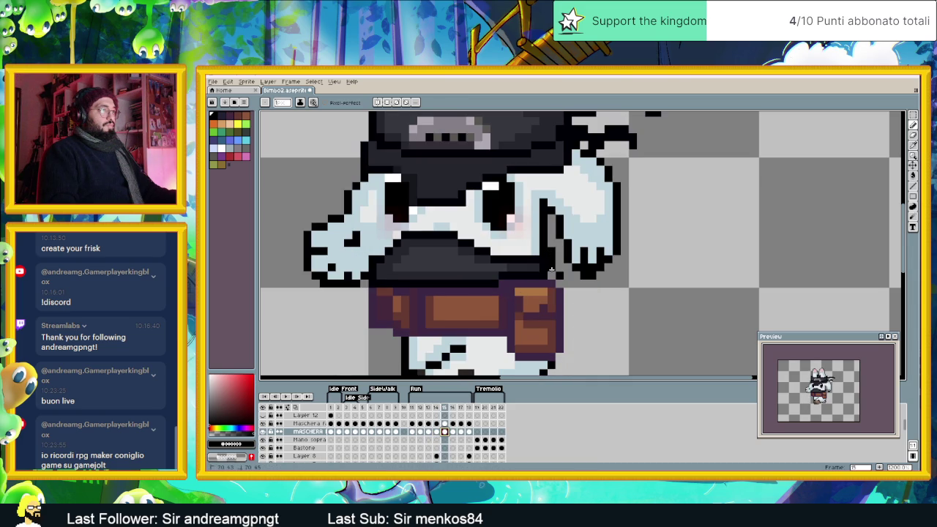
pyautogui.scroll(-2, 564, 291)
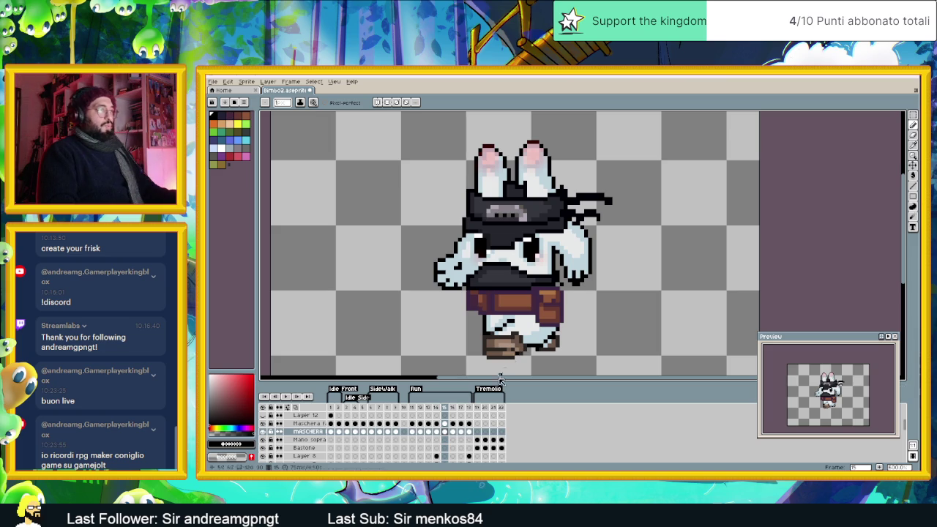
pyautogui.scroll(-3, 440, 447)
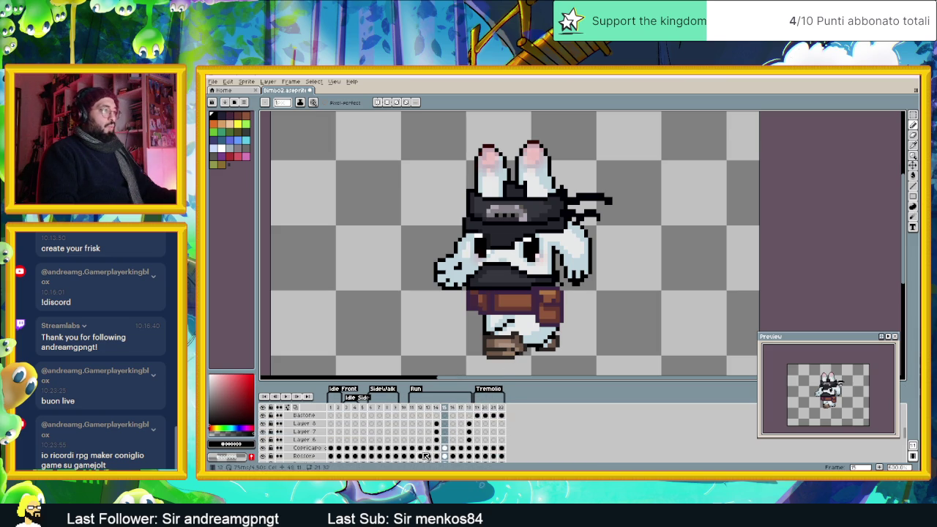
# Step: Preview the run animation from frame 11 and save Bimbo2.aseprite
pyautogui.click(412, 407)
pyautogui.click(285, 397)
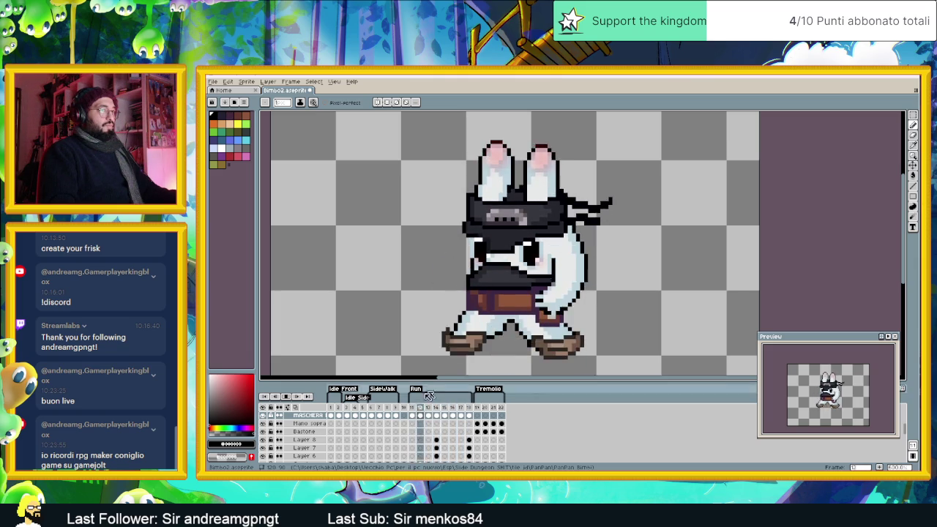
pyautogui.hotkey('ctrl', 's')
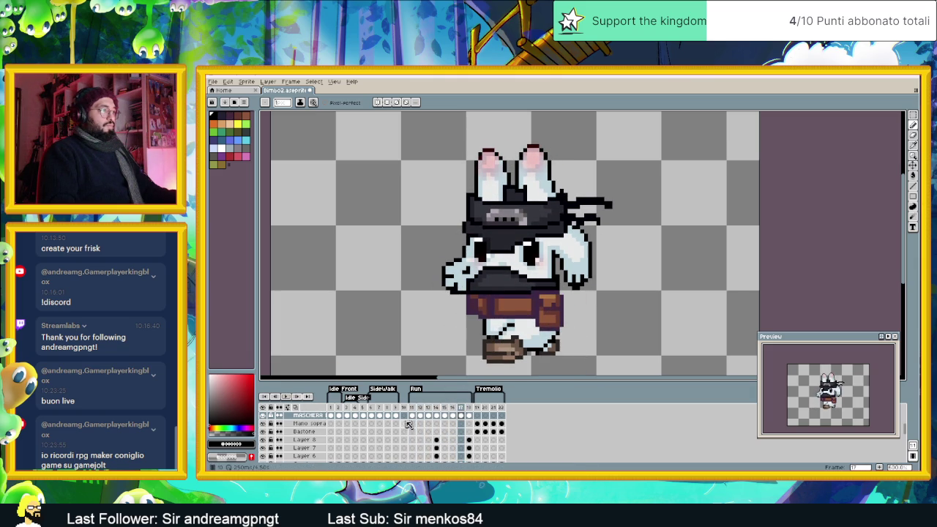
# Step: Go to frame 11 and select the Cinta belt layer
pyautogui.click(412, 416)
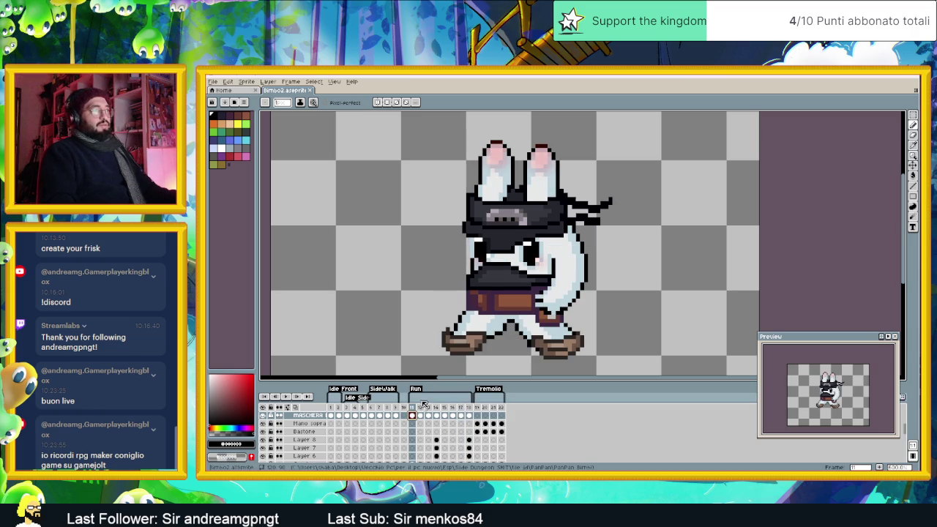
pyautogui.scroll(2, 544, 314)
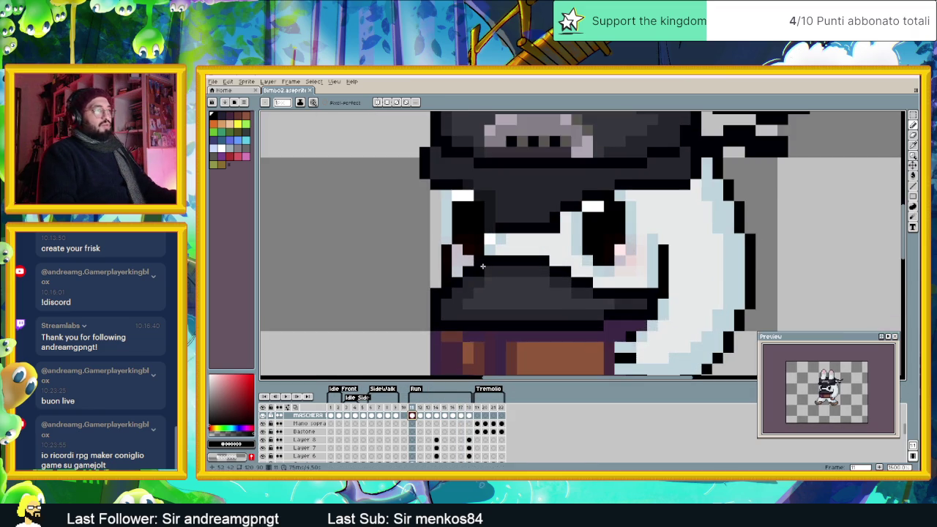
pyautogui.scroll(-1, 578, 331)
pyautogui.scroll(-2, 577, 331)
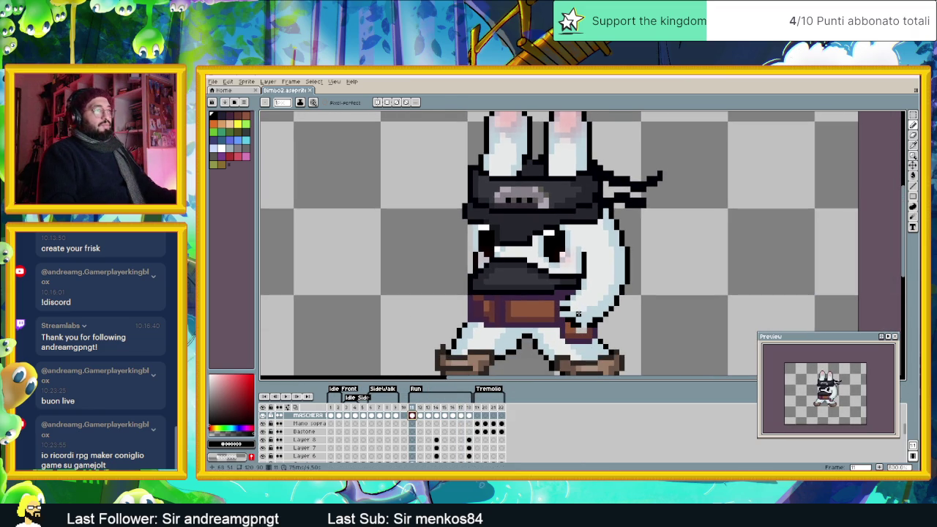
pyautogui.scroll(1, 572, 347)
pyautogui.scroll(1, 572, 347)
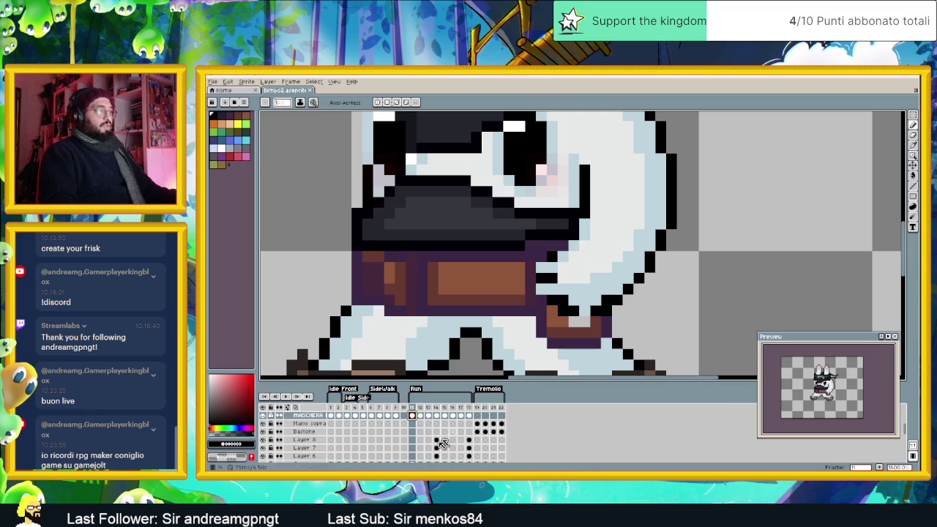
pyautogui.scroll(-2, 413, 437)
pyautogui.scroll(-1, 412, 437)
pyautogui.scroll(-1, 414, 438)
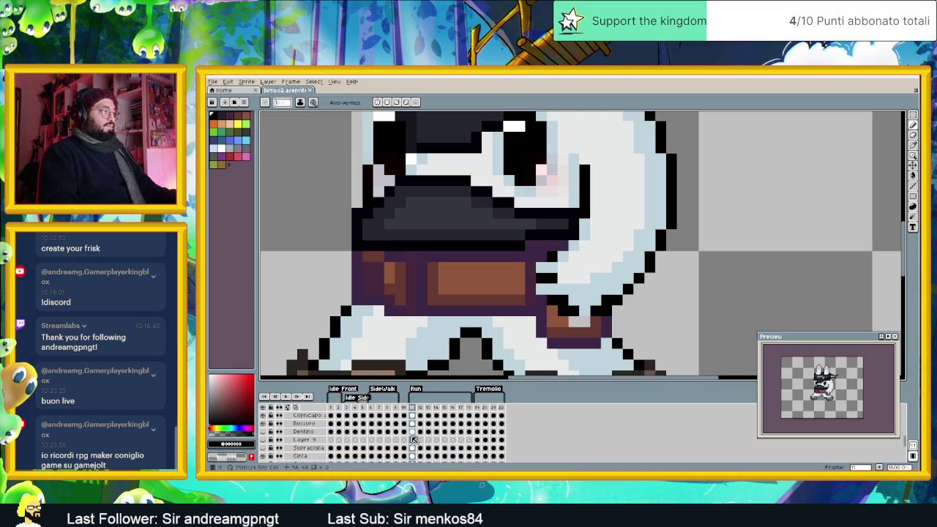
pyautogui.scroll(-1, 414, 439)
pyautogui.scroll(-1, 414, 439)
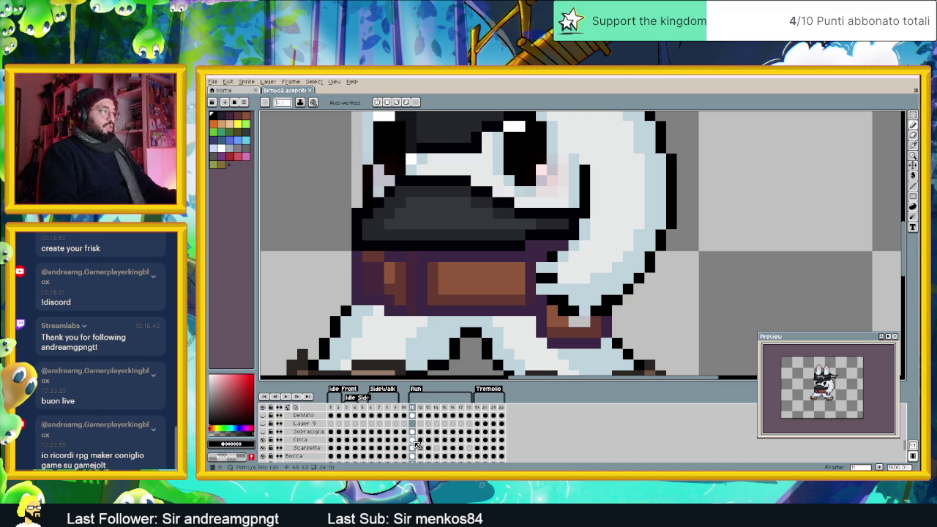
pyautogui.click(414, 440)
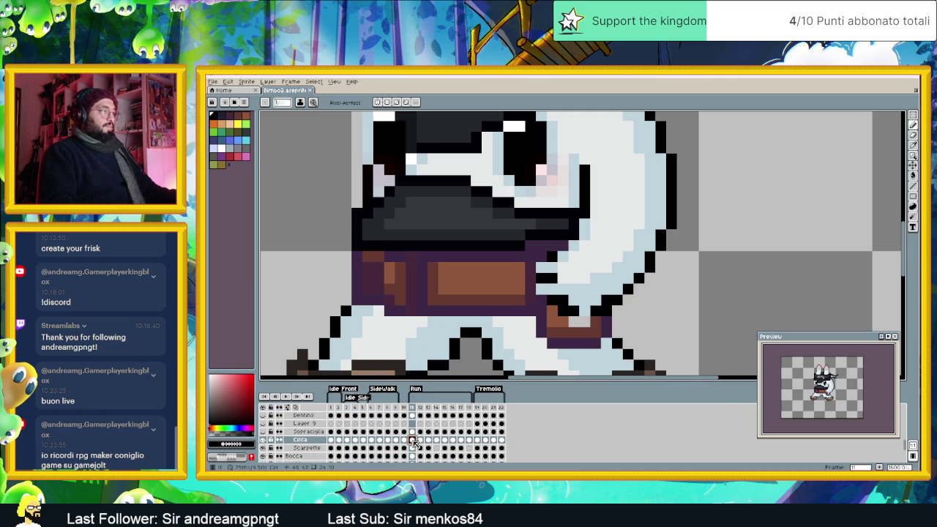
# Step: Recolour frame 11's belt right-edge pixels with black, light grey and brown
pyautogui.click(541, 268)
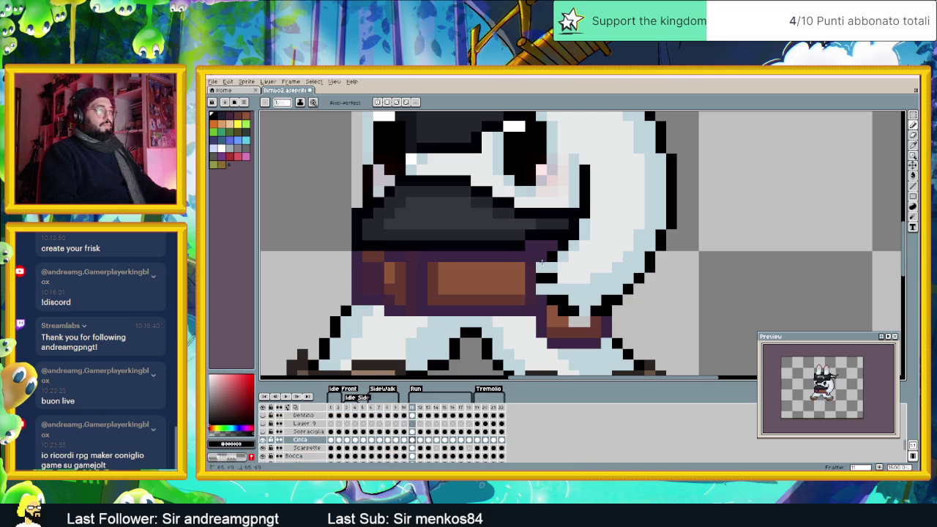
pyautogui.click(530, 279)
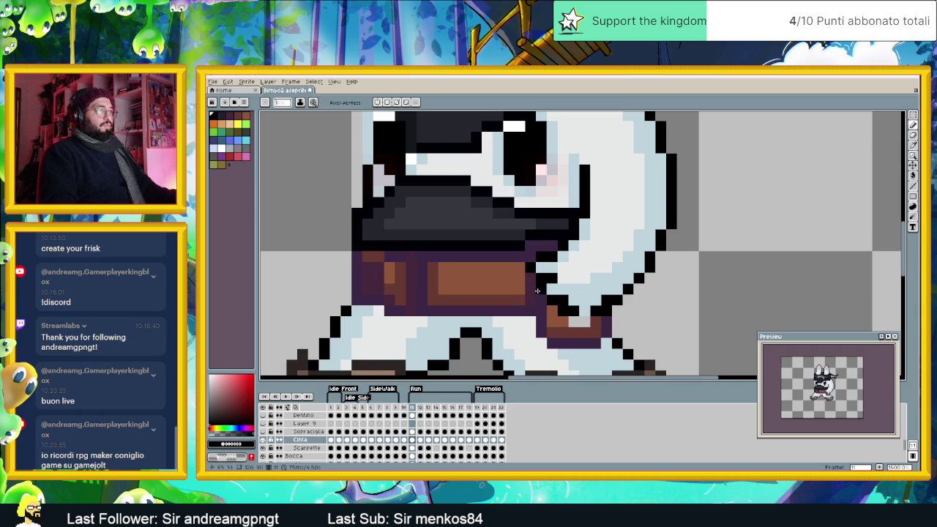
pyautogui.click(542, 301)
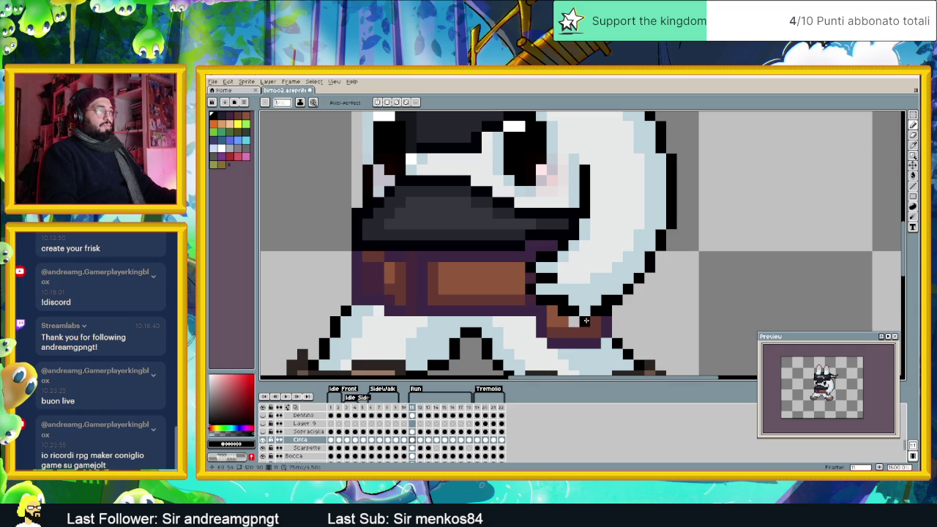
pyautogui.click(563, 322)
pyautogui.keyDown('alt'); pyautogui.click(554, 319); pyautogui.keyUp('alt')
pyautogui.moveTo(567, 322); pyautogui.dragTo(585, 322)
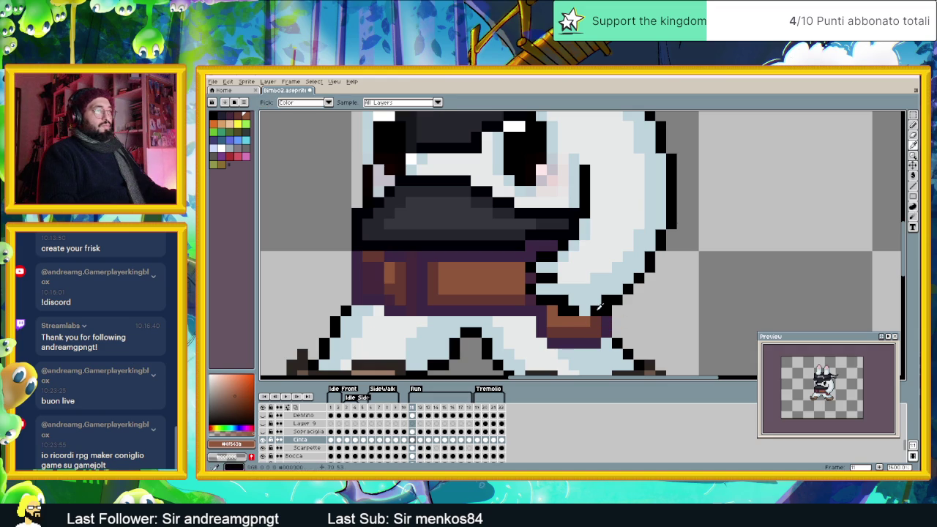
pyautogui.keyDown('alt'); pyautogui.click(586, 311); pyautogui.keyUp('alt')
# Step: Check the belt layer's extent and sample the belt's brown colour
pyautogui.scroll(-3, 601, 350)
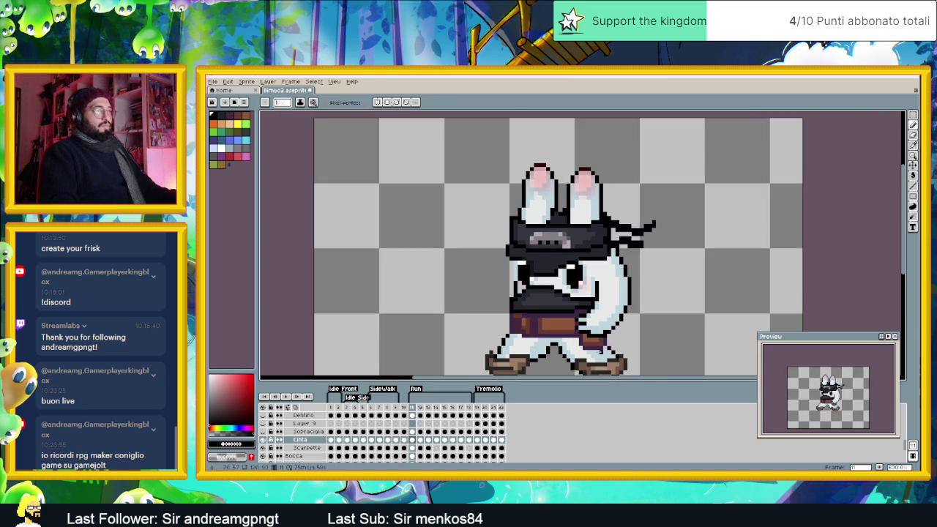
pyautogui.scroll(1, 596, 345)
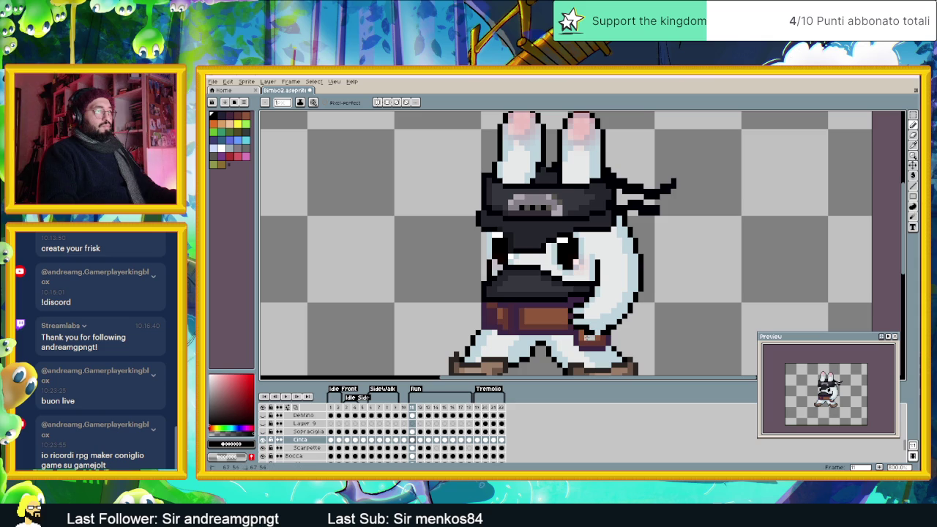
pyautogui.press('v')
pyautogui.press('b')
pyautogui.keyDown('alt'); pyautogui.click(586, 336); pyautogui.keyUp('alt')
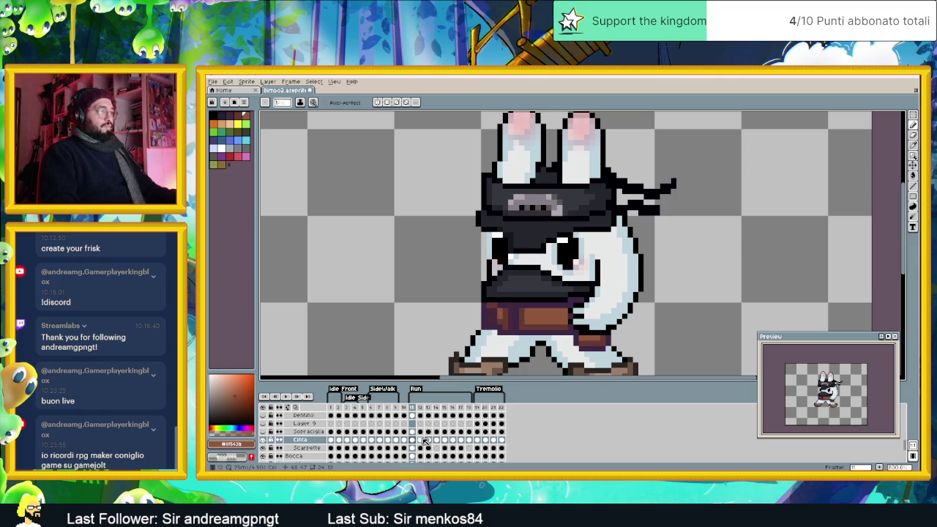
# Step: On frame 12's Cinta layer, paint black outline pixels at the belt edge
pyautogui.click(420, 439)
pyautogui.scroll(1, 586, 315)
pyautogui.scroll(1, 586, 315)
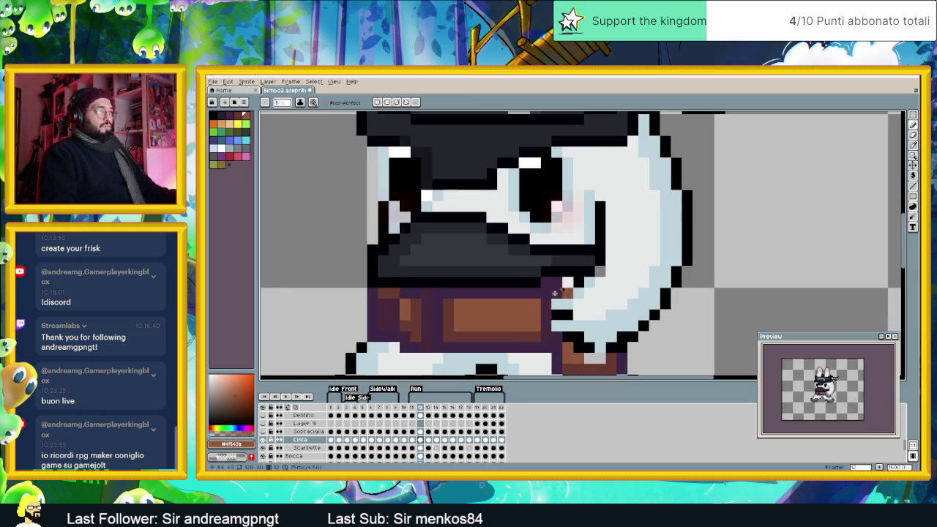
pyautogui.moveTo(568, 288); pyautogui.dragTo(548, 297)
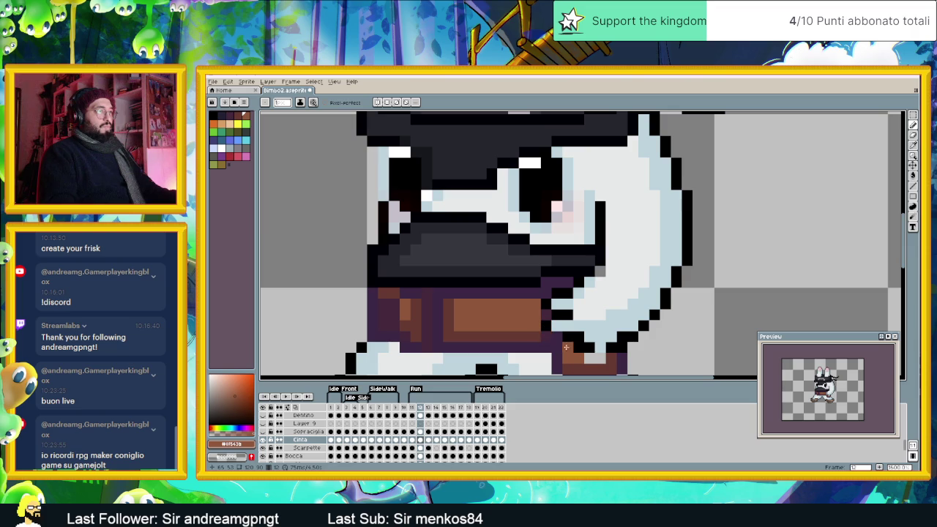
pyautogui.scroll(-3, 589, 359)
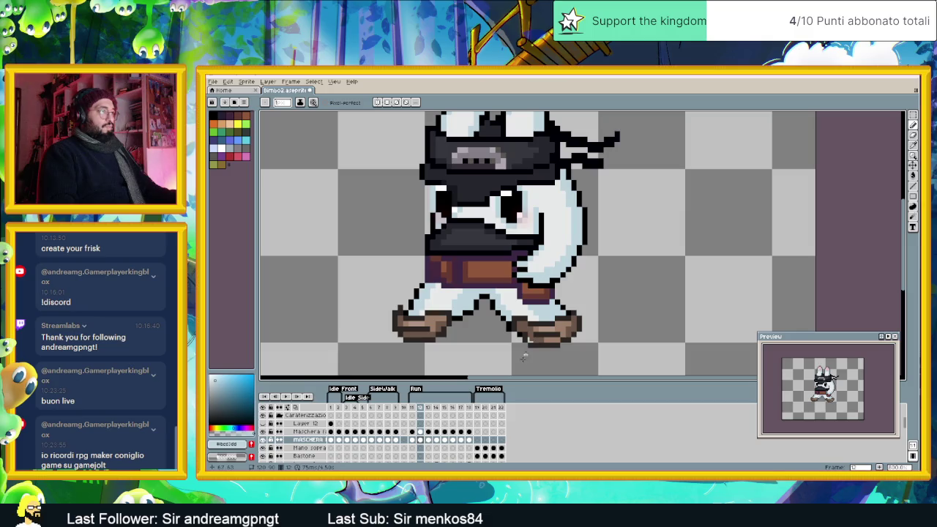
# Step: Compare frames 11 and 12, selecting frame 12's cels across several layers
pyautogui.click(412, 440)
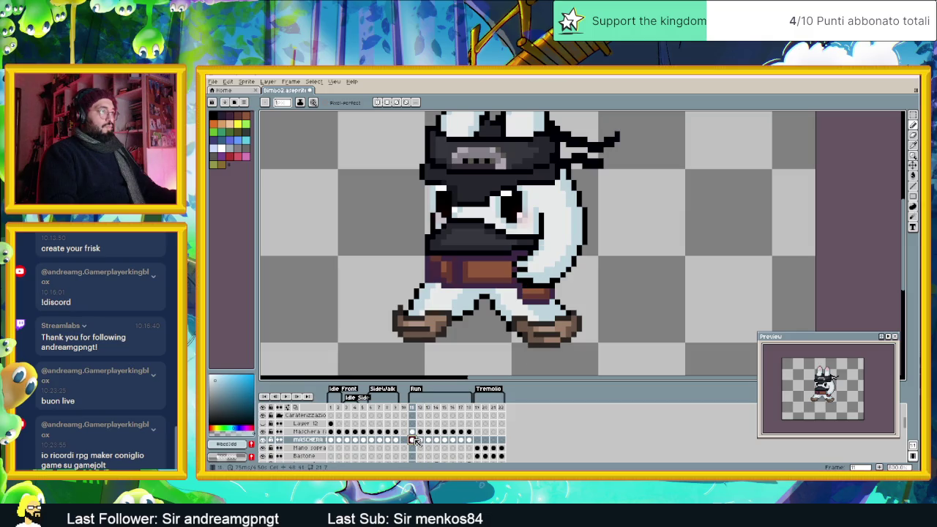
pyautogui.click(422, 441)
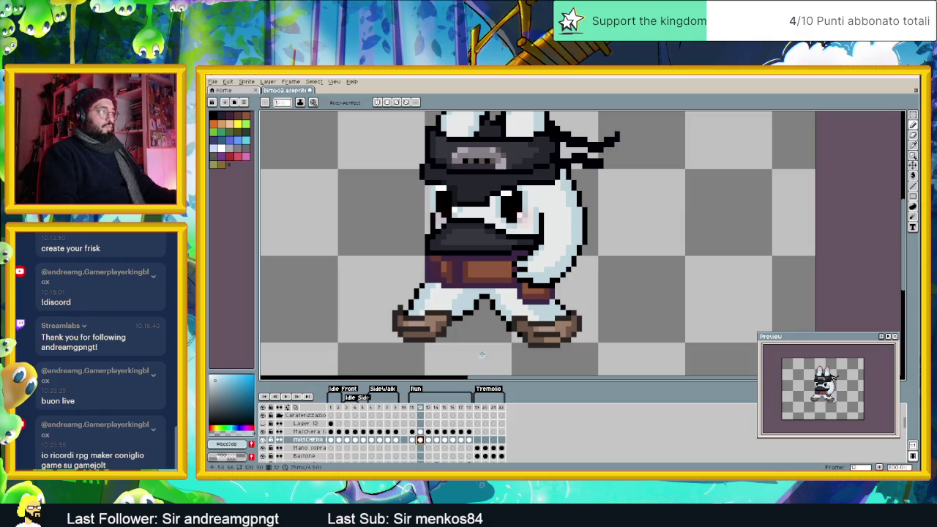
pyautogui.scroll(-5, 422, 443)
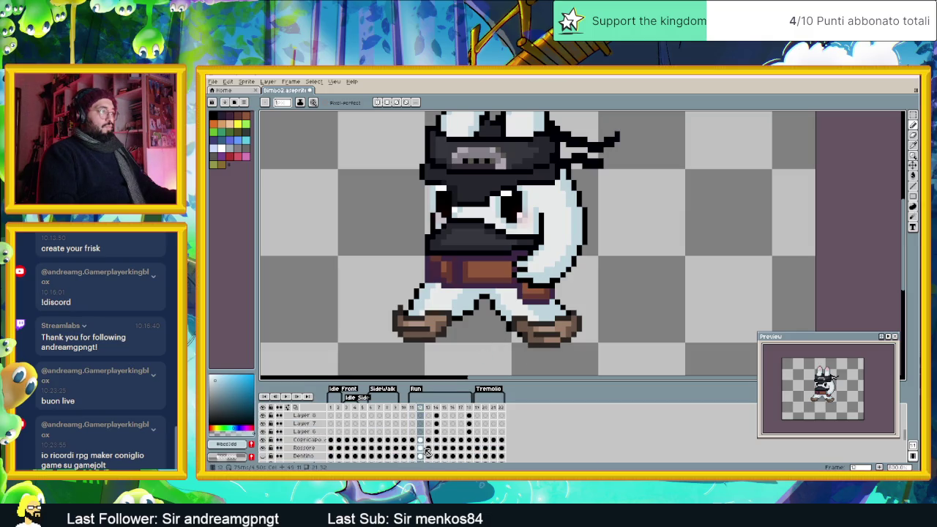
pyautogui.scroll(-2, 423, 451)
pyautogui.moveTo(423, 437); pyautogui.dragTo(426, 457)
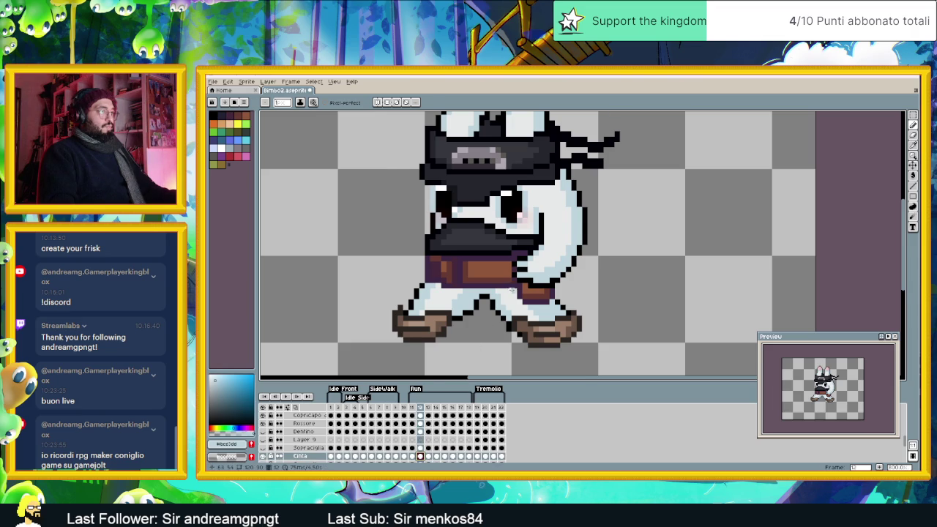
pyautogui.scroll(2, 510, 290)
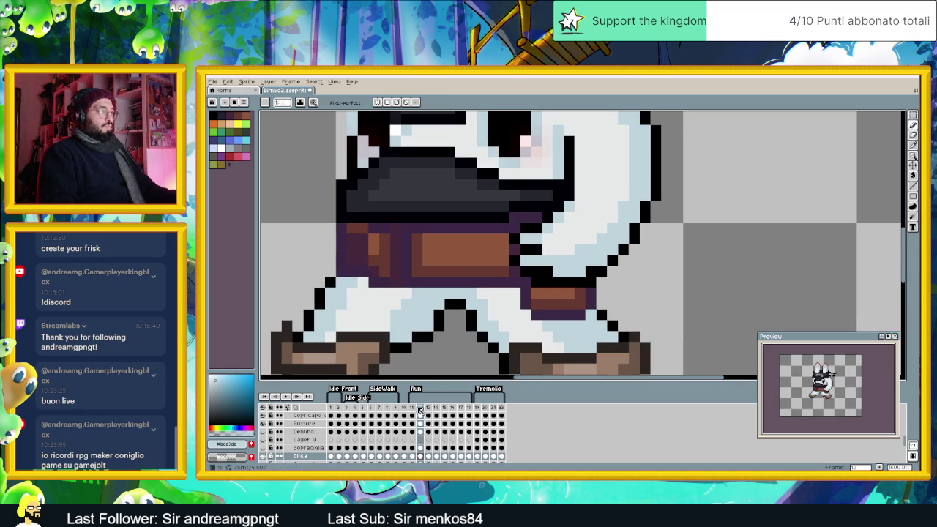
pyautogui.click(411, 407)
pyautogui.click(421, 408)
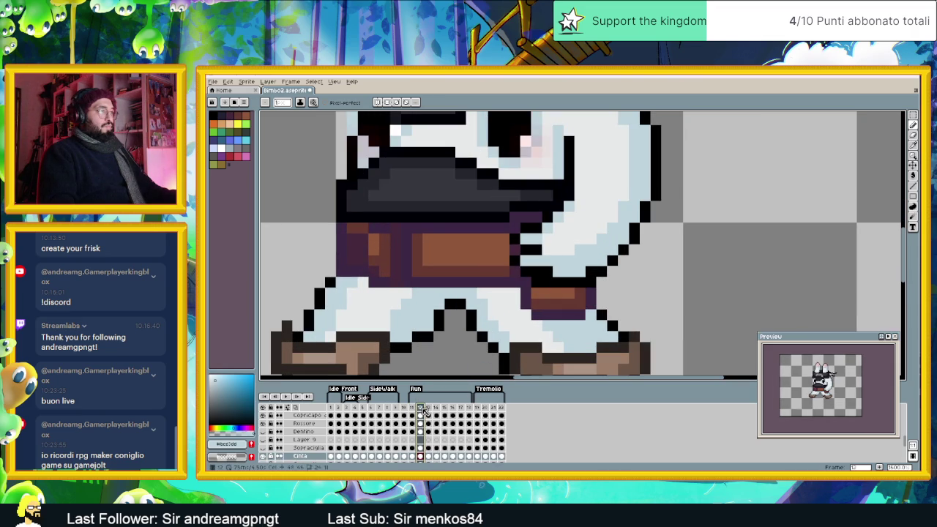
pyautogui.press('i')
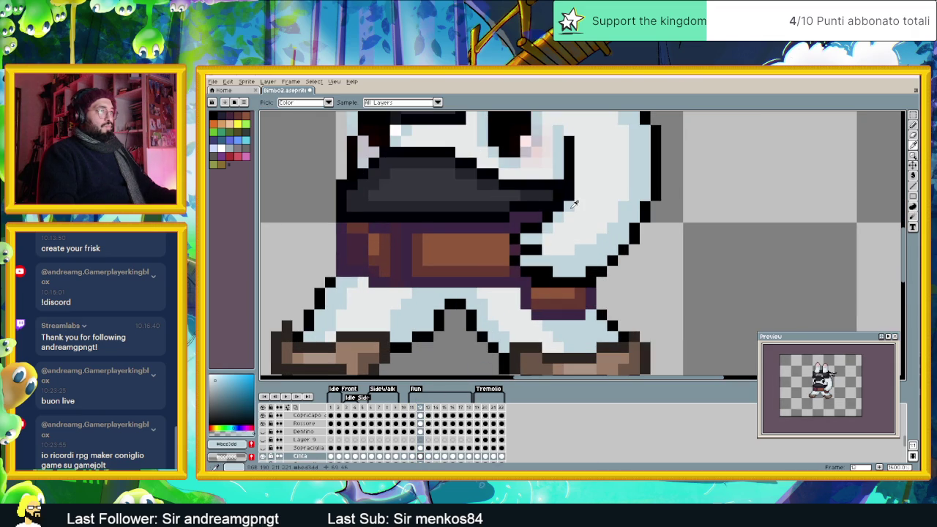
pyautogui.press('b')
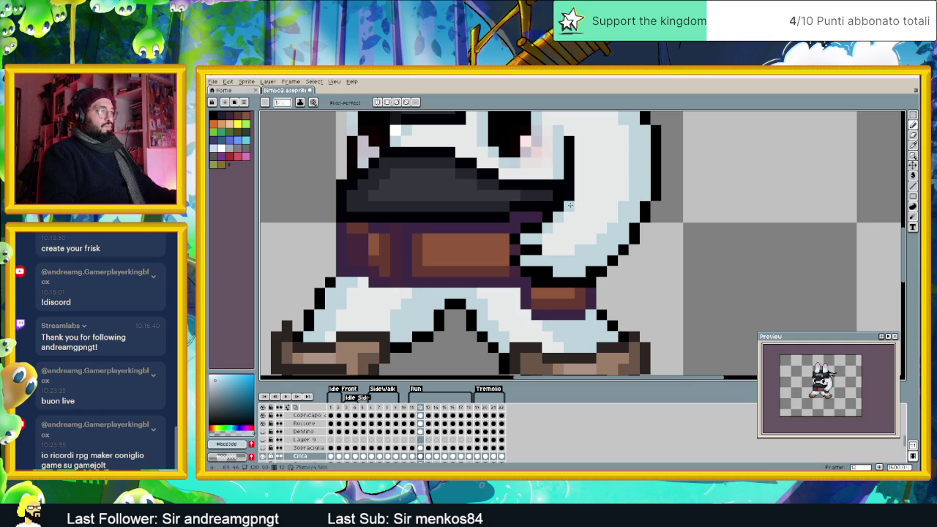
# Step: Bring up frame 13's Cinta and MASCHERA cels and undo the last pencil stroke
pyautogui.click(420, 457)
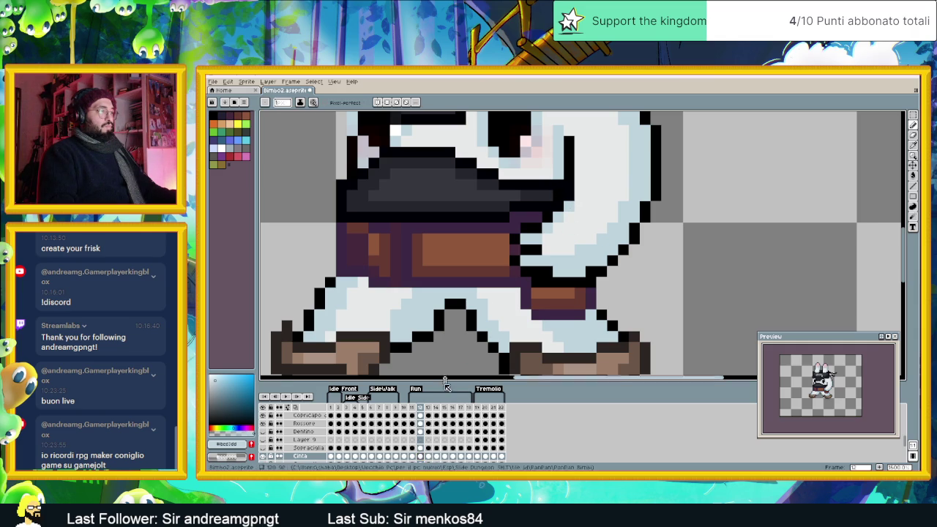
pyautogui.scroll(-3, 420, 428)
pyautogui.click(420, 432)
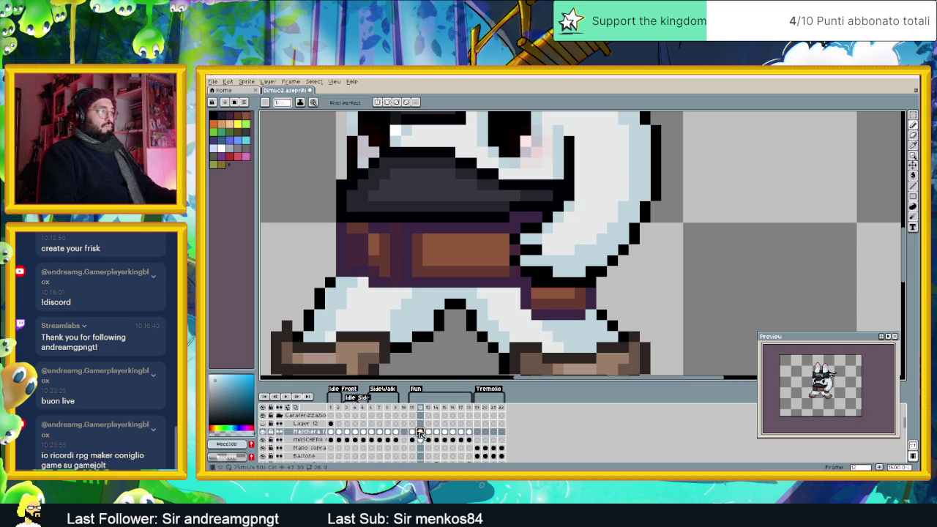
pyautogui.scroll(1, 421, 433)
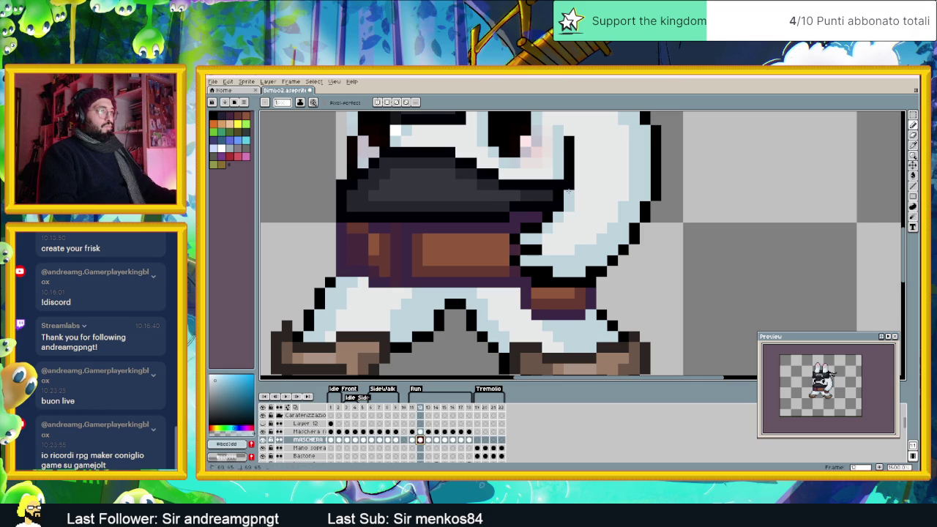
pyautogui.click(419, 408)
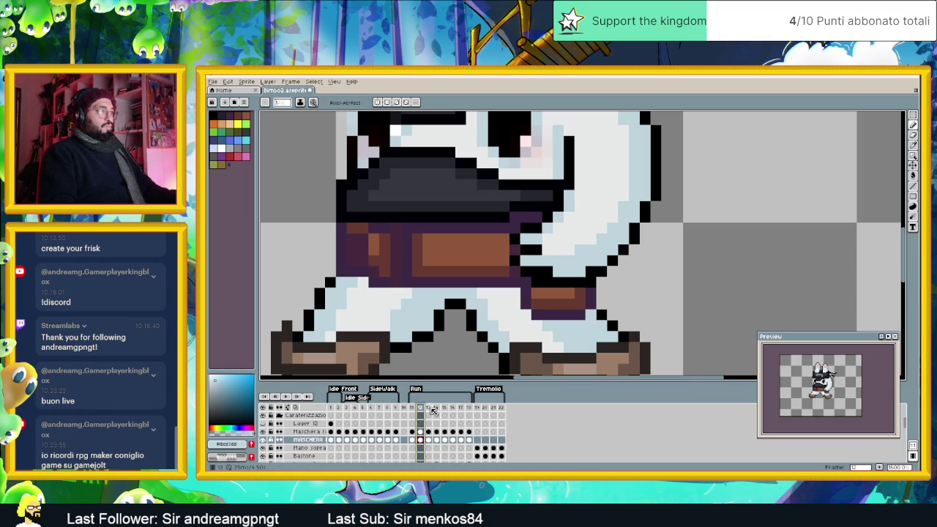
pyautogui.click(431, 408)
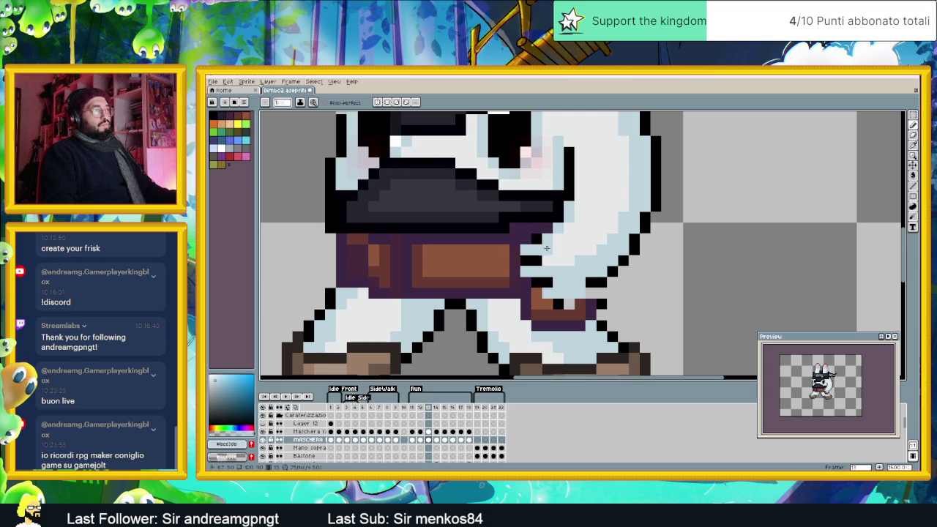
pyautogui.hotkey('ctrl', 'z')
pyautogui.scroll(-5, 432, 448)
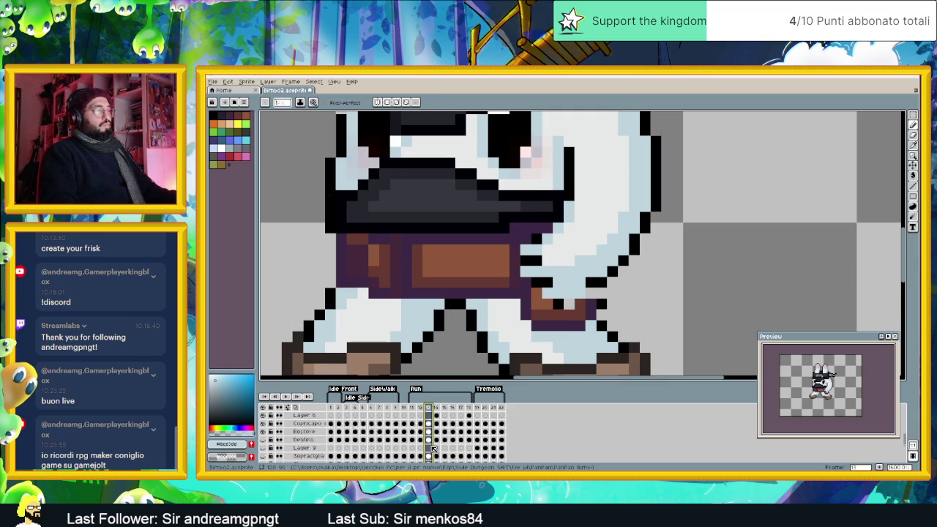
# Step: On frame 13's Cinta layer, redraw the belt's right end in black and brown, undoing bad strokes
pyautogui.scroll(1, 432, 447)
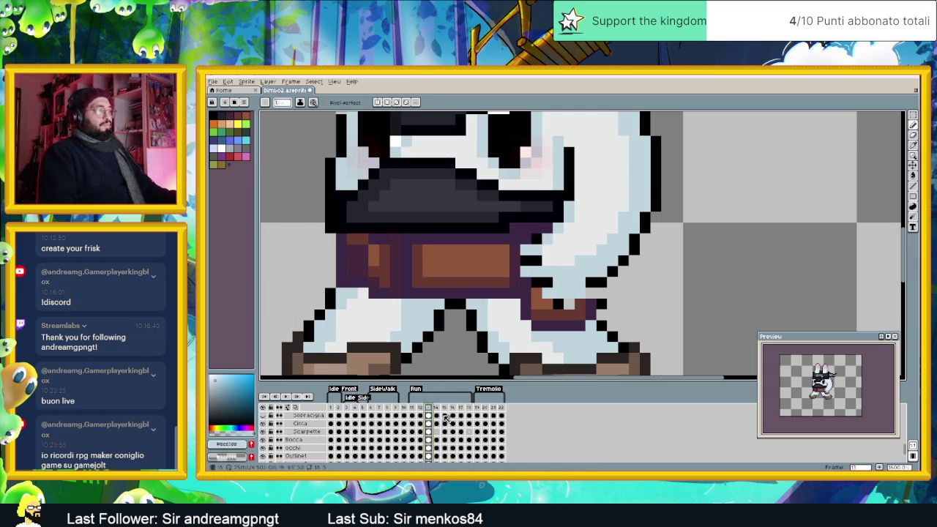
pyautogui.click(437, 424)
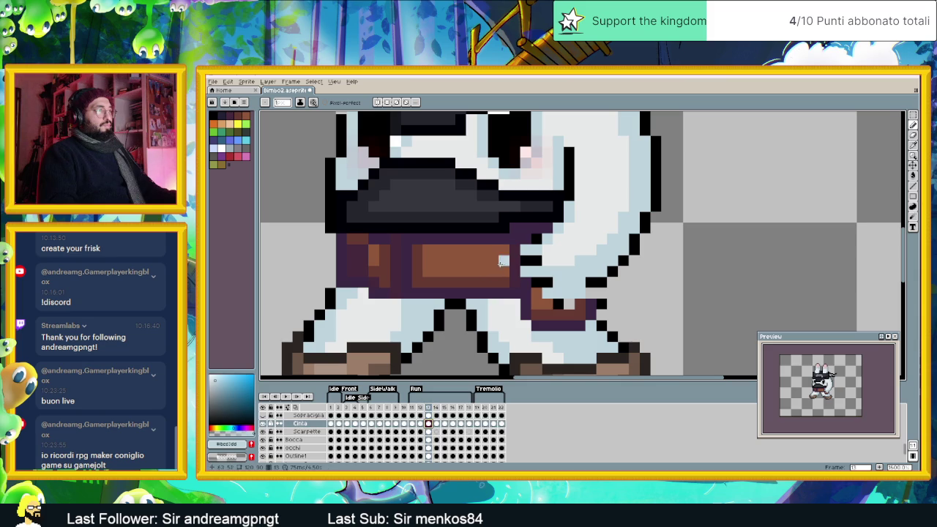
pyautogui.moveTo(520, 244)
pyautogui.mouseDown()
pyautogui.moveTo(512, 271)
pyautogui.moveTo(536, 301)
pyautogui.mouseUp()
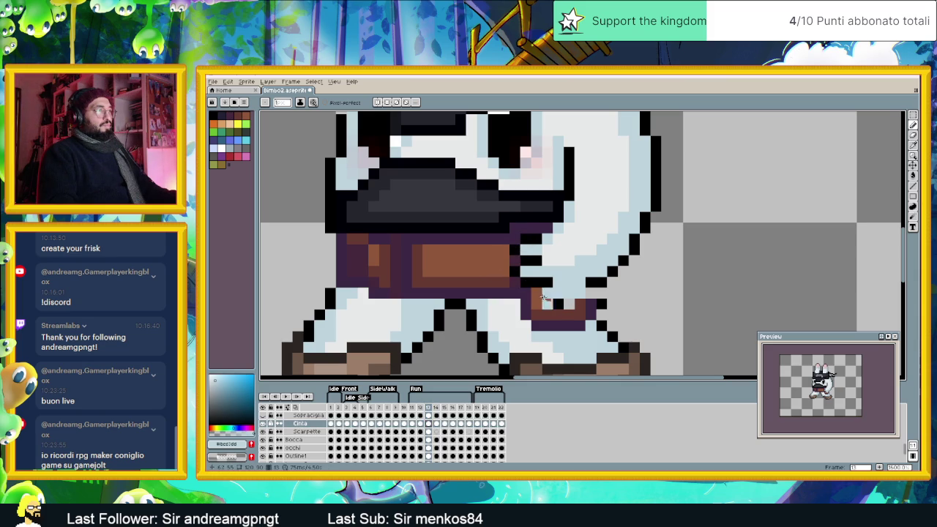
pyautogui.hotkey('ctrl', 'z')
pyautogui.moveTo(546, 304); pyautogui.dragTo(566, 306)
pyautogui.hotkey('ctrl', 'z')
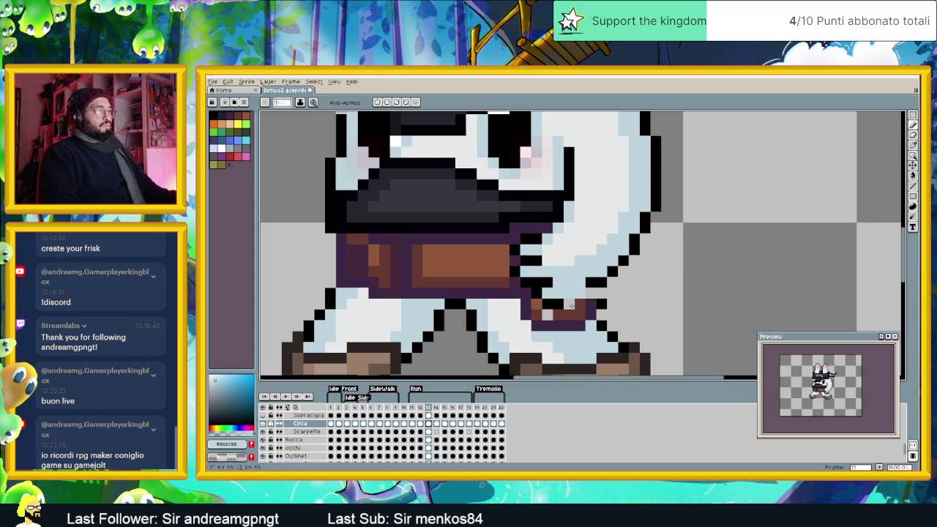
pyautogui.keyDown('alt'); pyautogui.click(575, 305); pyautogui.keyUp('alt')
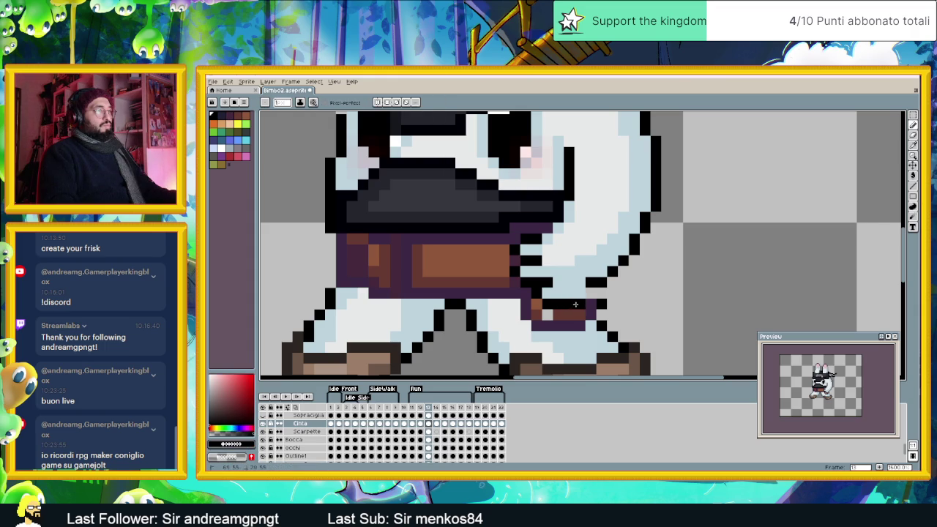
pyautogui.keyDown('alt'); pyautogui.click(572, 313); pyautogui.keyUp('alt')
pyautogui.click(545, 315)
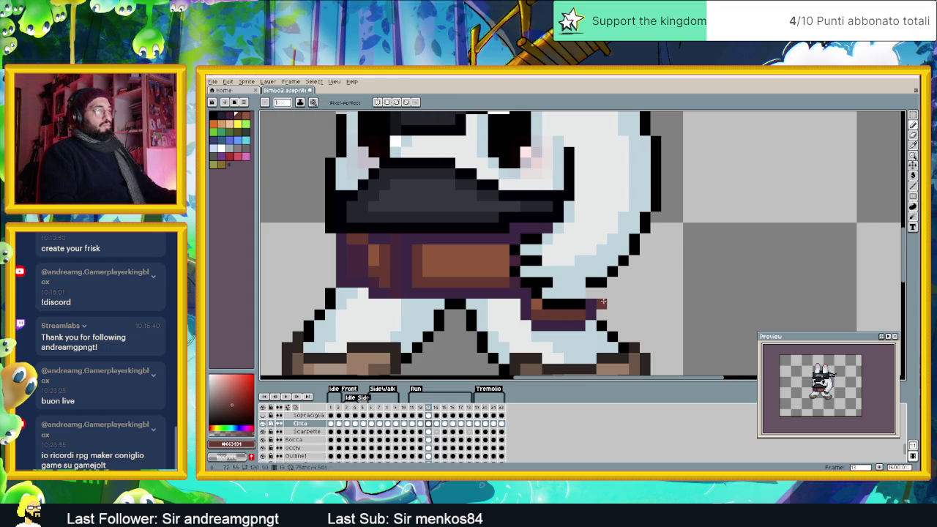
pyautogui.scroll(-2, 603, 301)
pyautogui.scroll(1, 603, 298)
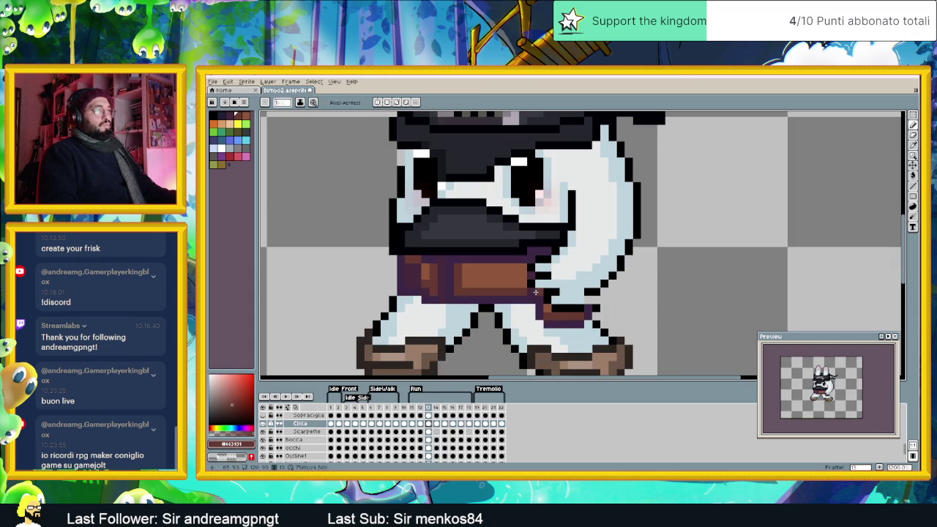
# Step: Compare frames 12 and 13, then paint light pixels over the belt's brown end
pyautogui.click(423, 408)
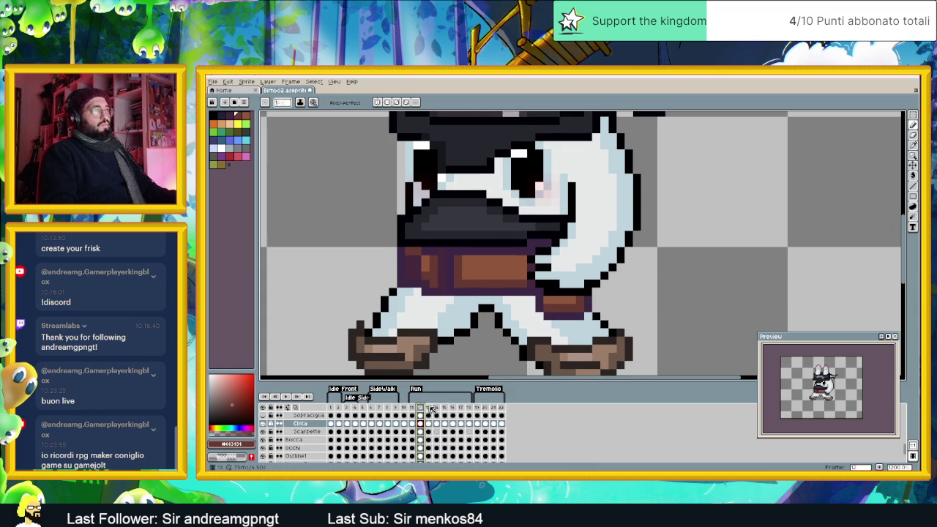
pyautogui.click(430, 408)
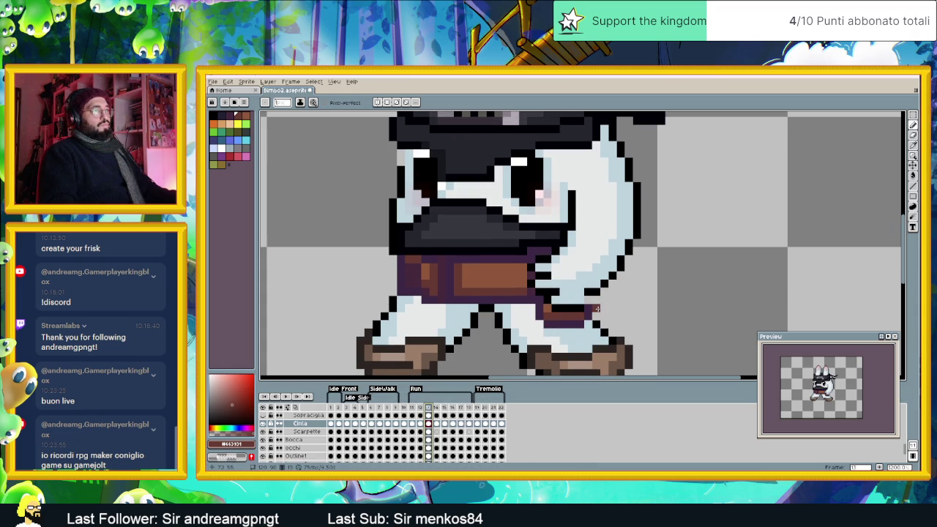
pyautogui.press('Left')
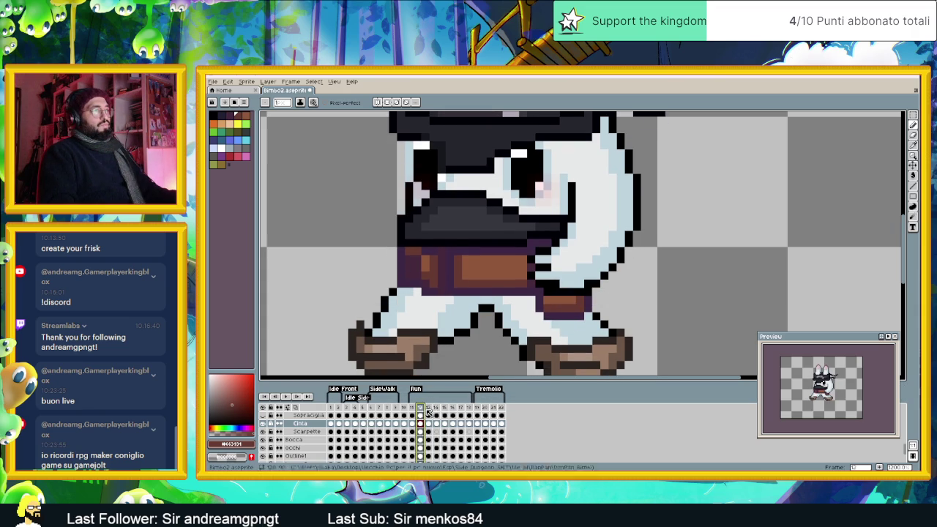
pyautogui.click(431, 410)
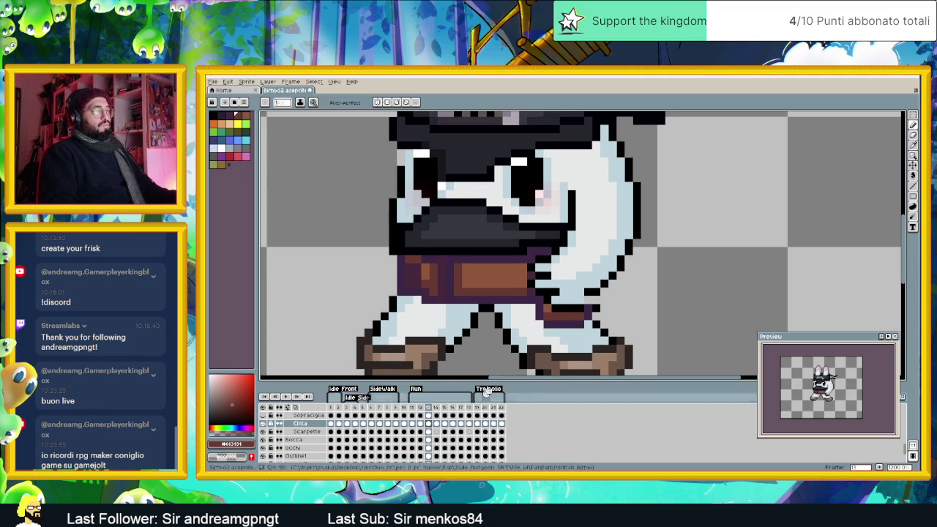
pyautogui.moveTo(579, 314)
pyautogui.mouseDown()
pyautogui.moveTo(565, 308)
pyautogui.moveTo(576, 307)
pyautogui.mouseUp()
pyautogui.press('x')
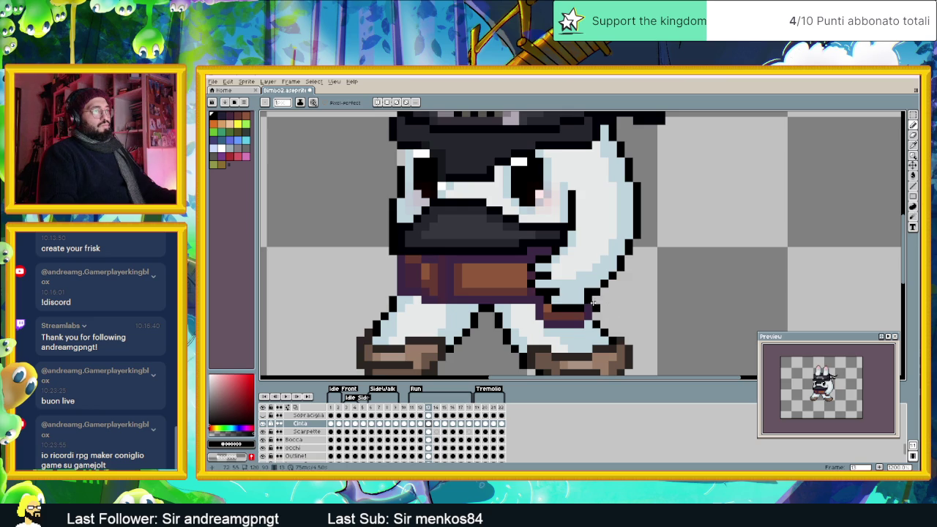
# Step: Sample the body's light blue, recompare frames 12 and 13, and zoom in on the body
pyautogui.keyDown('alt'); pyautogui.click(584, 287); pyautogui.keyUp('alt')
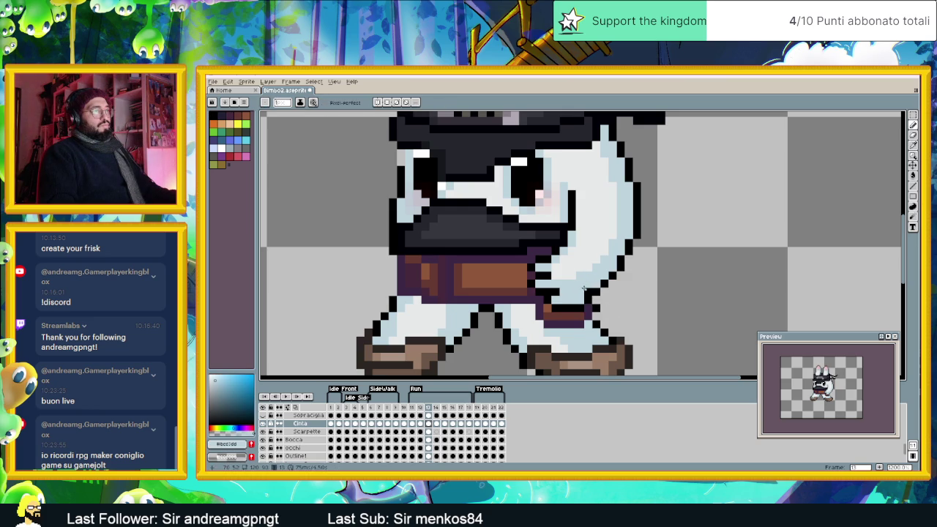
pyautogui.scroll(-3, 596, 325)
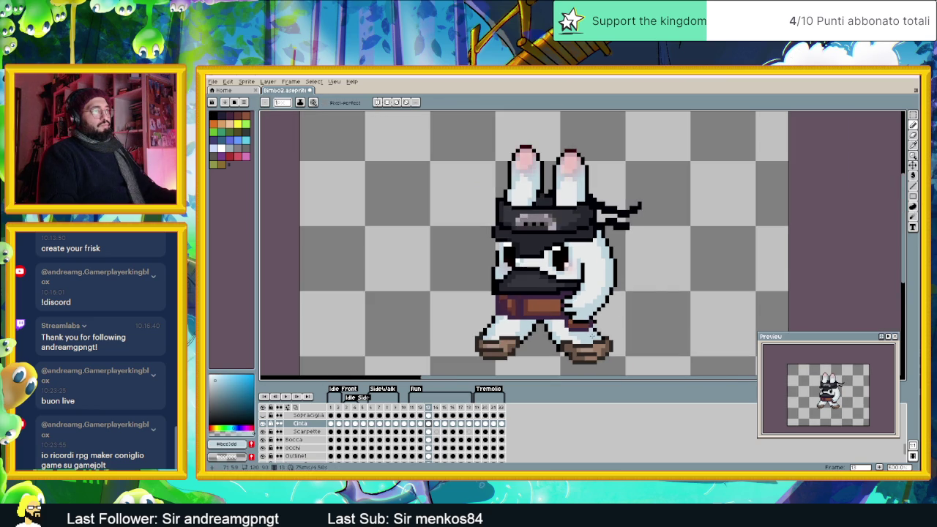
pyautogui.click(420, 408)
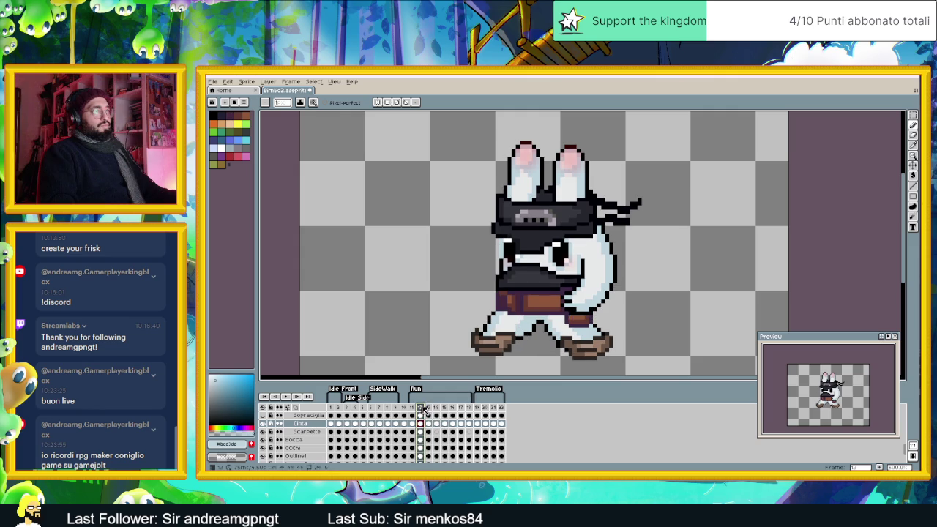
pyautogui.click(430, 408)
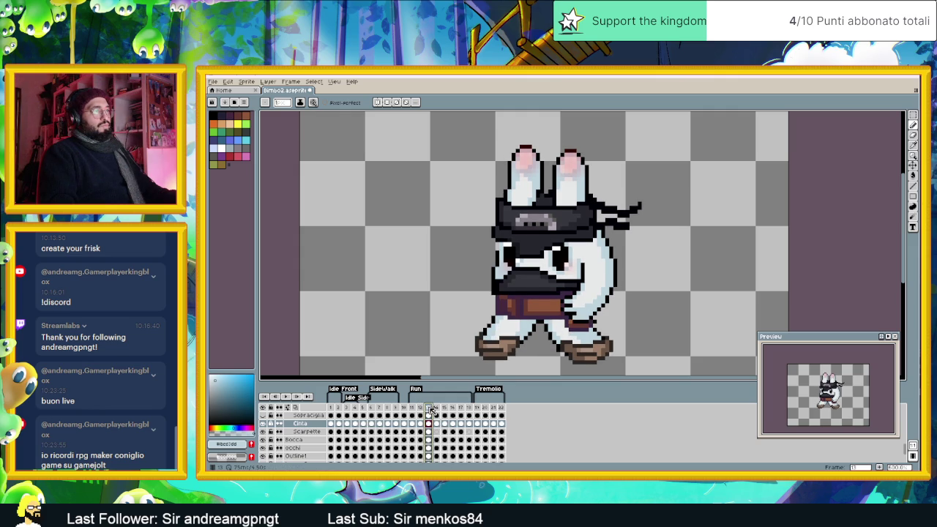
pyautogui.click(423, 409)
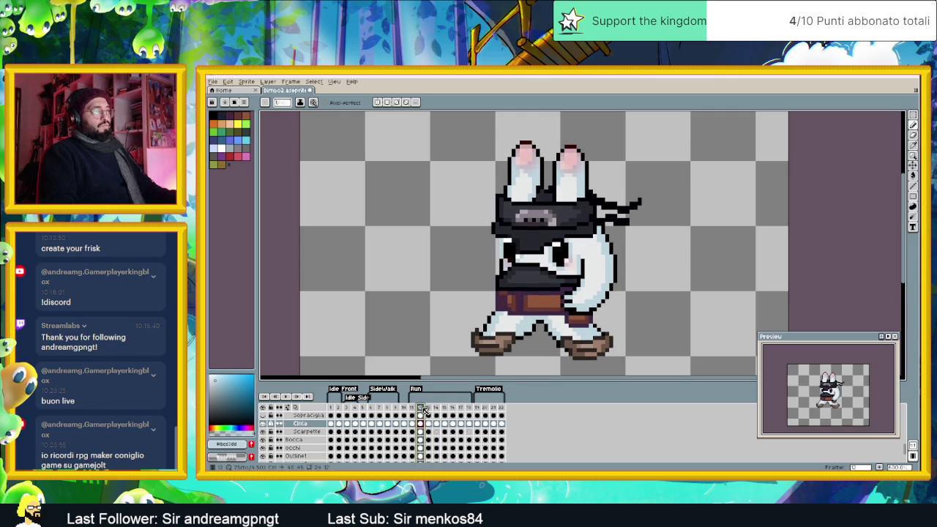
pyautogui.click(431, 409)
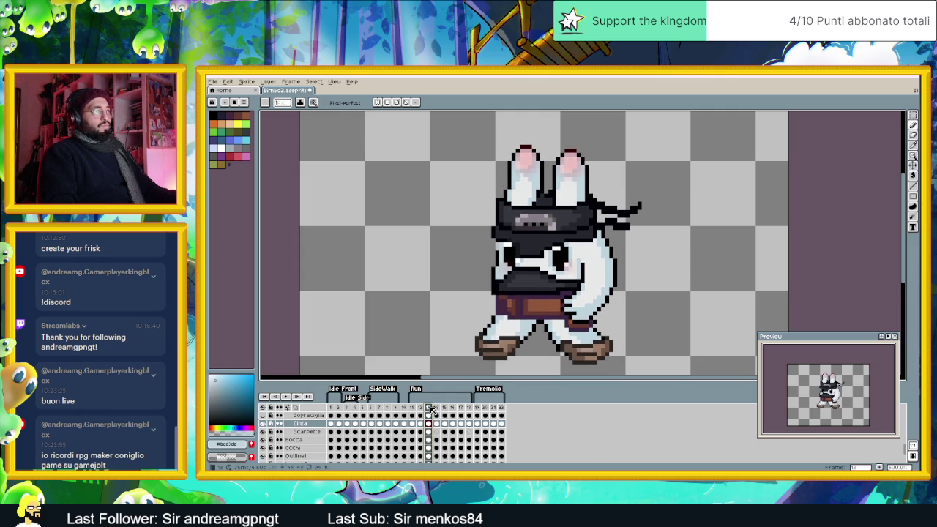
pyautogui.press('+')
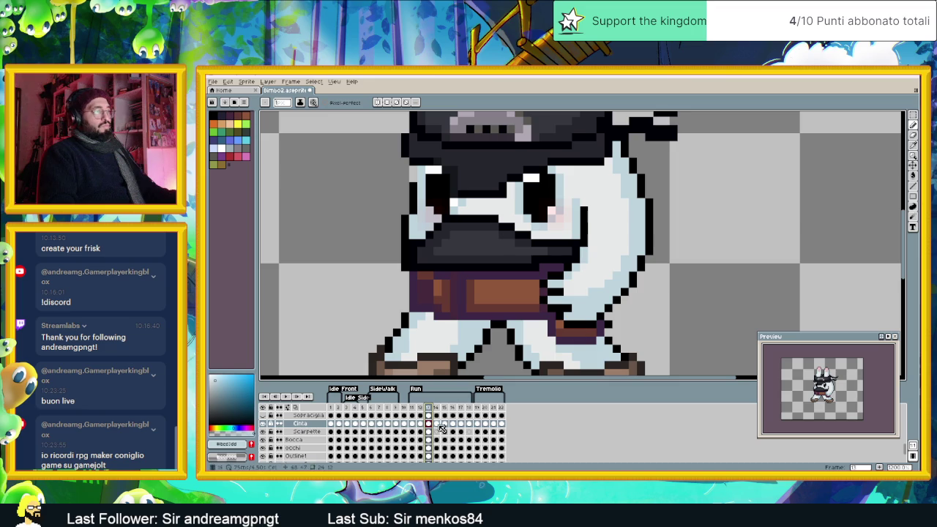
# Step: On frame 12, paint the belt strip under the arm, sampling black and light blue fur
pyautogui.click(420, 407)
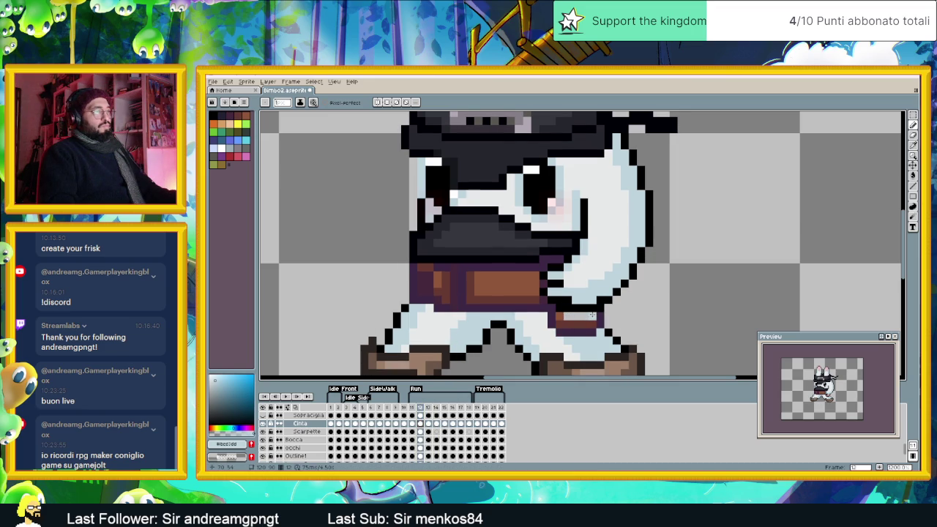
pyautogui.click(580, 316)
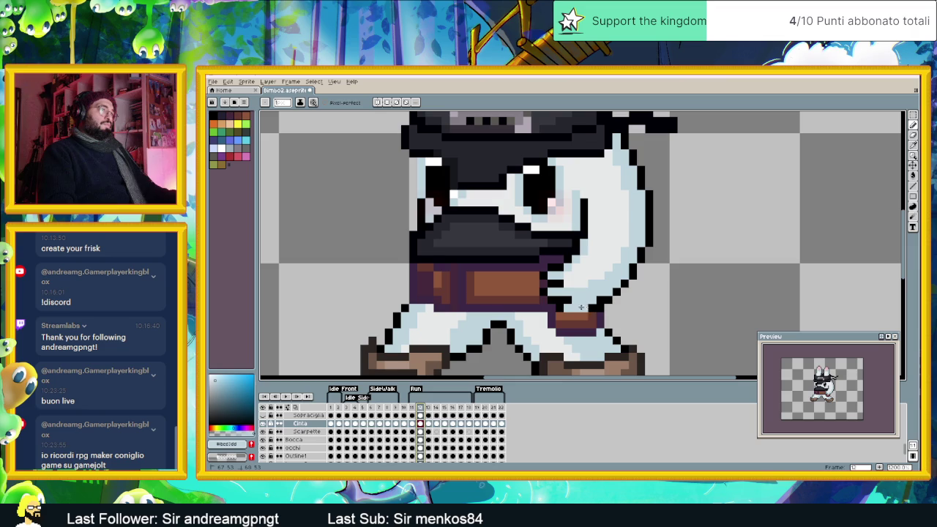
pyautogui.keyDown('alt'); pyautogui.click(586, 310); pyautogui.keyUp('alt')
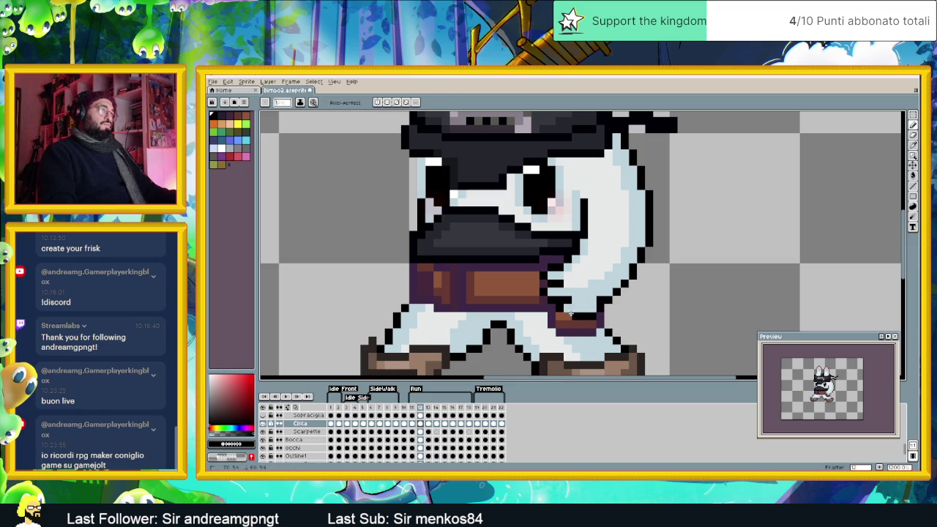
pyautogui.press('alt')
pyautogui.keyDown('alt'); pyautogui.click(603, 291); pyautogui.keyUp('alt')
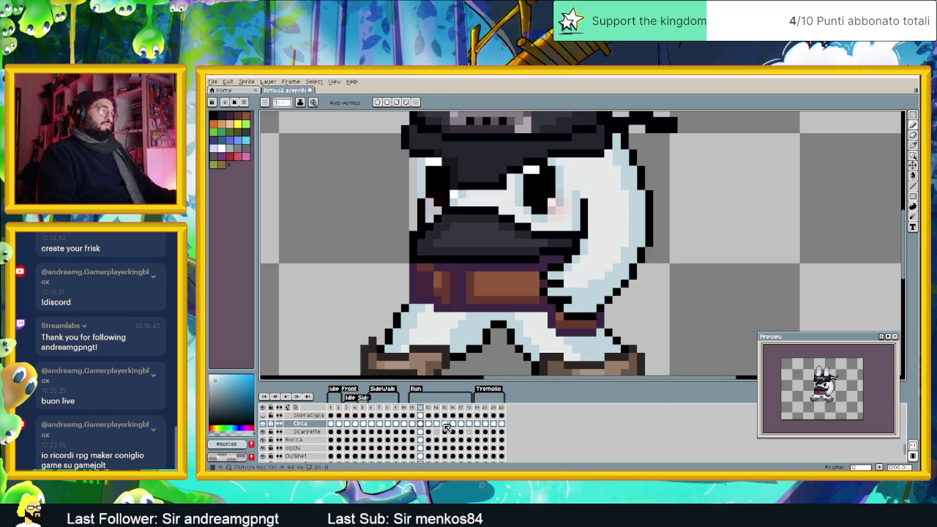
pyautogui.click(411, 408)
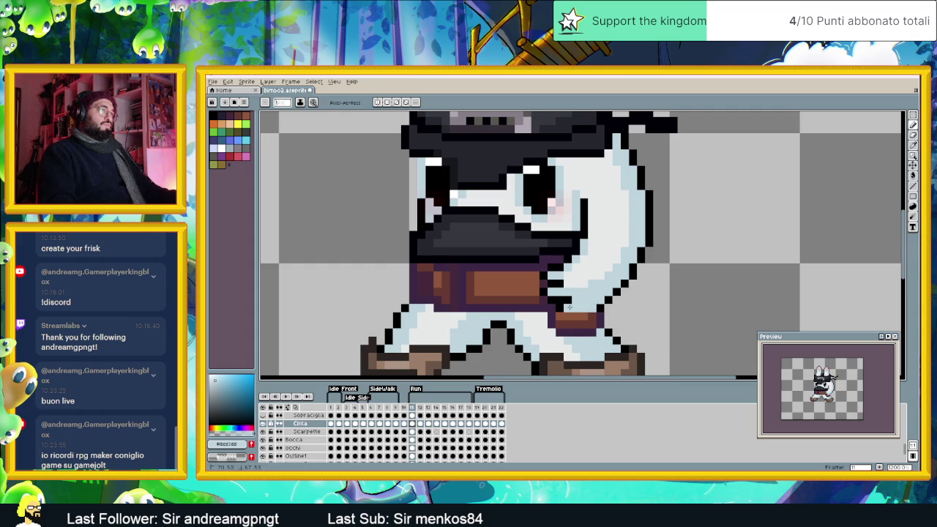
pyautogui.keyDown('alt'); pyautogui.click(570, 307); pyautogui.keyUp('alt')
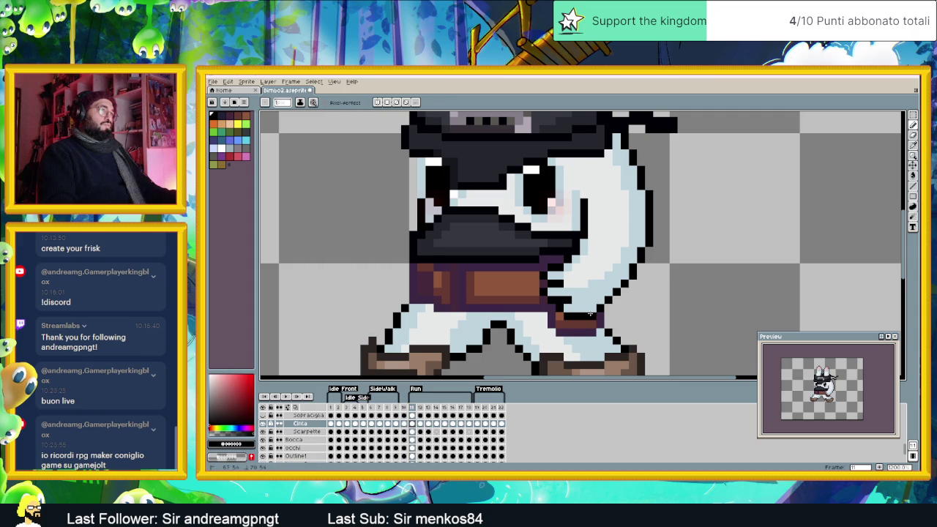
# Step: Recheck frames 12 and 13, then alternate black outline and dark purple belt pixels along the strip
pyautogui.click(429, 408)
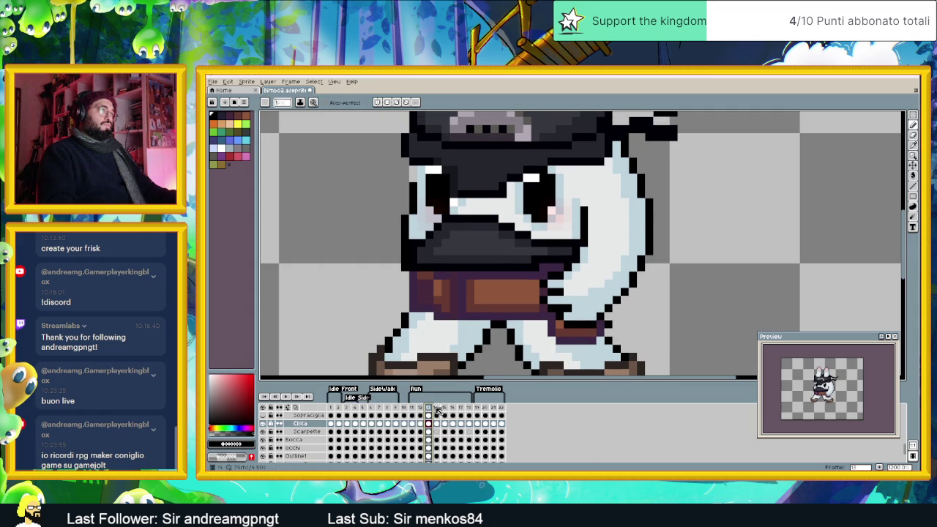
pyautogui.press('Left')
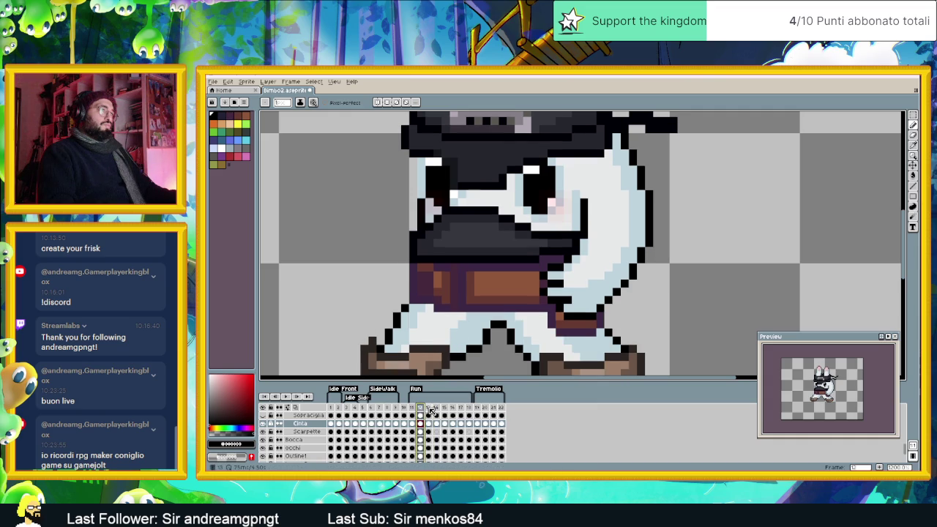
pyautogui.press('Right')
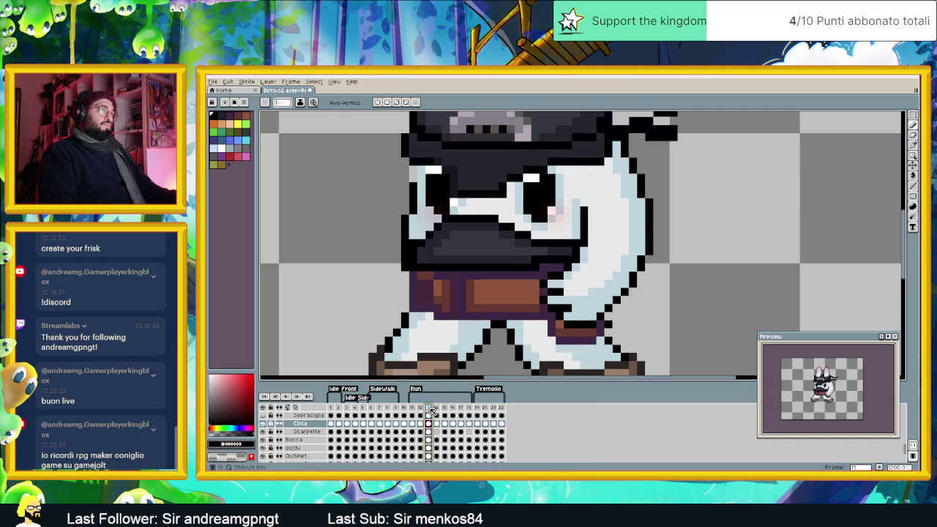
pyautogui.press('i')
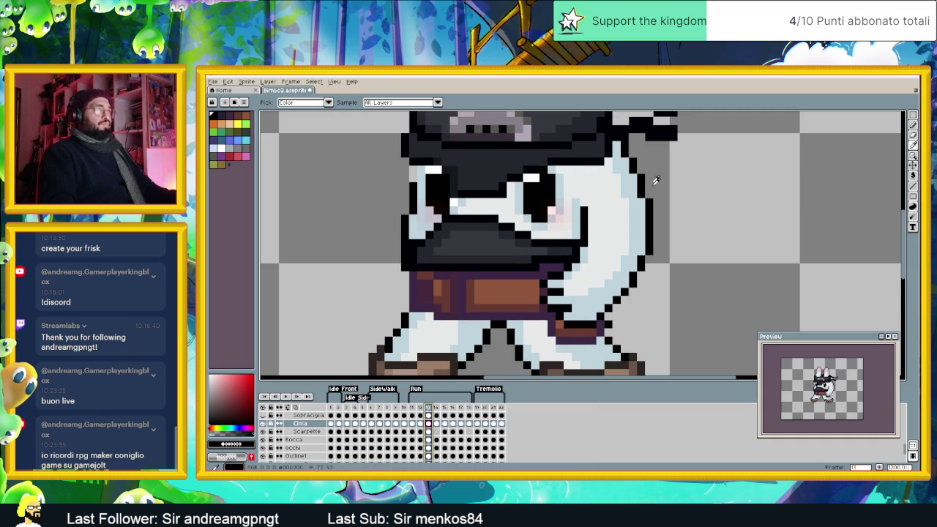
pyautogui.press('b')
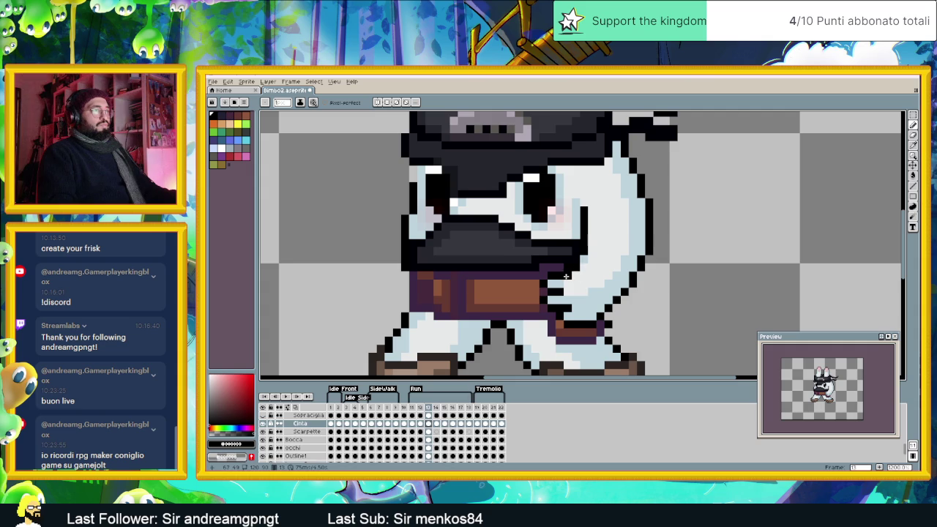
pyautogui.keyDown('alt'); pyautogui.click(562, 267); pyautogui.keyUp('alt')
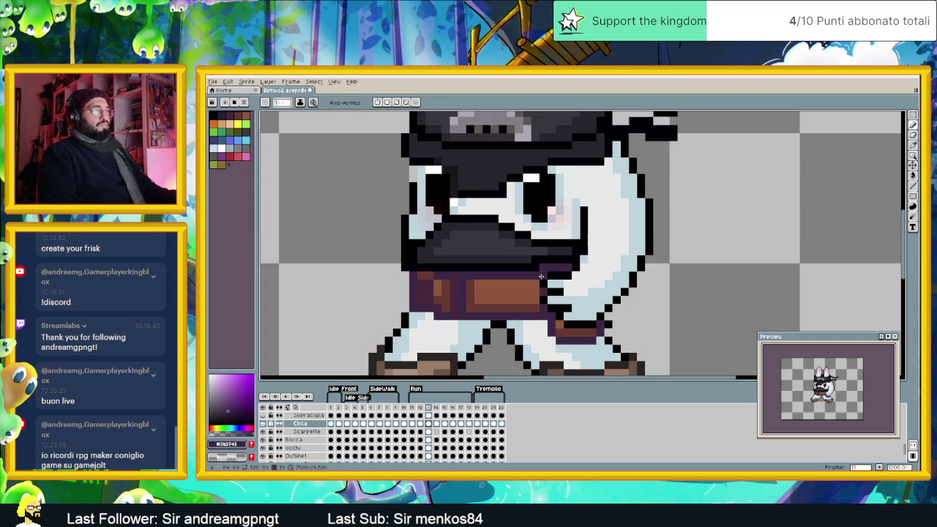
pyautogui.keyDown('alt'); pyautogui.click(551, 281); pyautogui.keyUp('alt')
pyautogui.keyDown('alt'); pyautogui.click(545, 284); pyautogui.keyUp('alt')
pyautogui.keyDown('alt'); pyautogui.click(548, 298); pyautogui.keyUp('alt')
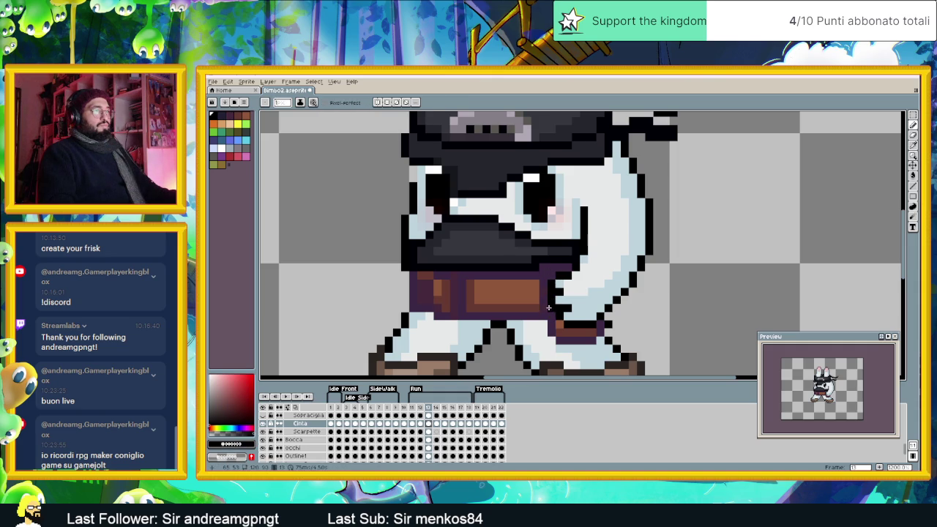
pyautogui.keyDown('alt'); pyautogui.click(553, 308); pyautogui.keyUp('alt')
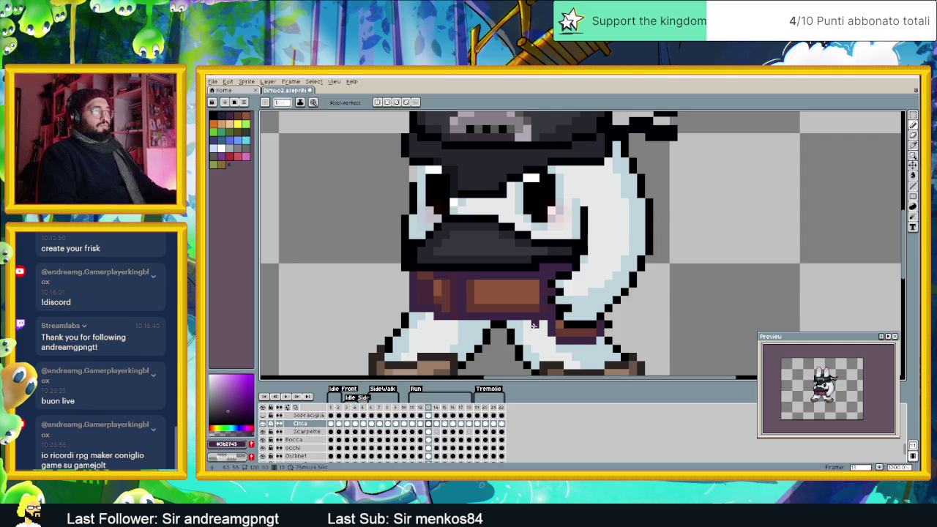
pyautogui.scroll(-1, 537, 326)
pyautogui.scroll(-1, 537, 326)
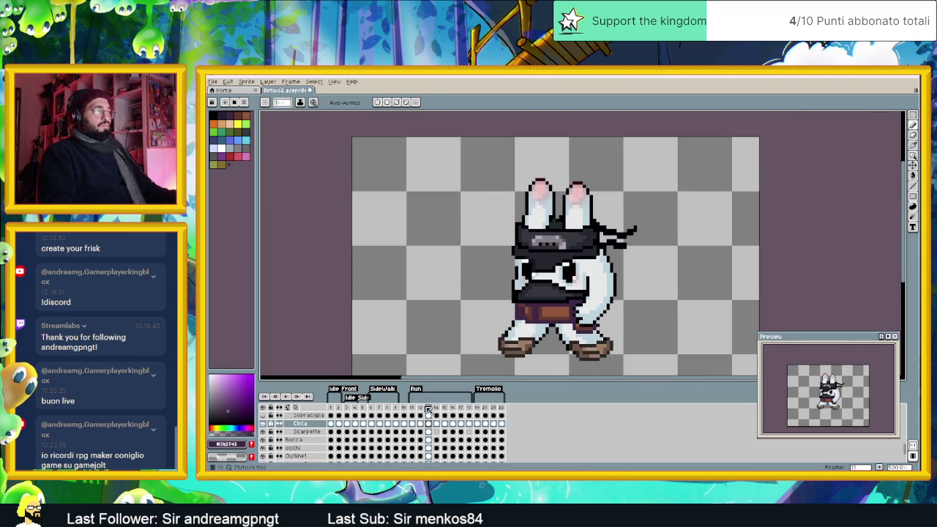
# Step: On frame 13, recolour the stray black pixel beside the arm with the light blue fur colour
pyautogui.press('Left')
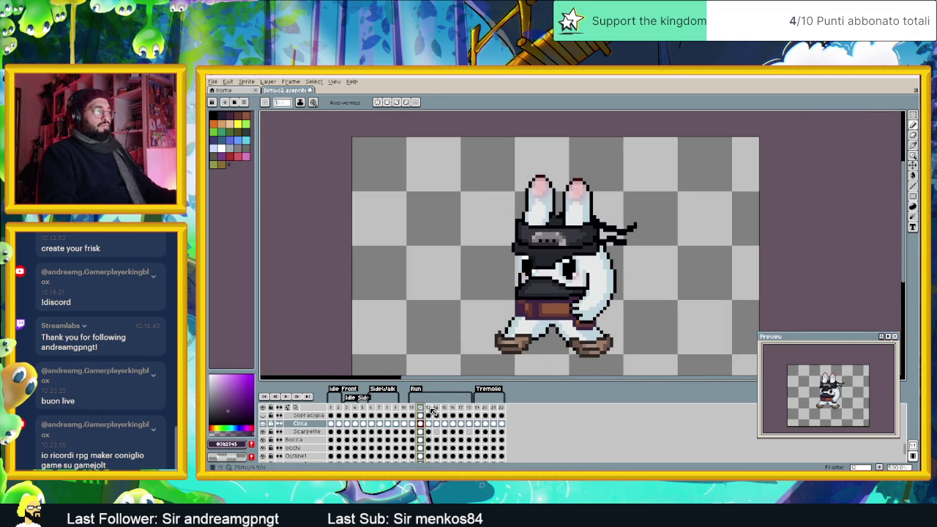
pyautogui.press('Right')
pyautogui.scroll(1, 594, 337)
pyautogui.scroll(1, 593, 337)
pyautogui.keyDown('alt'); pyautogui.click(587, 331); pyautogui.keyUp('alt')
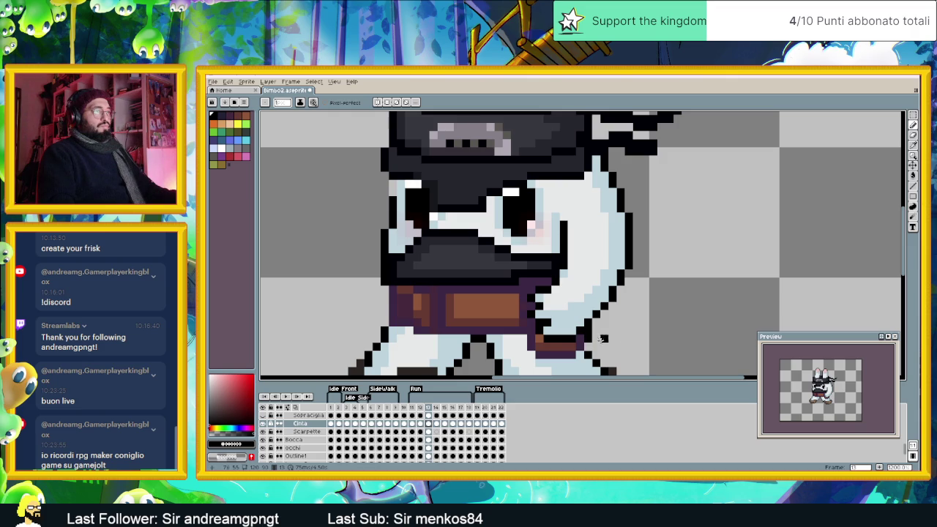
pyautogui.keyDown('alt'); pyautogui.click(580, 323); pyautogui.keyUp('alt')
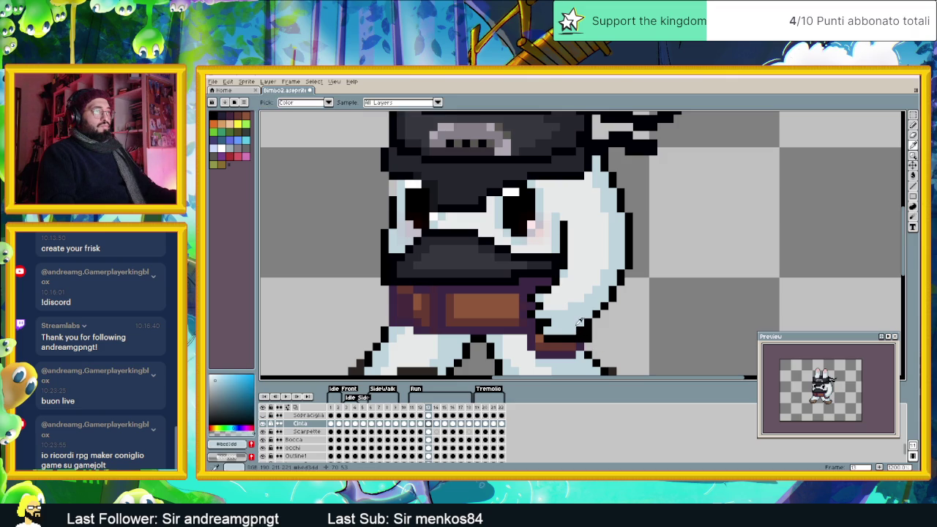
pyautogui.keyDown('alt'); pyautogui.click(592, 328); pyautogui.keyUp('alt')
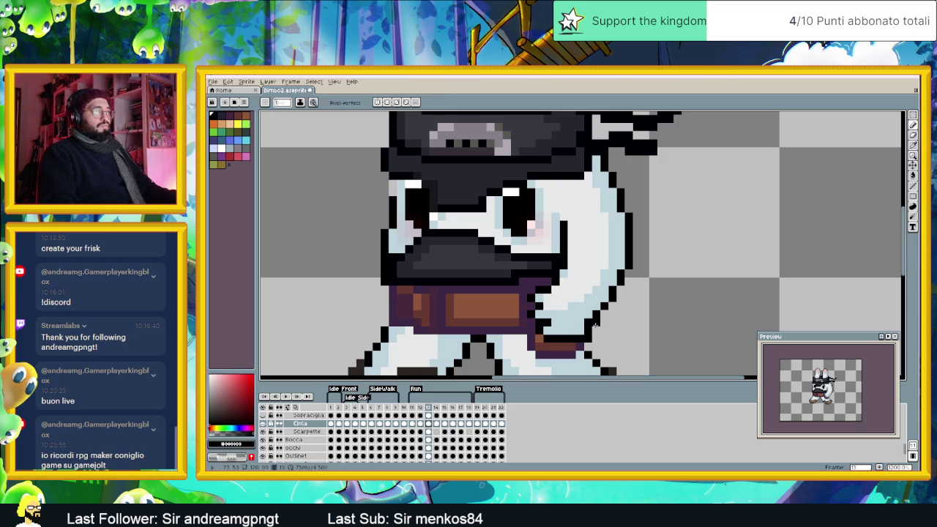
pyautogui.keyDown('alt'); pyautogui.click(593, 316); pyautogui.keyUp('alt')
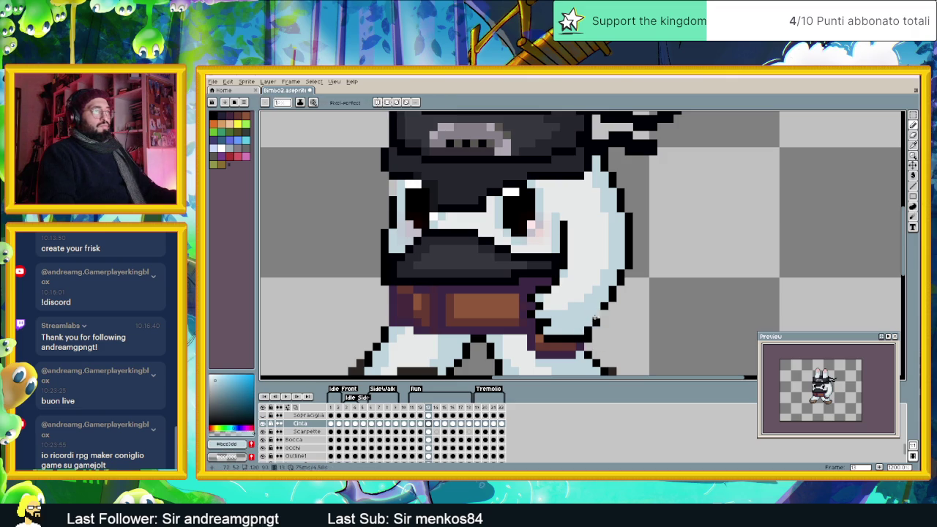
pyautogui.keyDown('alt'); pyautogui.click(602, 313); pyautogui.keyUp('alt')
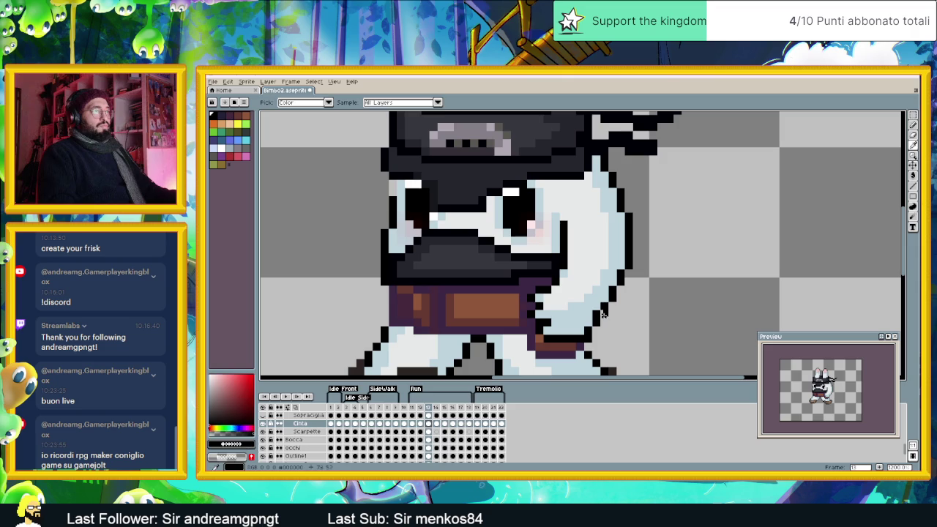
pyautogui.keyDown('alt'); pyautogui.click(613, 273); pyautogui.keyUp('alt')
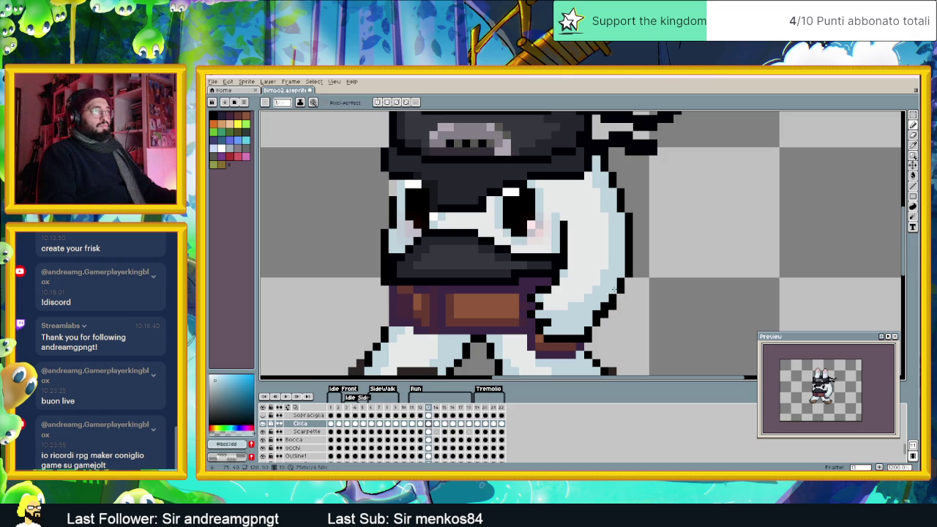
pyautogui.click(595, 313)
pyautogui.scroll(-2, 573, 333)
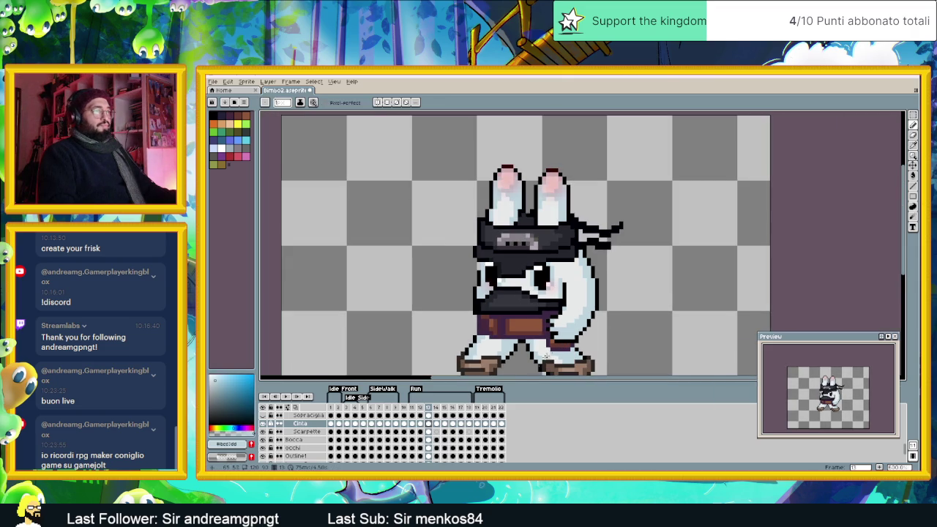
pyautogui.click(422, 412)
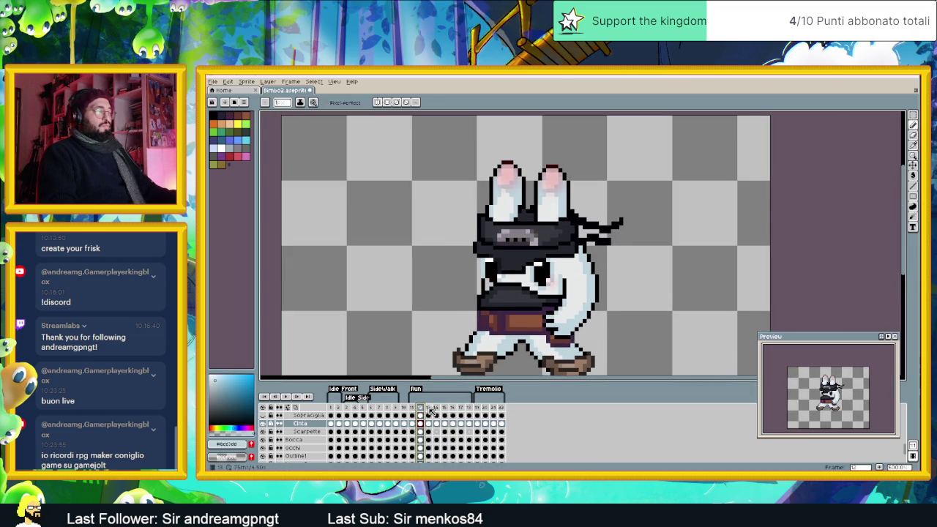
pyautogui.click(431, 409)
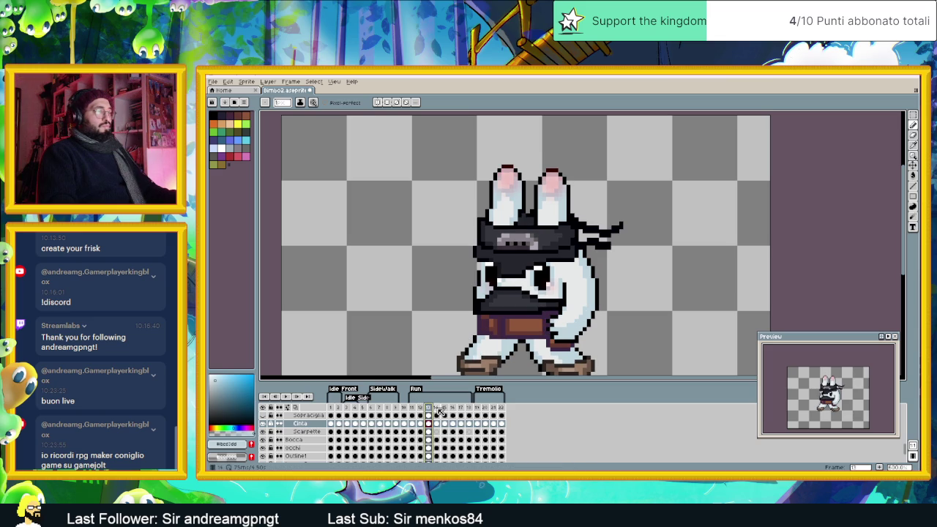
pyautogui.click(439, 409)
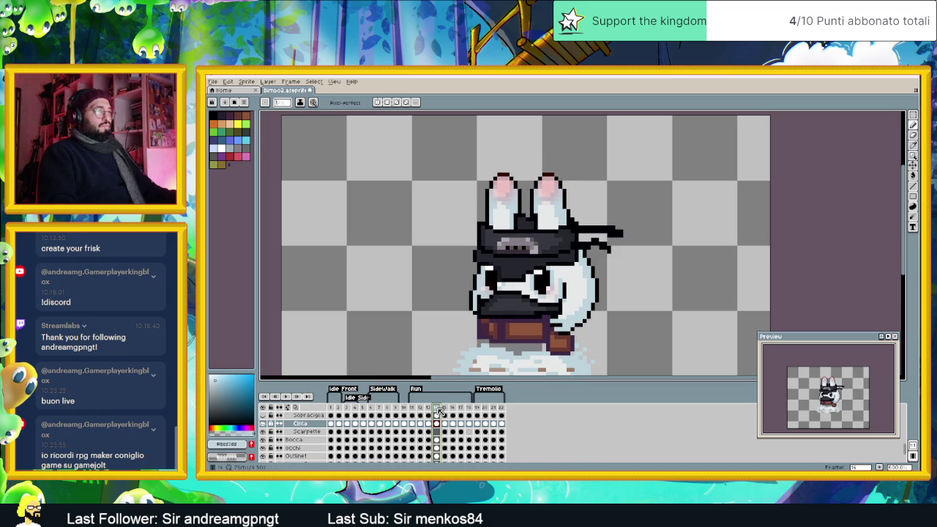
pyautogui.moveTo(512, 256); pyautogui.dragTo(480, 194)
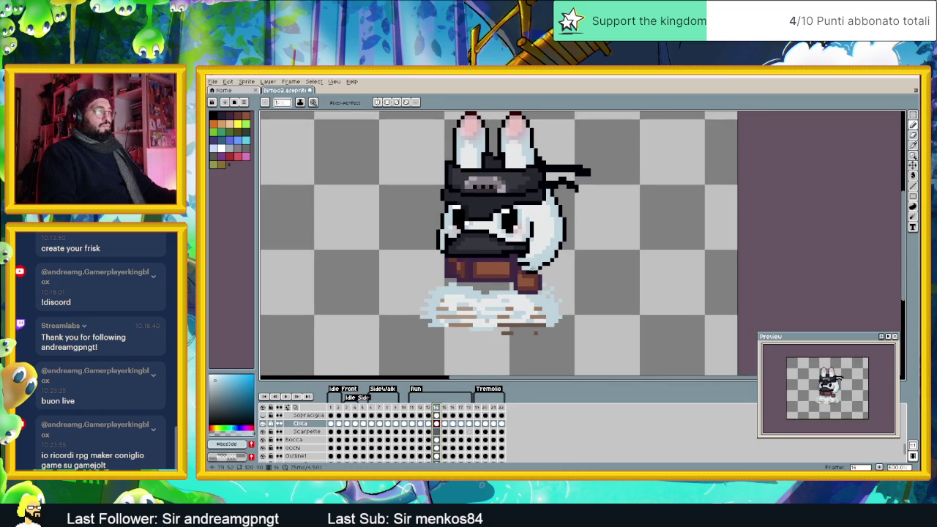
pyautogui.click(421, 409)
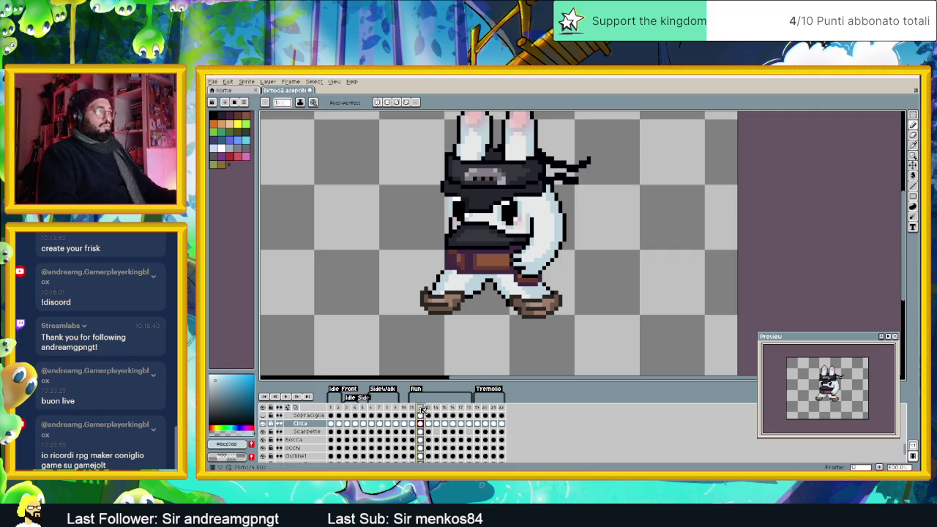
pyautogui.click(429, 408)
pyautogui.click(437, 407)
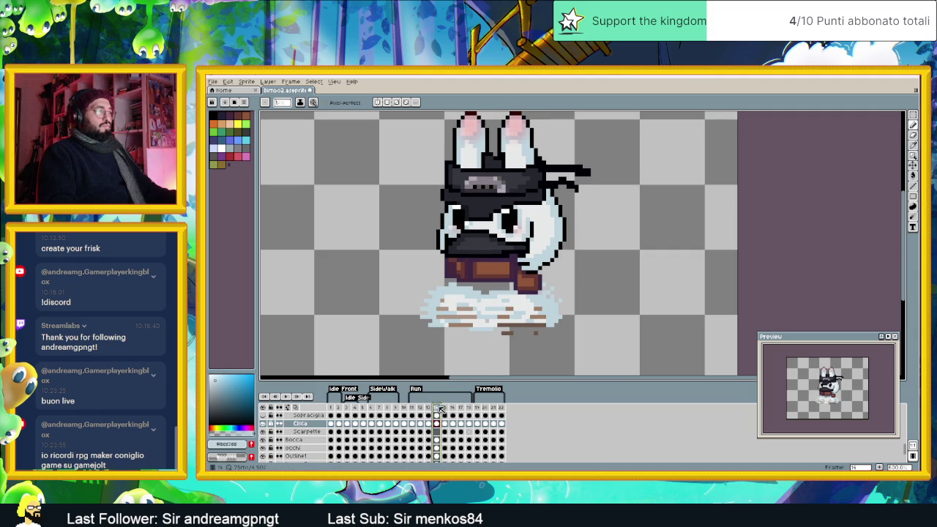
pyautogui.click(444, 408)
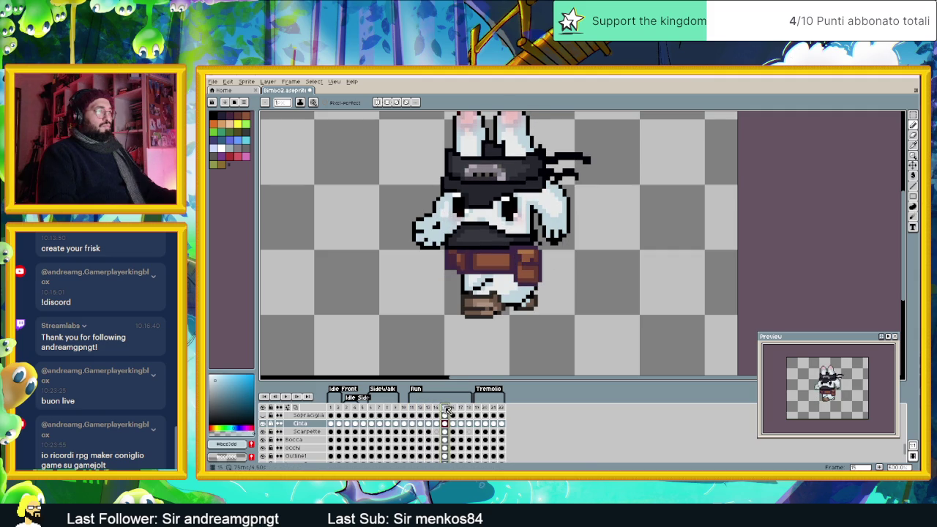
pyautogui.click(438, 409)
pyautogui.click(444, 408)
pyautogui.click(438, 408)
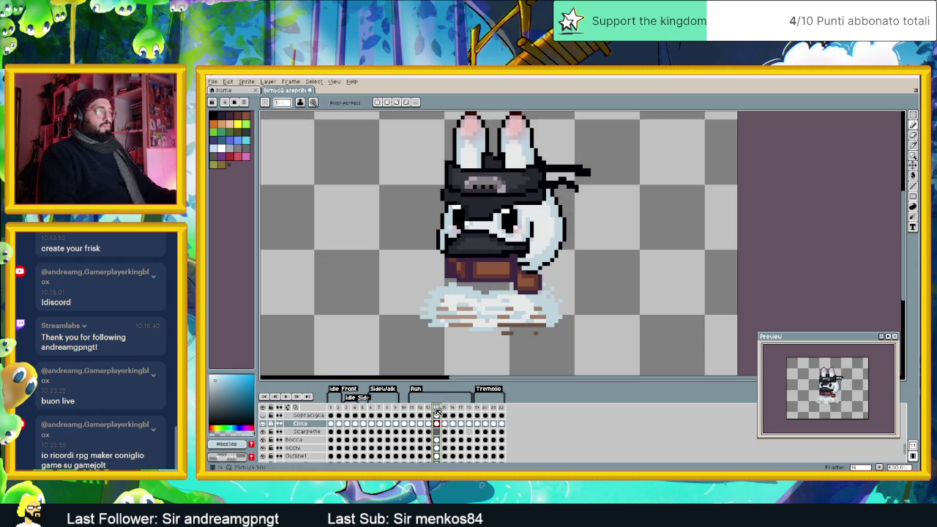
pyautogui.scroll(1, 520, 260)
pyautogui.scroll(1, 520, 260)
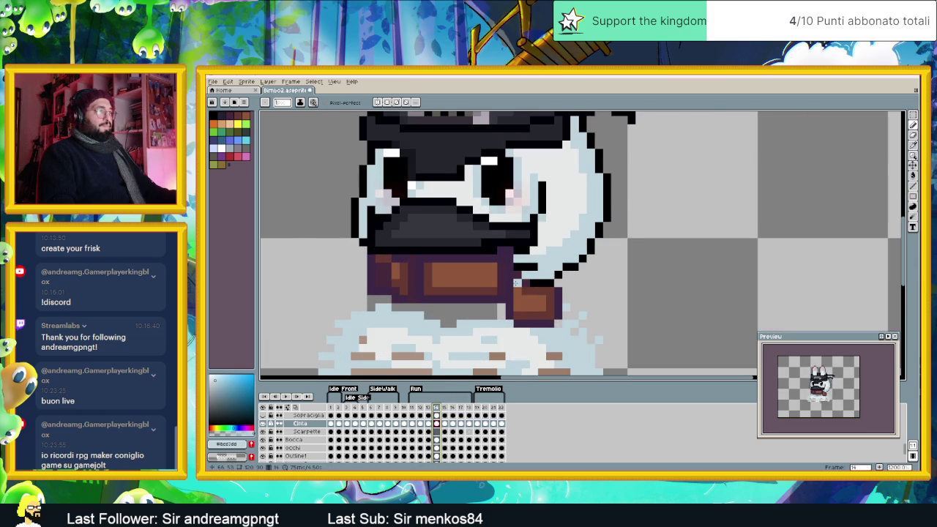
# Step: Sample the belt's brown, dark purple and black outline colours from the canvas
pyautogui.scroll(1, 516, 283)
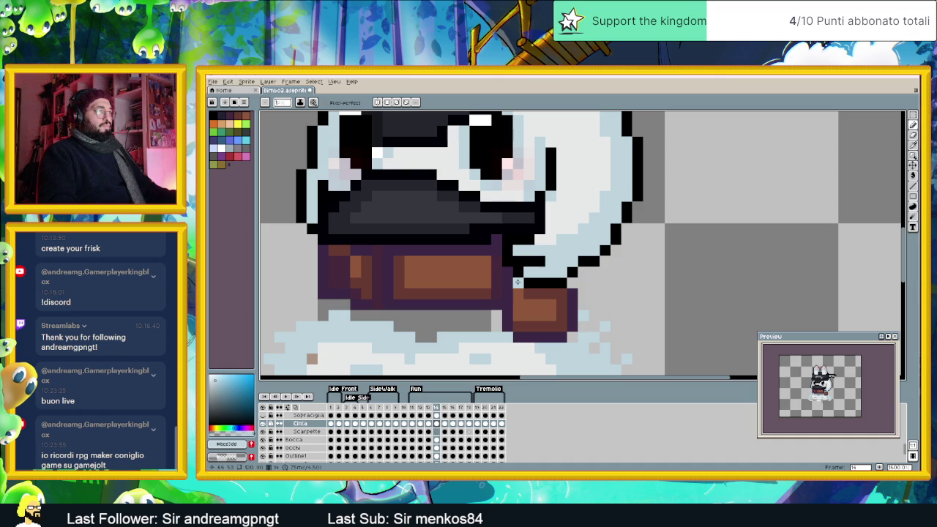
pyautogui.press('i')
pyautogui.click(518, 289)
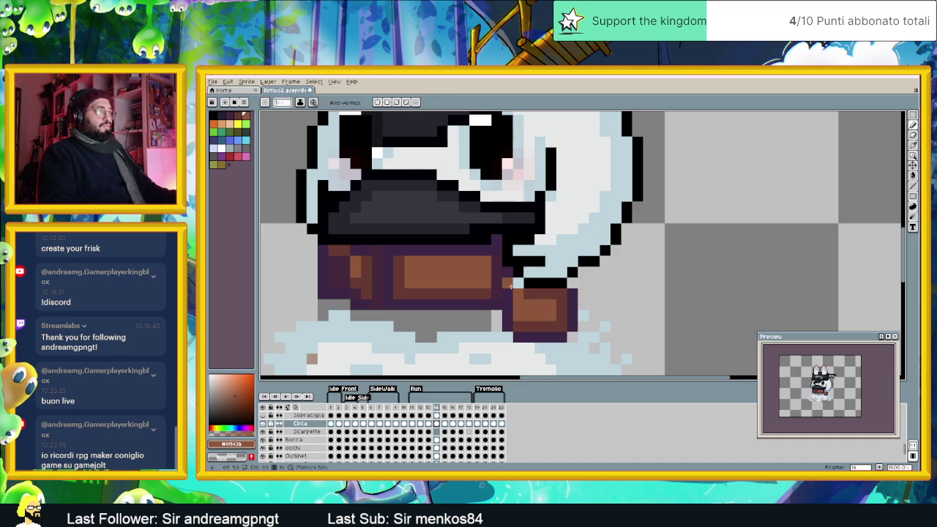
pyautogui.keyDown('alt'); pyautogui.click(512, 287); pyautogui.keyUp('alt')
pyautogui.scroll(-2, 504, 288)
pyautogui.scroll(1, 502, 289)
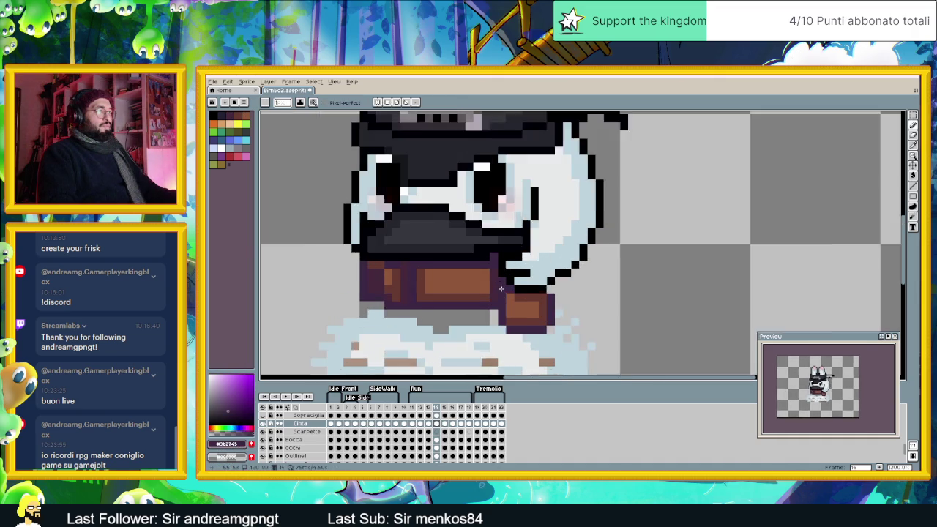
pyautogui.scroll(1, 502, 289)
pyautogui.keyDown('alt'); pyautogui.click(516, 234); pyautogui.keyUp('alt')
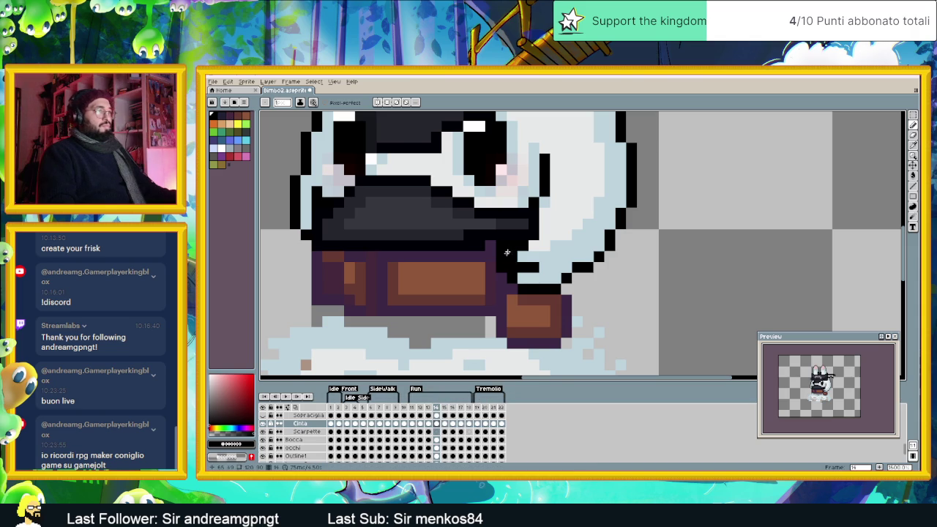
# Step: Draw outline pixels along the belt top and beside it, undoing both misplaced strokes
pyautogui.moveTo(526, 292); pyautogui.dragTo(563, 299)
pyautogui.hotkey('ctrl', 'z')
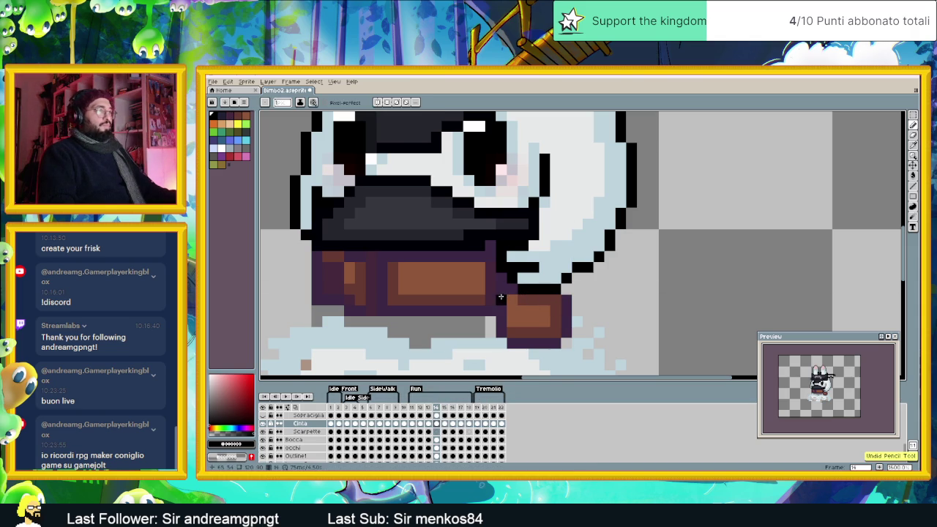
pyautogui.moveTo(511, 287); pyautogui.dragTo(500, 266)
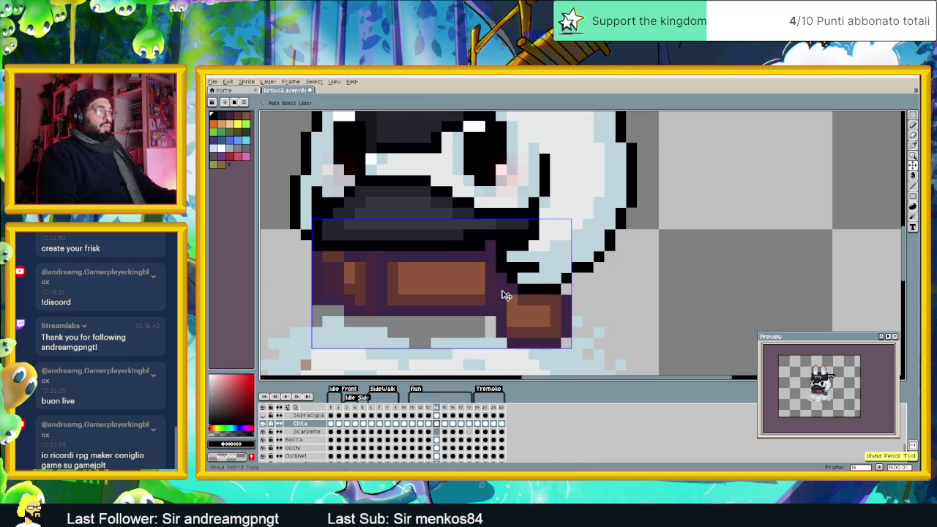
pyautogui.hotkey('ctrl', 'z')
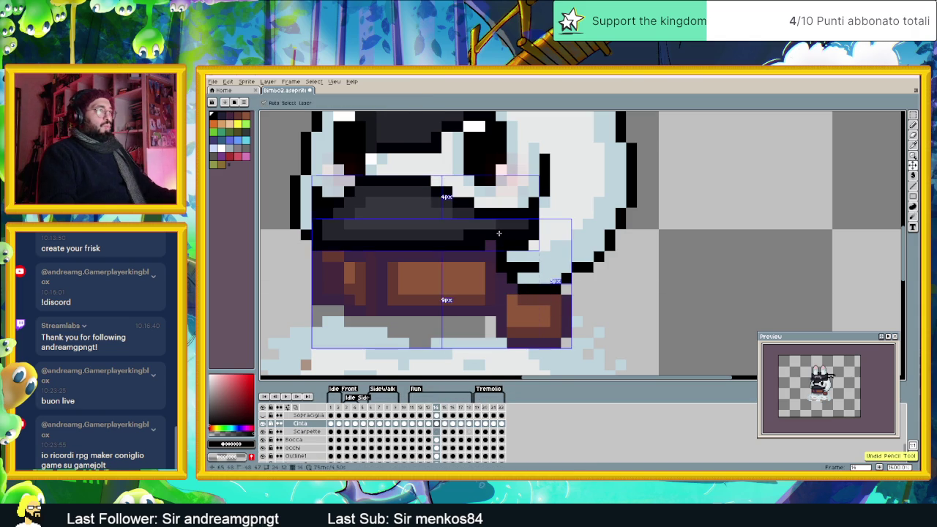
pyautogui.scroll(3, 454, 435)
pyautogui.scroll(2, 453, 432)
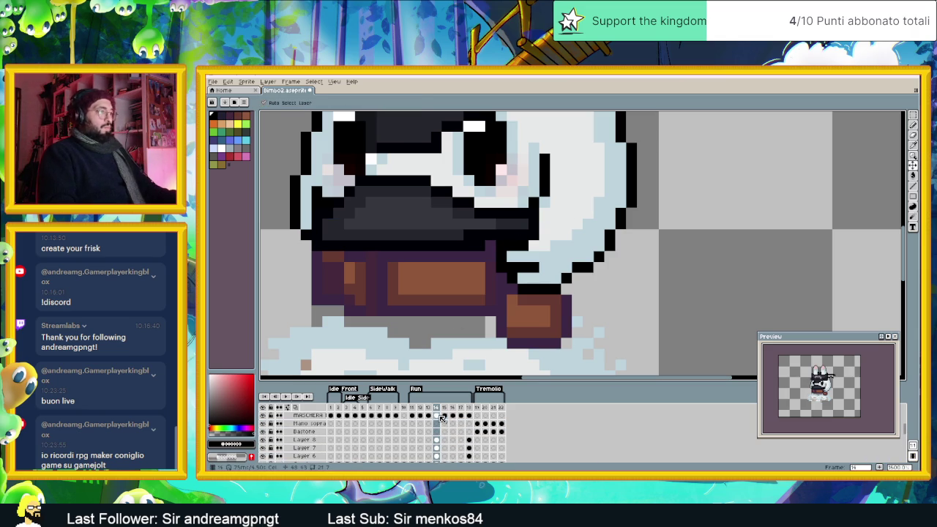
# Step: On the MASCHERA layer, undo the stray white brim pixel and pick near-black #000006
pyautogui.click(437, 416)
pyautogui.press('b')
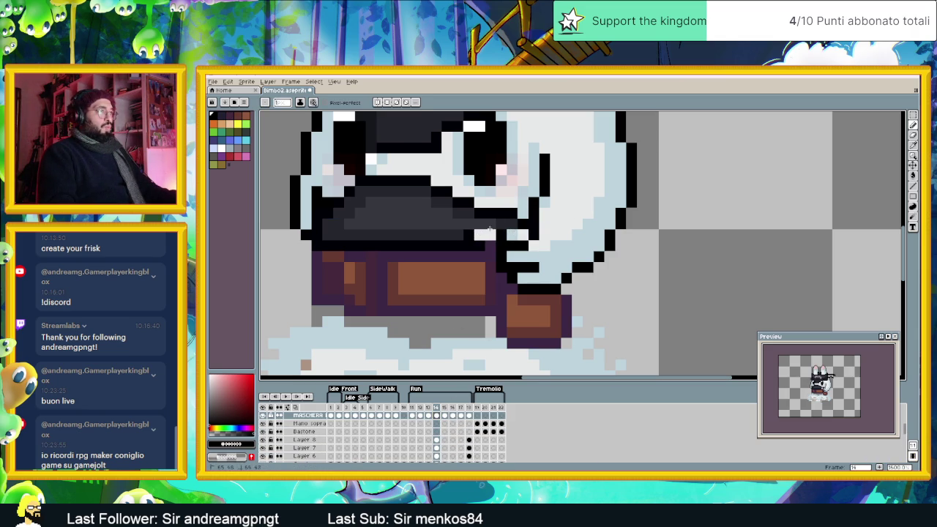
pyautogui.hotkey('ctrl', 'z')
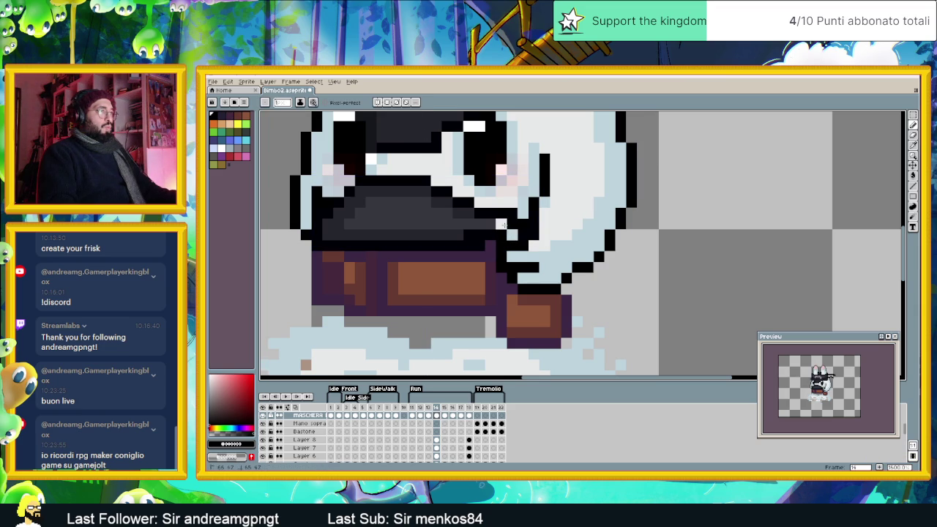
pyautogui.hotkey('ctrl', 'z')
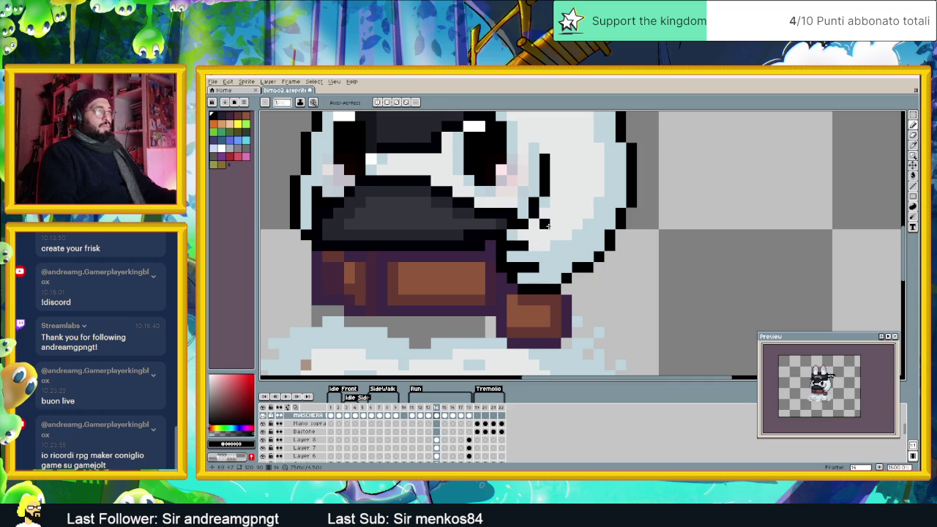
pyautogui.keyDown('alt'); pyautogui.click(526, 217); pyautogui.keyUp('alt')
pyautogui.scroll(-3, 553, 267)
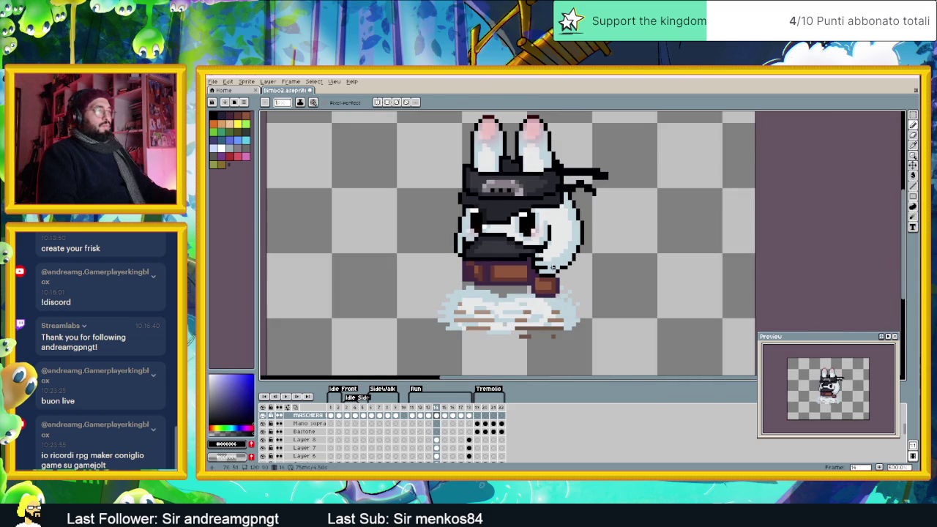
# Step: Step through frames 11–14 to check the fixes, ending on cloud-pose frame 14
pyautogui.click(429, 408)
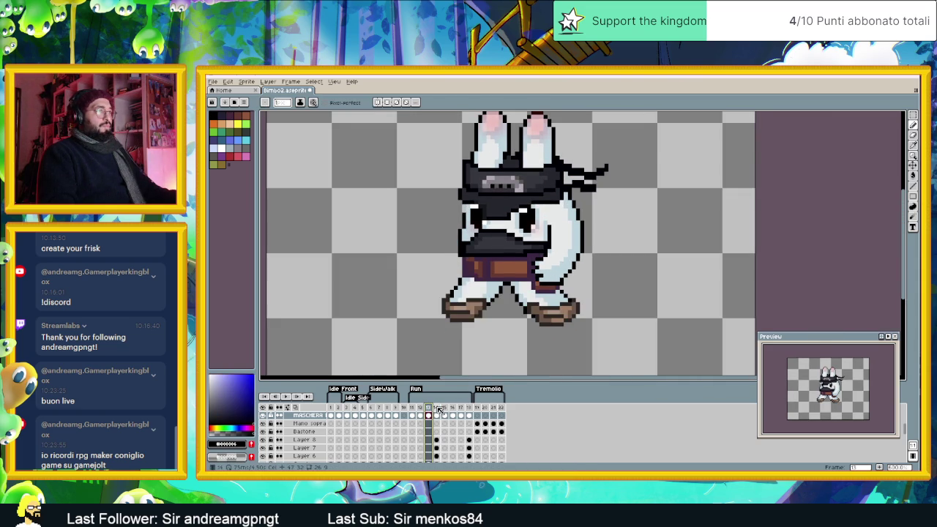
pyautogui.click(437, 408)
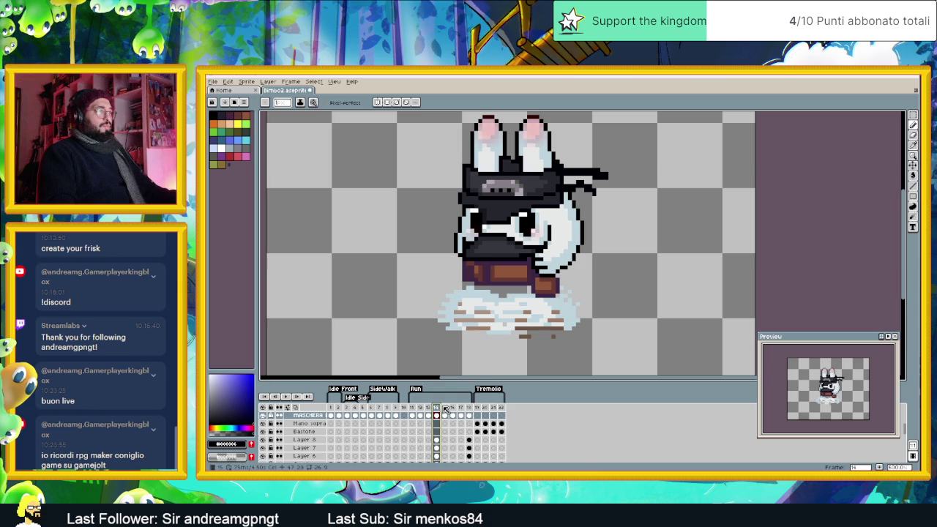
pyautogui.click(412, 407)
pyautogui.click(420, 408)
pyautogui.click(428, 408)
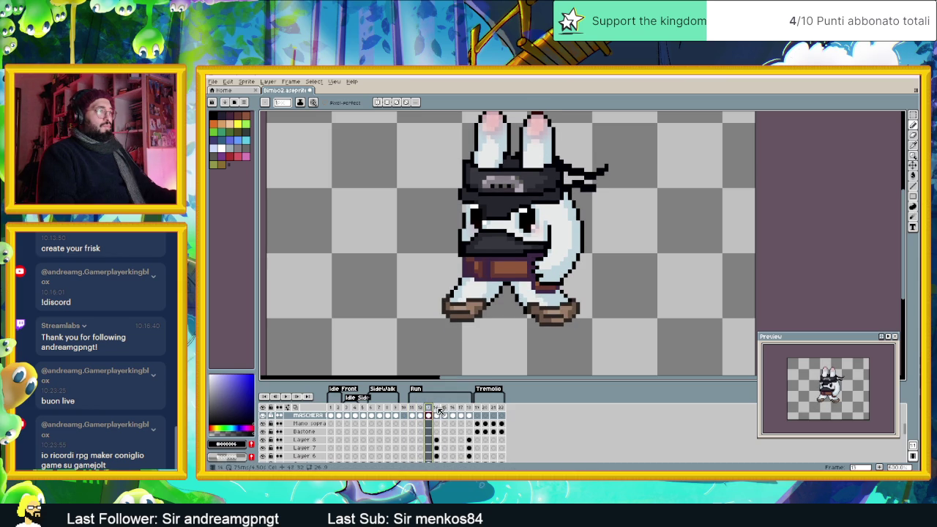
pyautogui.click(440, 410)
# Step: Play and stop the animation preview, then go to running frame 16
pyautogui.click(288, 397)
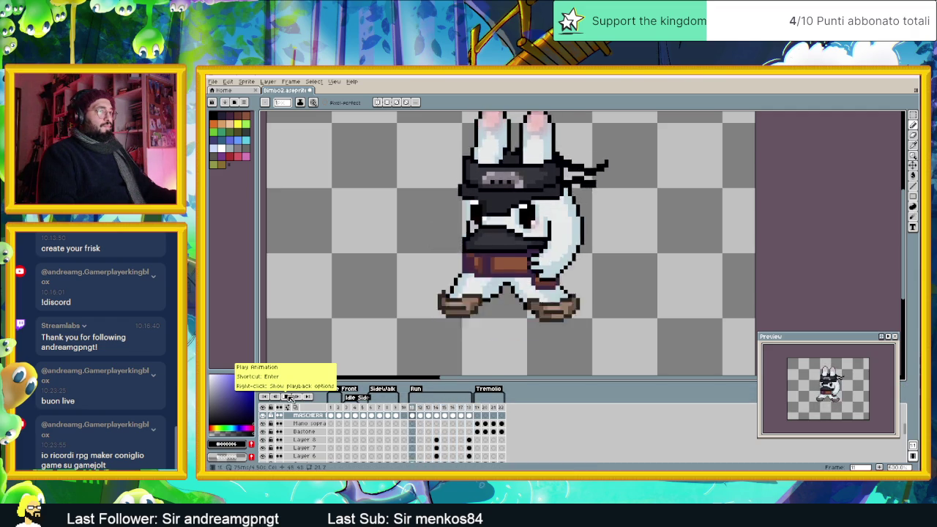
pyautogui.click(291, 397)
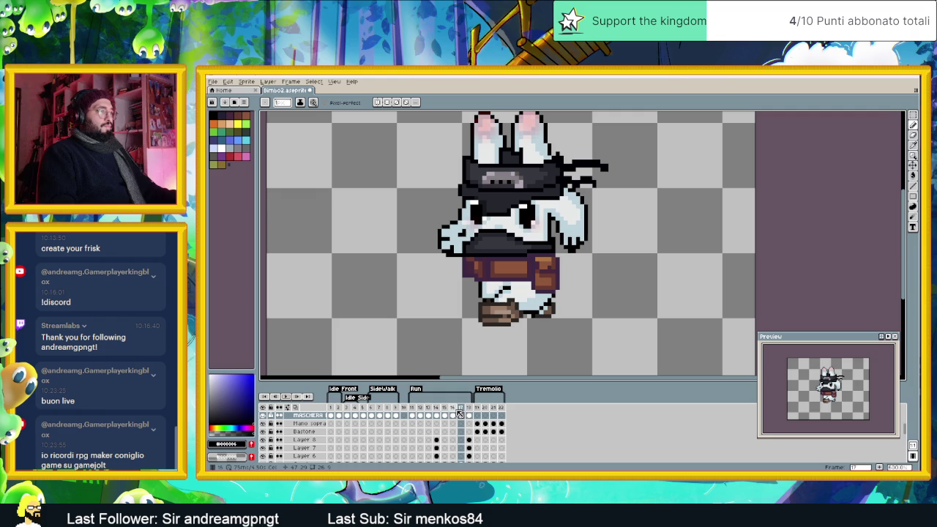
pyautogui.click(454, 414)
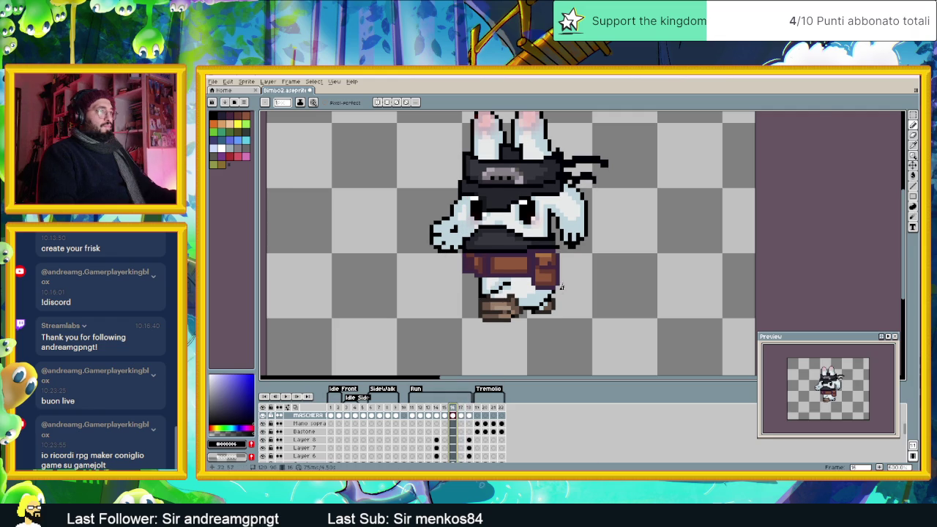
# Step: Turn on onion-skin ghosts while viewing frame 15 of the MASCHERA layer
pyautogui.scroll(3, 564, 234)
pyautogui.scroll(1, 565, 233)
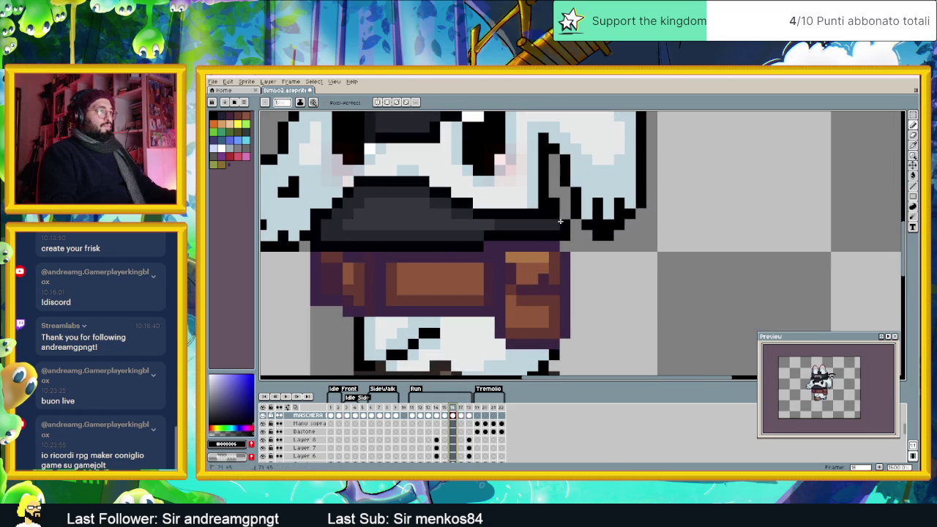
pyautogui.scroll(-2, 561, 243)
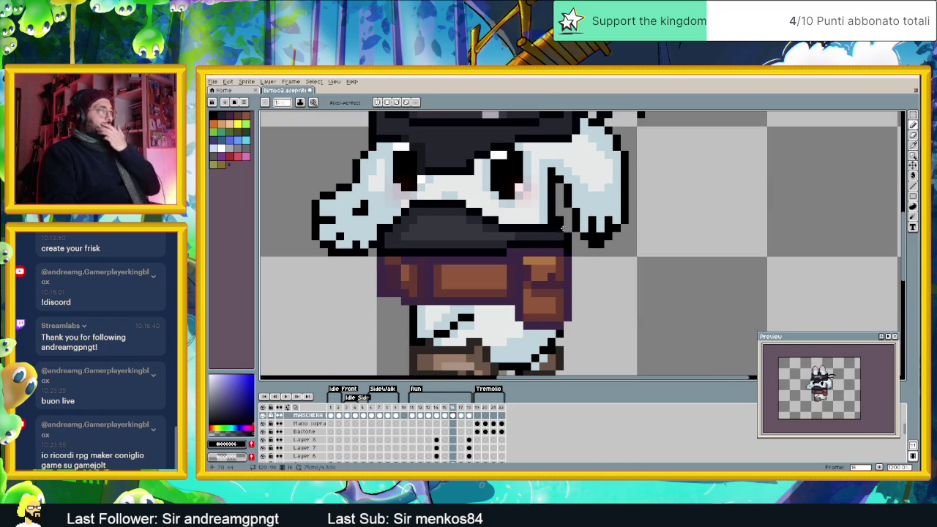
pyautogui.scroll(-1, 536, 291)
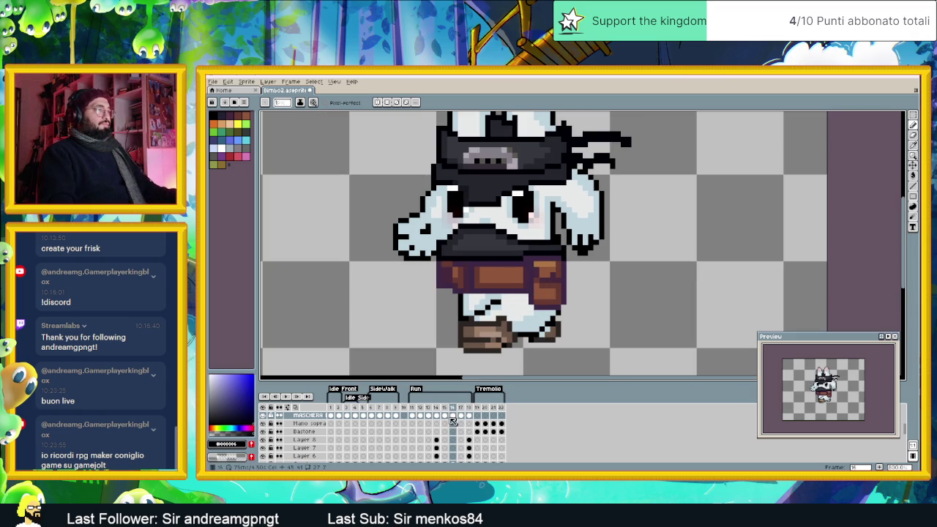
pyautogui.click(444, 415)
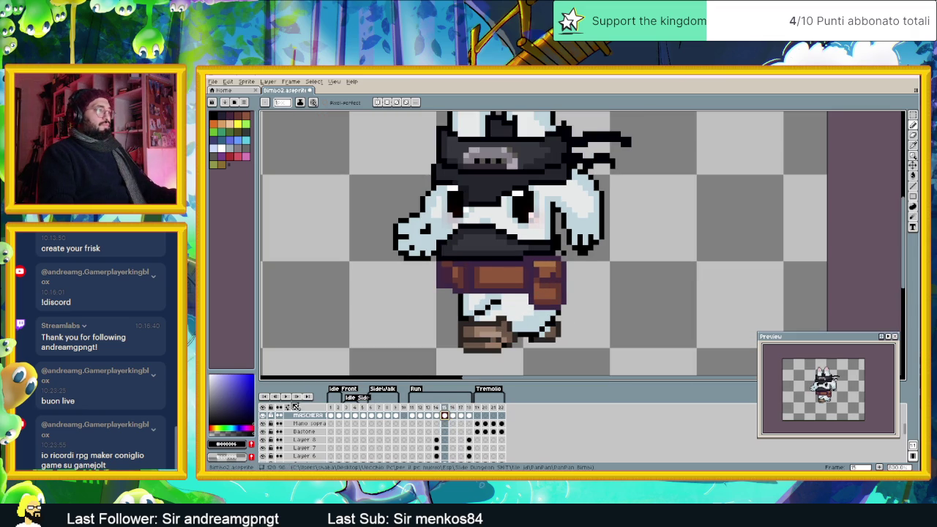
pyautogui.press('F3')
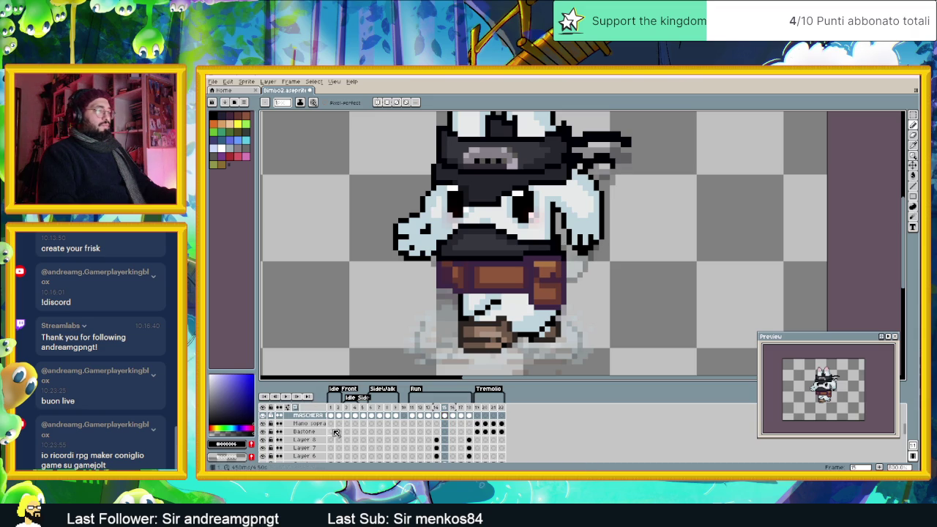
# Step: Flip back and forth between run frames 14, 15 and 16 to compare poses
pyautogui.click(437, 416)
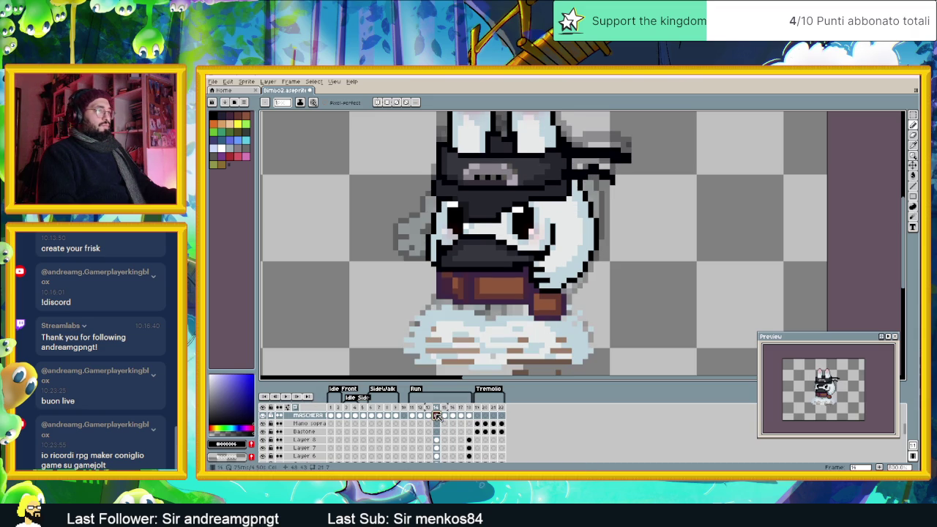
pyautogui.click(445, 416)
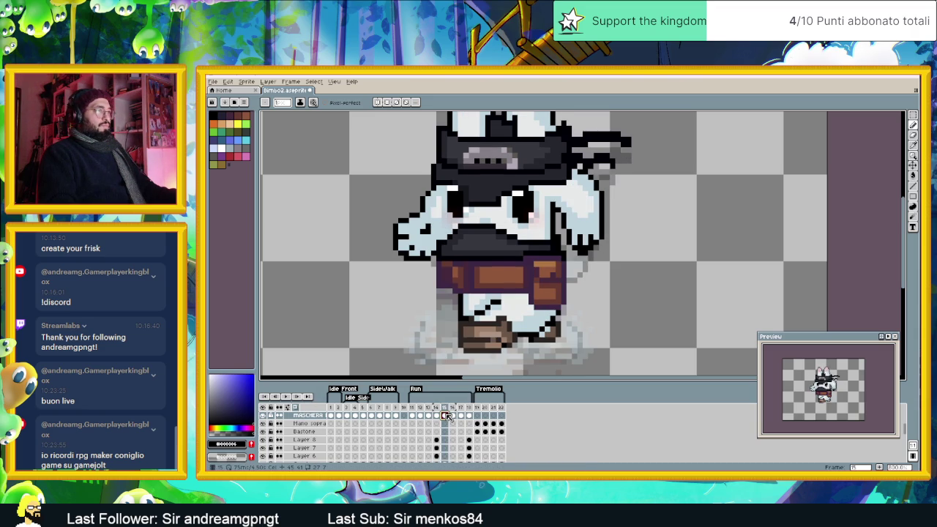
pyautogui.click(453, 416)
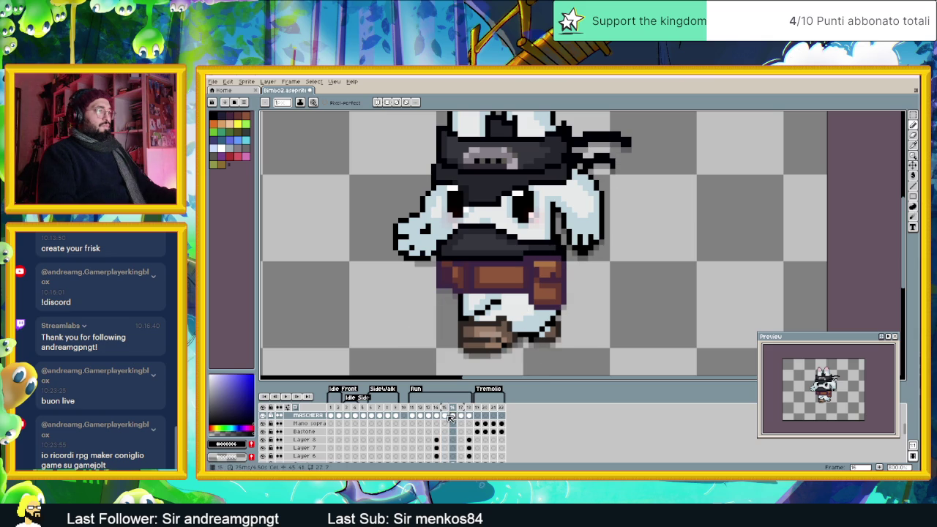
pyautogui.click(448, 416)
pyautogui.click(453, 416)
pyautogui.click(446, 415)
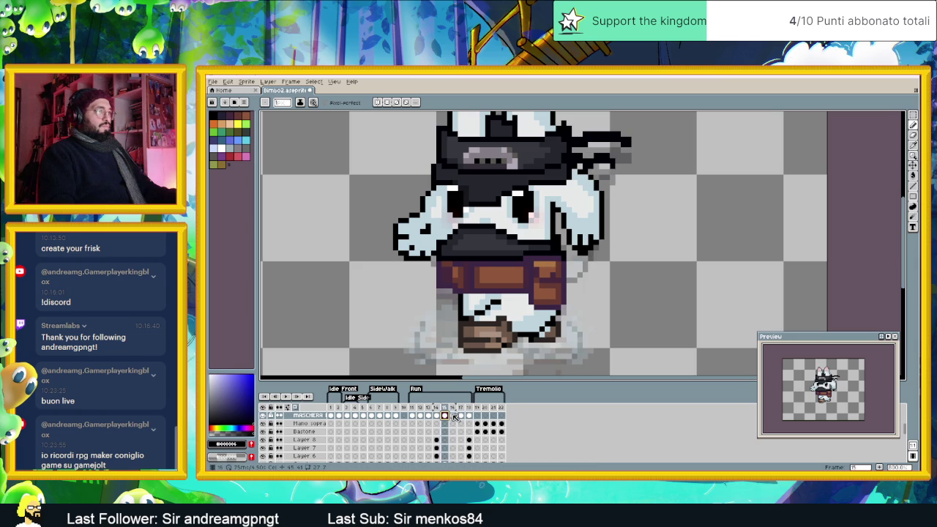
pyautogui.click(453, 416)
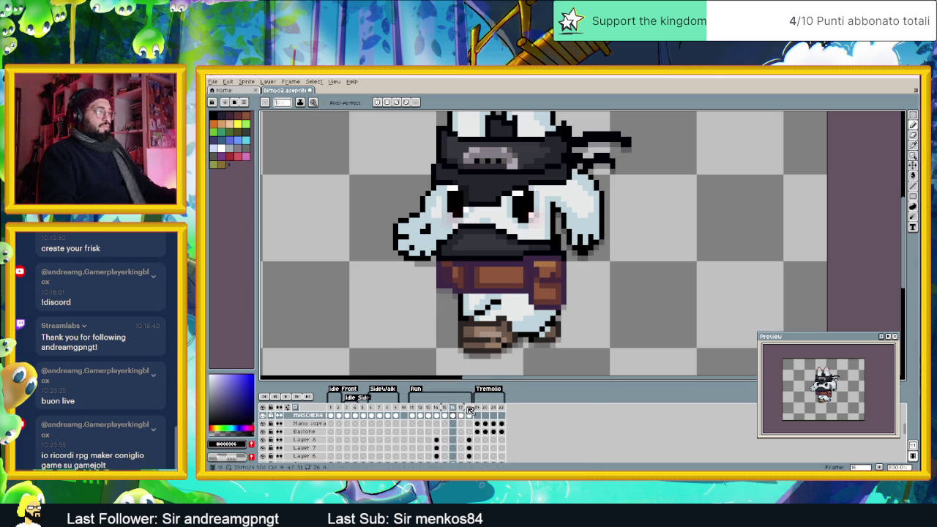
pyautogui.click(446, 416)
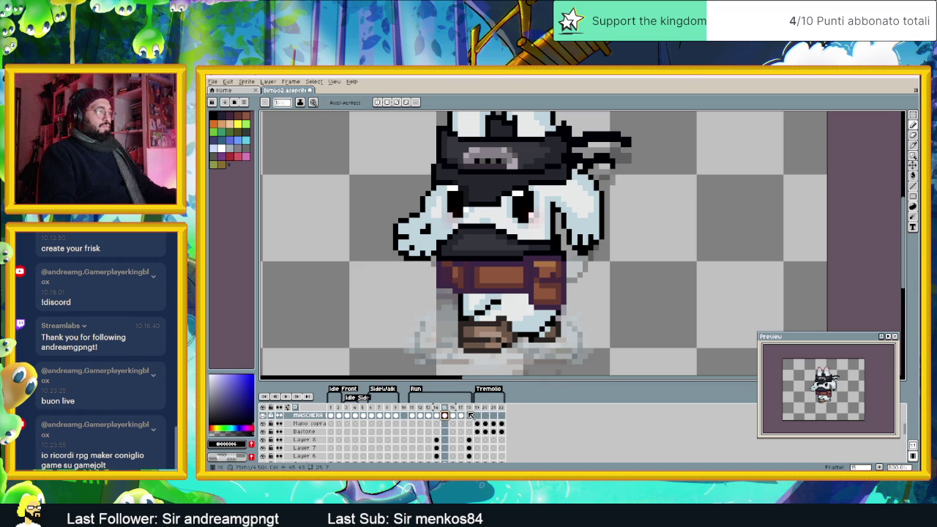
pyautogui.click(455, 416)
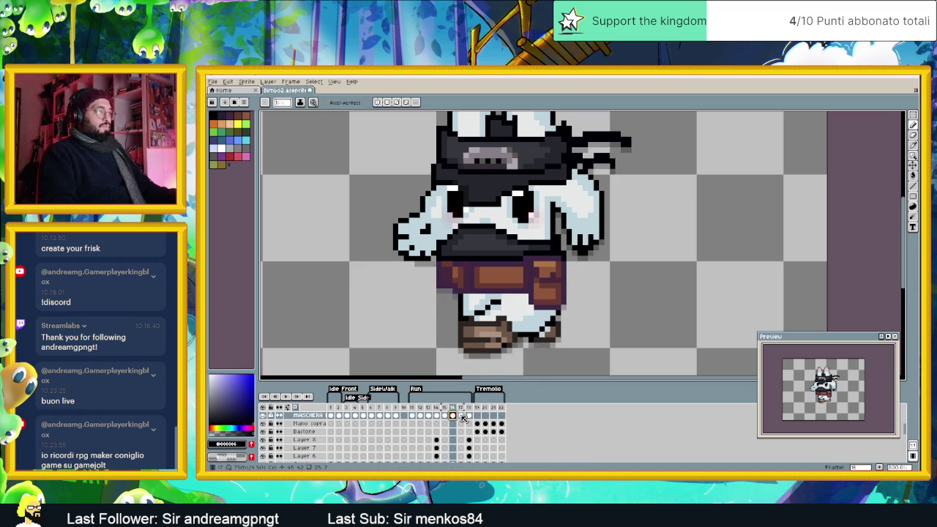
# Step: Compare frames 16 and 17, end on frame 18, and turn onion skin off
pyautogui.click(461, 415)
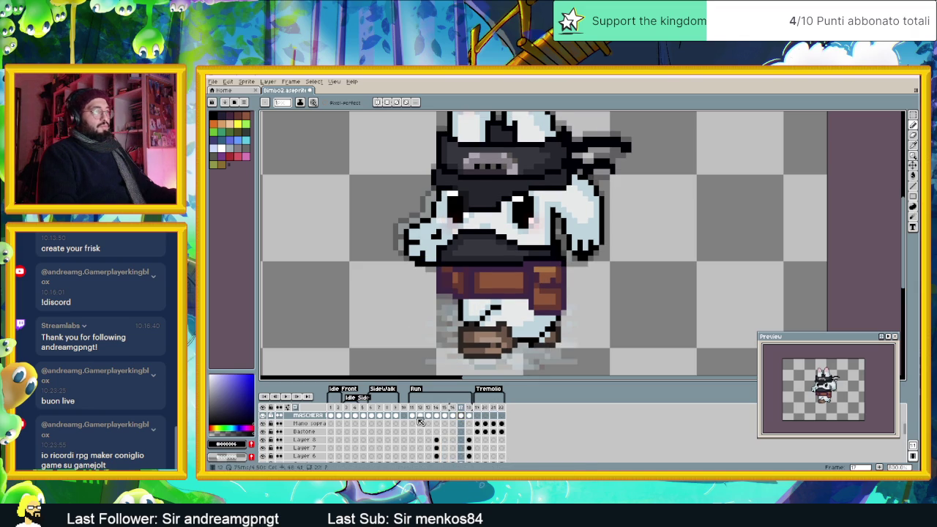
pyautogui.click(452, 416)
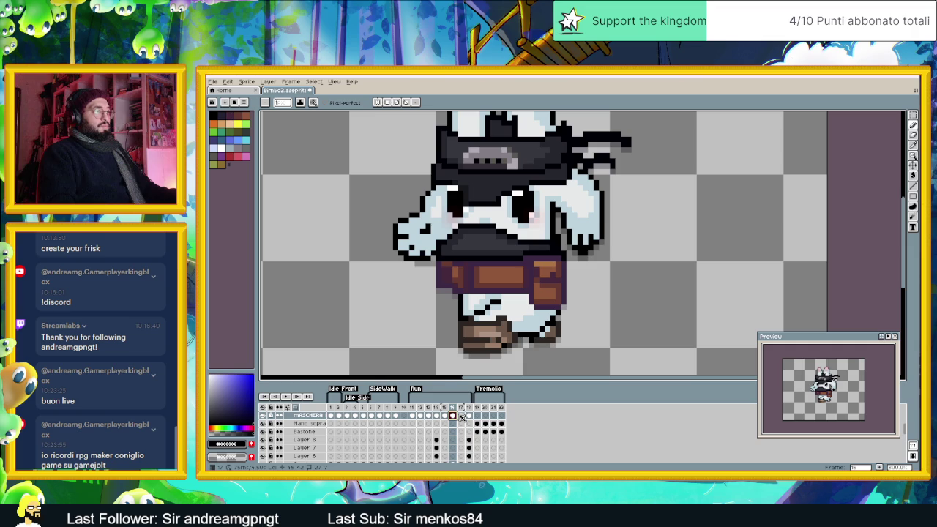
pyautogui.click(460, 416)
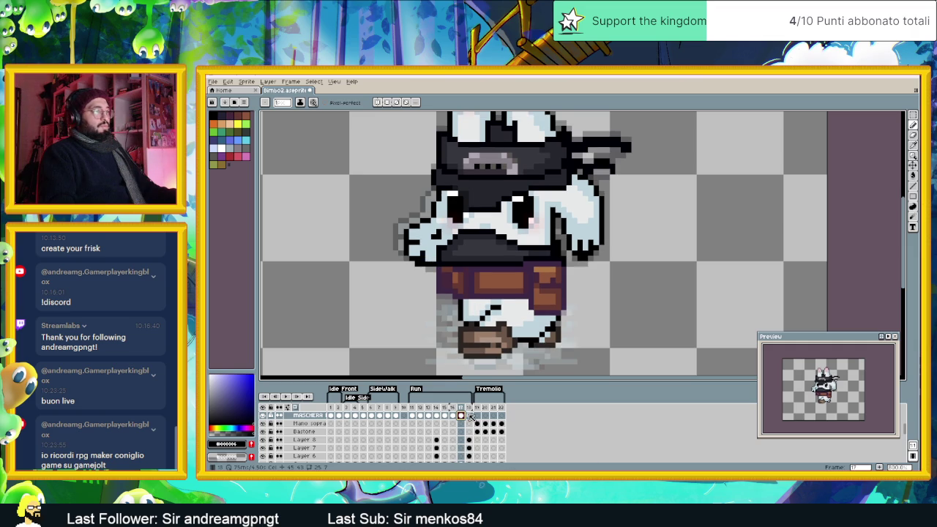
pyautogui.click(469, 416)
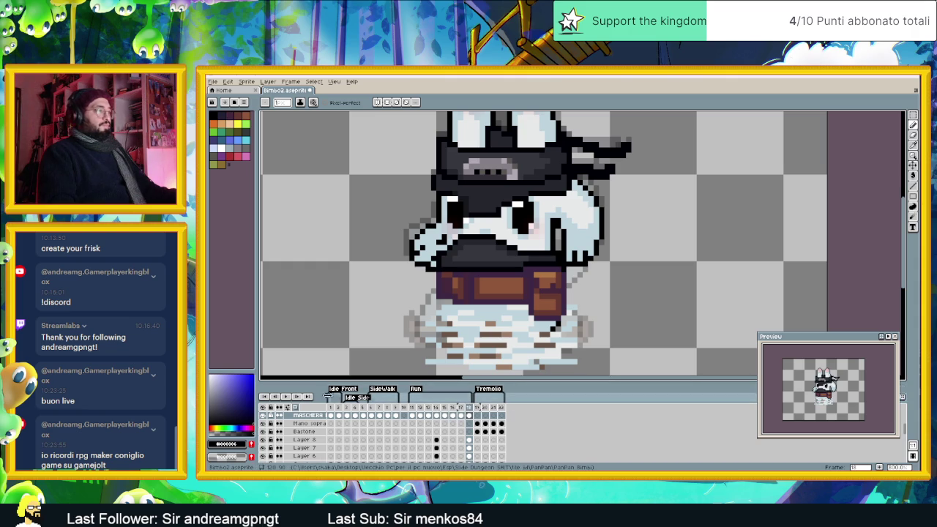
pyautogui.click(298, 408)
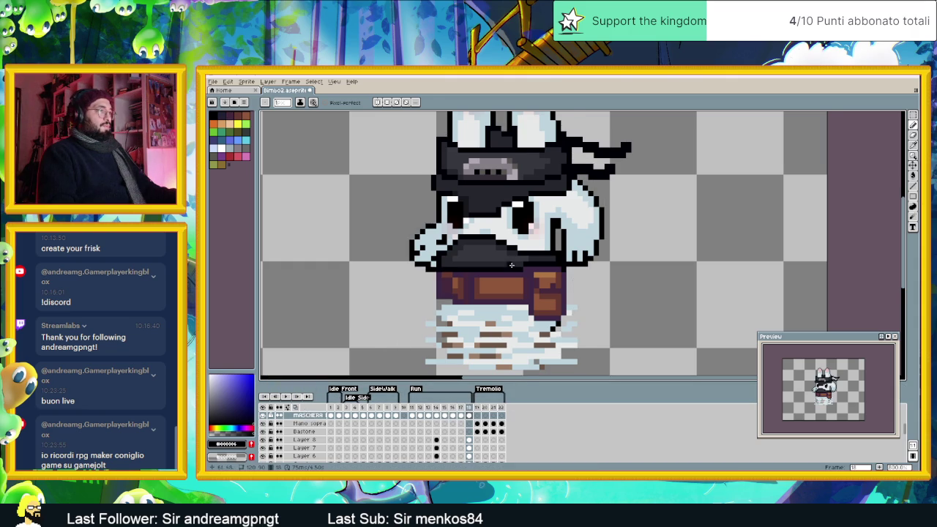
# Step: Zoom out on the canvas and play the rabbit animation to preview it
pyautogui.scroll(-2, 533, 293)
pyautogui.scroll(-1, 533, 293)
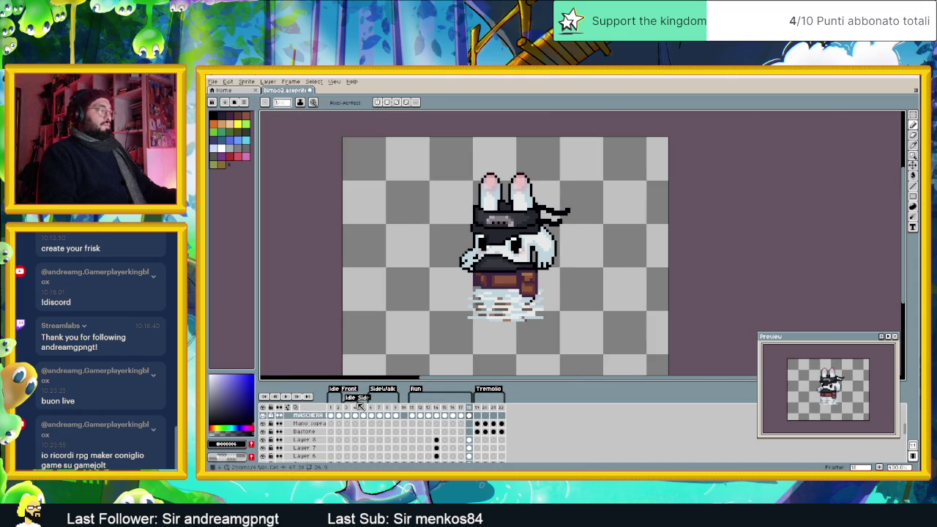
pyautogui.click(286, 396)
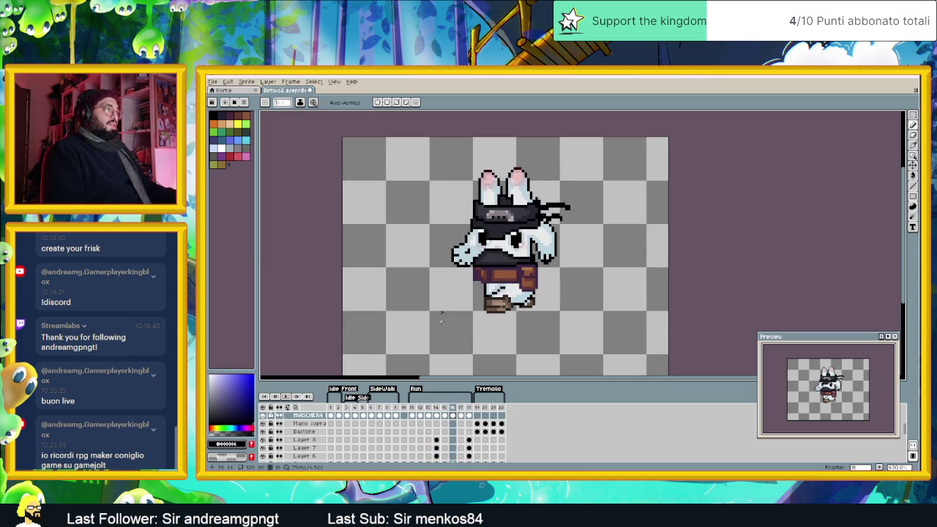
# Step: Zoom into the head and toggle the Maschera facciale, Mano sopra a bastone and Copricapo layers to inspect
pyautogui.scroll(3, 507, 196)
pyautogui.scroll(1, 359, 436)
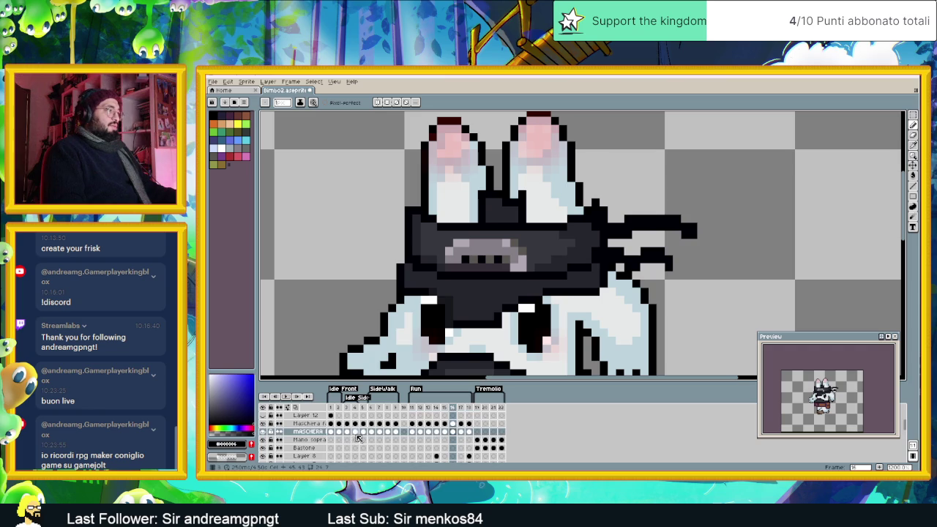
pyautogui.click(308, 423)
pyautogui.click(263, 424)
pyautogui.click(264, 424)
pyautogui.click(264, 439)
pyautogui.click(264, 439)
pyautogui.scroll(-2, 264, 444)
pyautogui.scroll(-2, 266, 446)
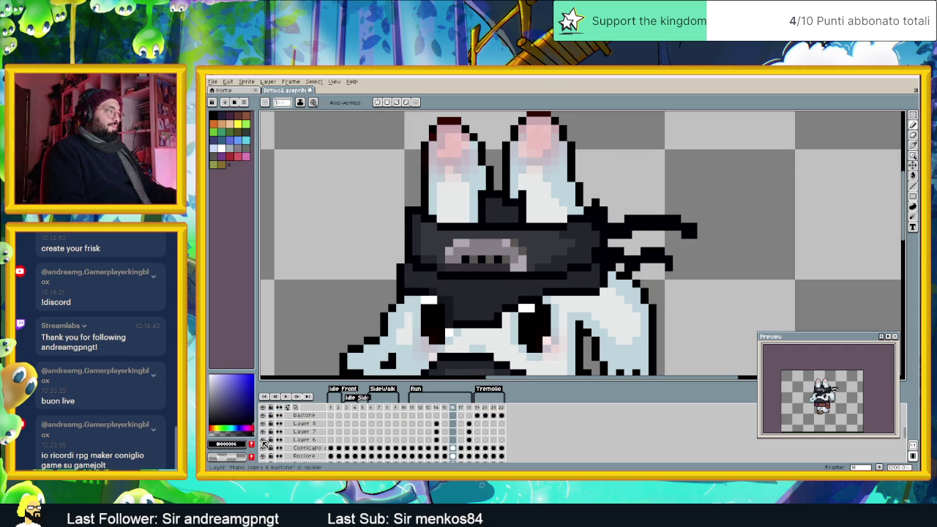
pyautogui.click(264, 447)
pyautogui.click(264, 447)
pyautogui.click(263, 447)
pyautogui.click(264, 448)
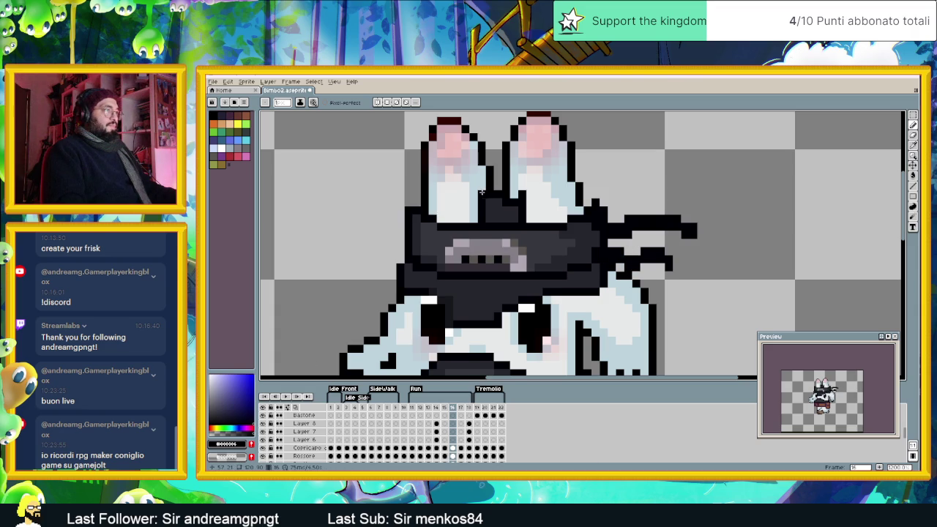
# Step: On Copricapo frame 16, move the pixels beside the right ear left and deselect
pyautogui.click(913, 115)
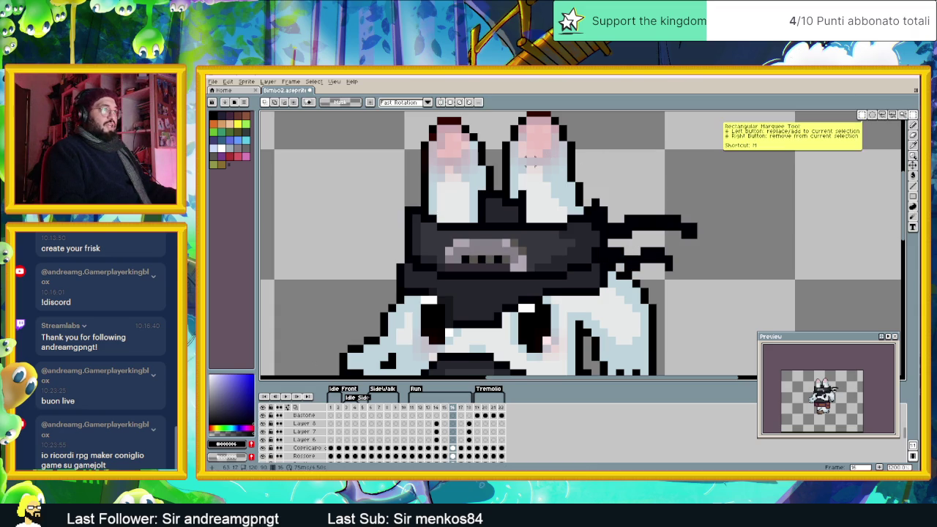
pyautogui.moveTo(536, 155); pyautogui.dragTo(500, 224)
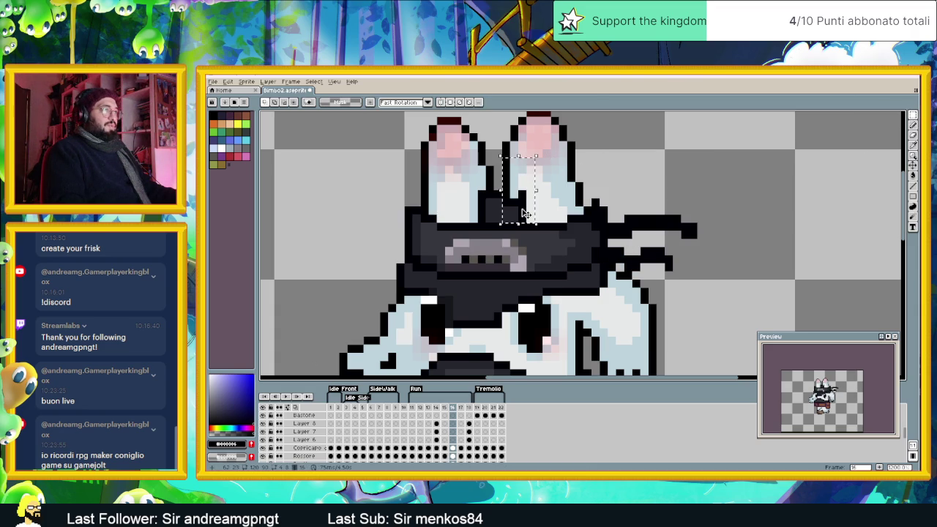
pyautogui.click(524, 213)
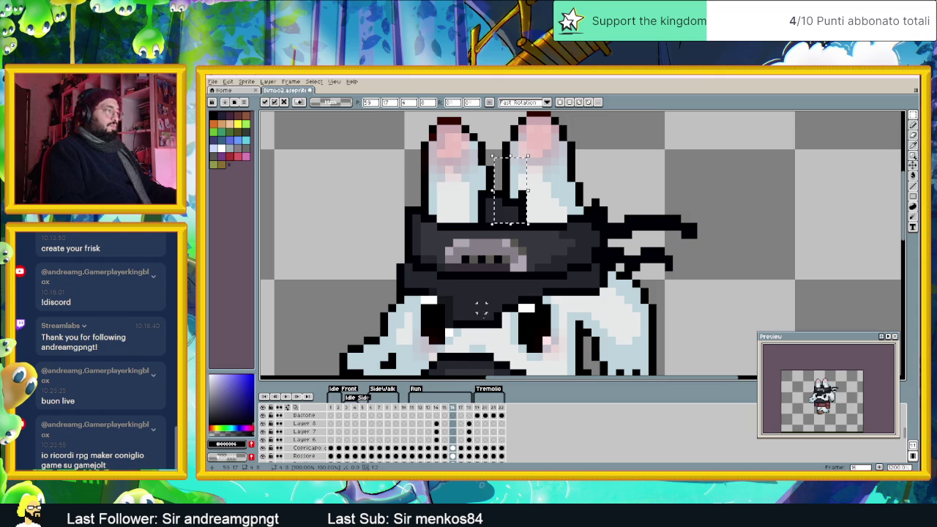
pyautogui.click(452, 448)
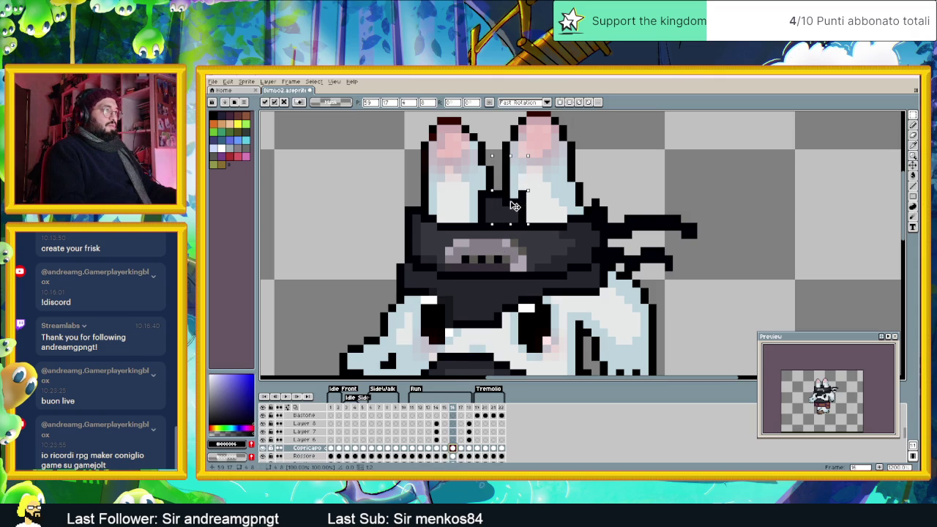
pyautogui.moveTo(515, 206); pyautogui.dragTo(487, 218)
pyautogui.press('Return')
pyautogui.click(486, 217)
pyautogui.hotkey('ctrl', 'd')
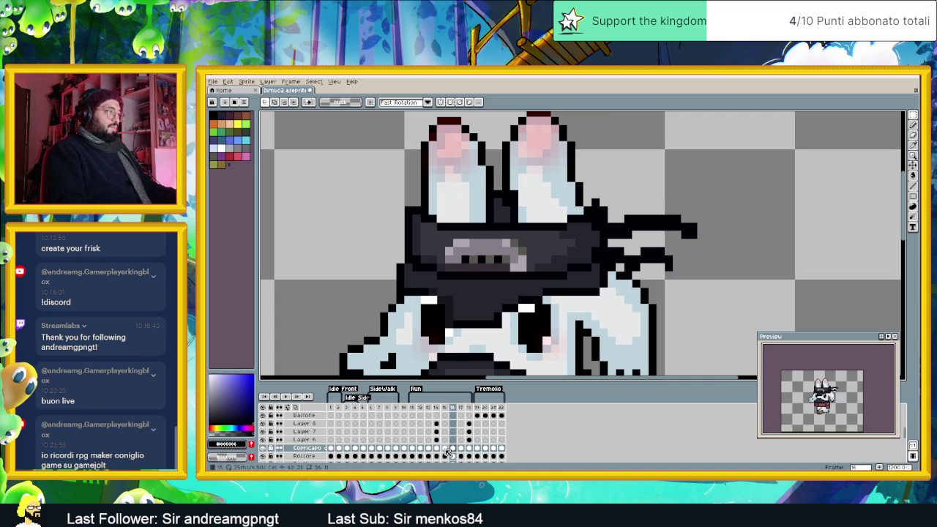
# Step: Try strokes between the ears on frame 15, then undo them
pyautogui.click(444, 448)
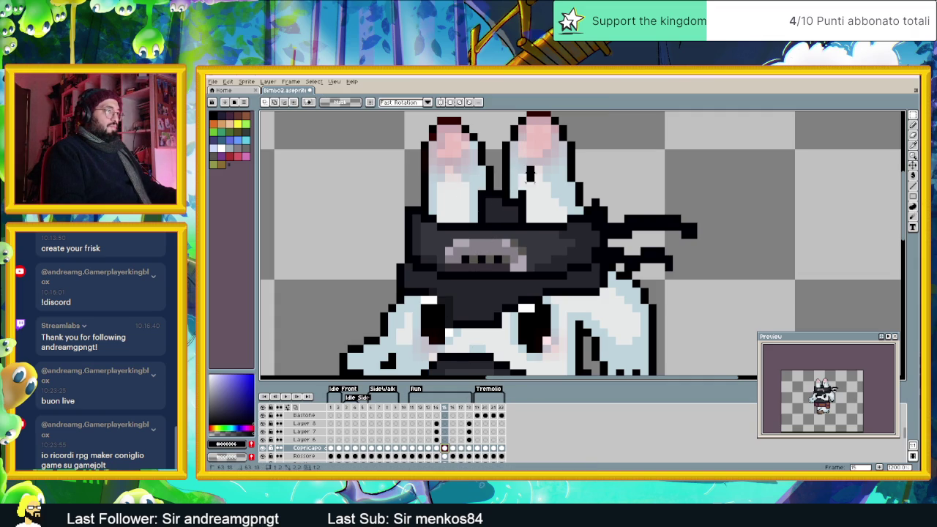
pyautogui.moveTo(530, 170); pyautogui.dragTo(505, 211)
pyautogui.hotkey('ctrl', 'z')
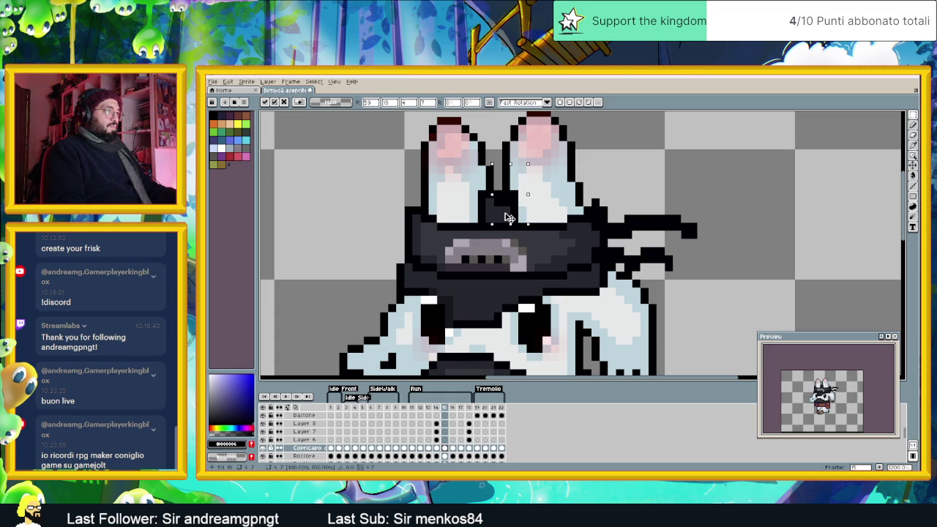
pyautogui.press('Return')
pyautogui.moveTo(487, 176); pyautogui.dragTo(498, 218)
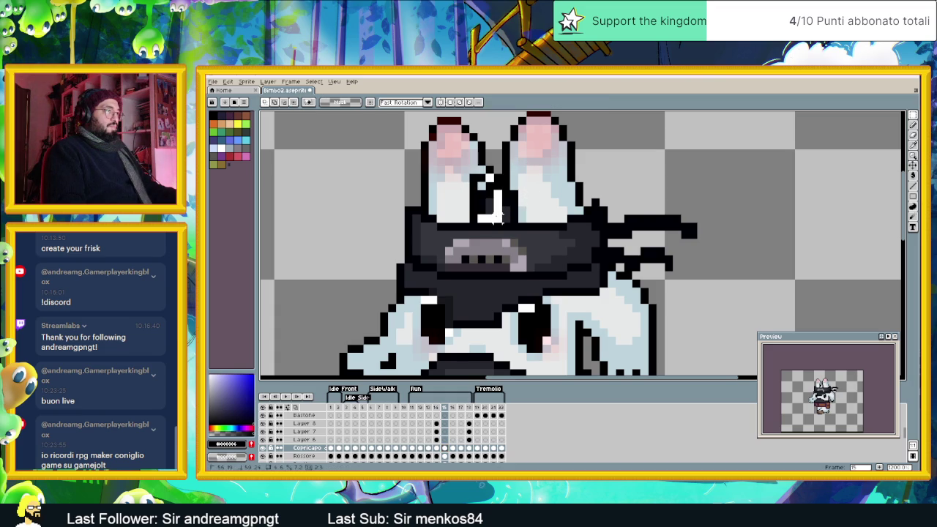
pyautogui.hotkey('ctrl', 'z')
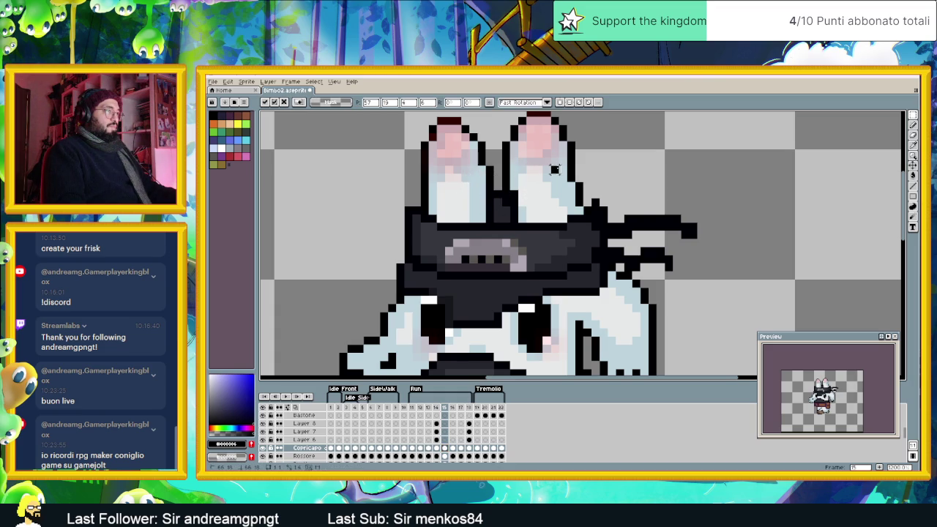
pyautogui.press('Return')
pyautogui.press('Left')
pyautogui.press('Left')
pyautogui.press('Left')
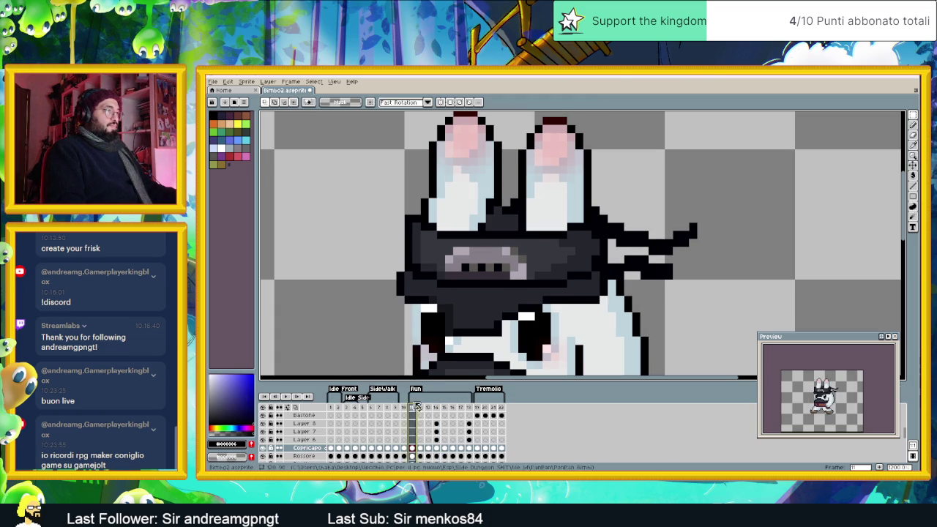
# Step: On frame 11, select the pixels between the ears and nudge them one pixel left
pyautogui.moveTo(459, 188)
pyautogui.mouseDown()
pyautogui.moveTo(504, 232)
pyautogui.moveTo(501, 224)
pyautogui.mouseUp()
pyautogui.moveTo(544, 180); pyautogui.dragTo(509, 232)
pyautogui.hotkey('ctrl', 'd')
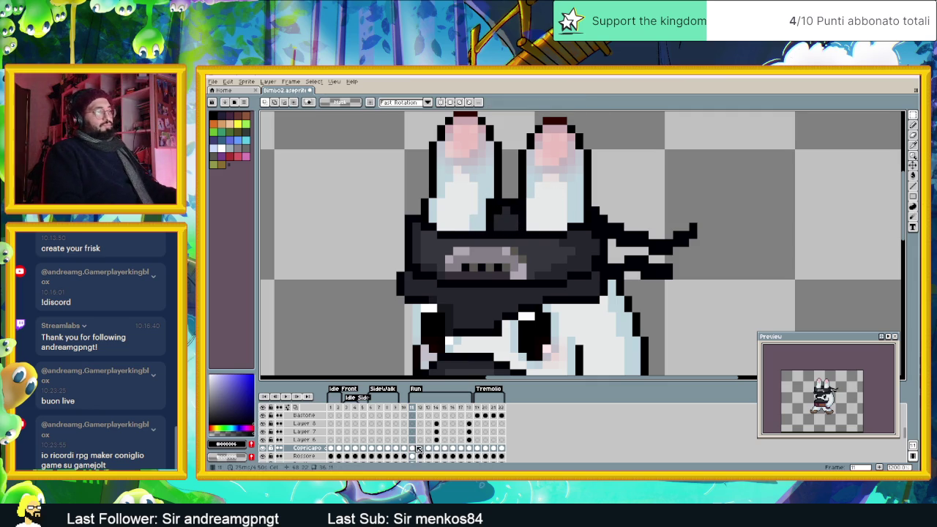
pyautogui.moveTo(544, 166); pyautogui.dragTo(516, 224)
pyautogui.press('Left')
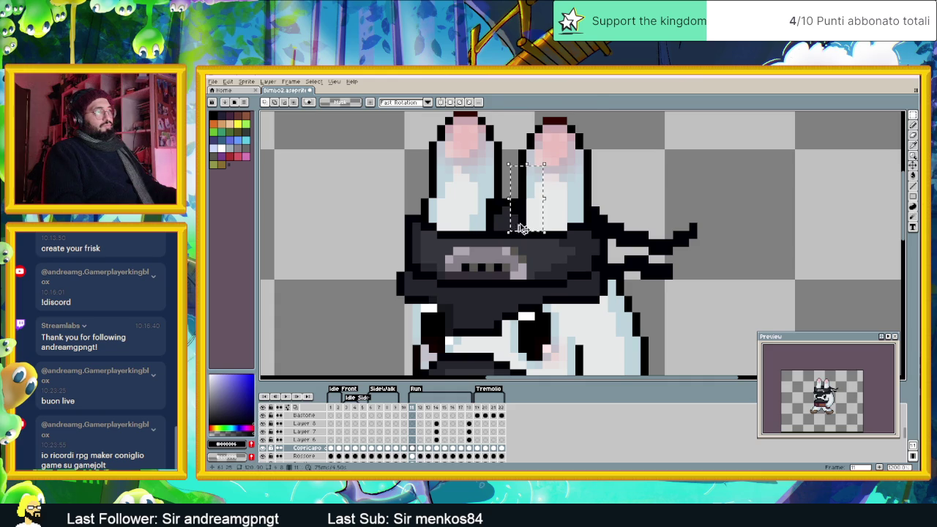
pyautogui.hotkey('ctrl', 'd')
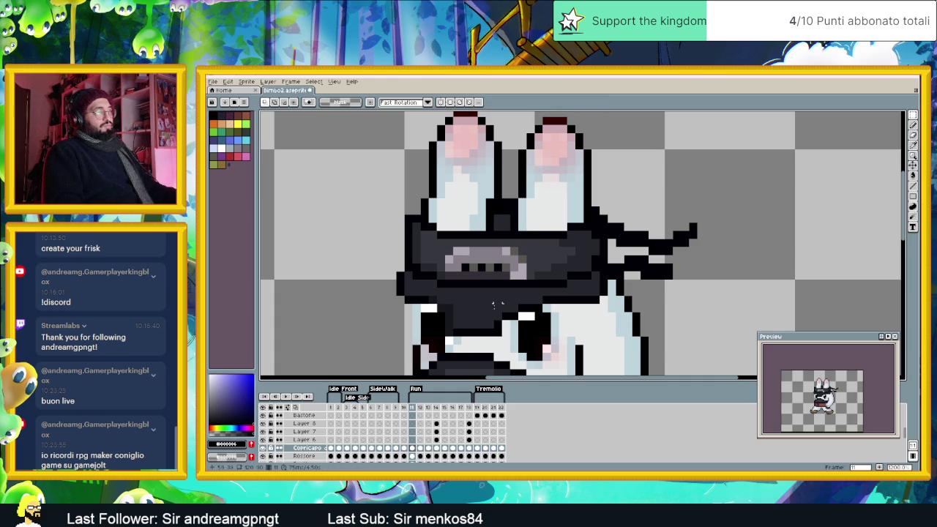
# Step: On frame 12, select the headwear pixels and move them into the ear gap
pyautogui.click(421, 445)
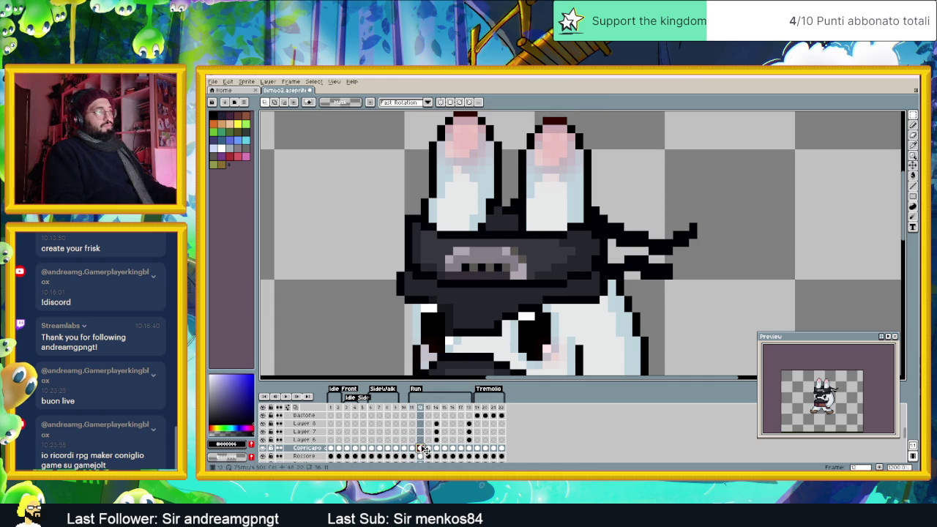
pyautogui.moveTo(473, 175)
pyautogui.mouseDown()
pyautogui.moveTo(495, 234)
pyautogui.moveTo(511, 232)
pyautogui.mouseUp()
pyautogui.moveTo(522, 192); pyautogui.dragTo(517, 222)
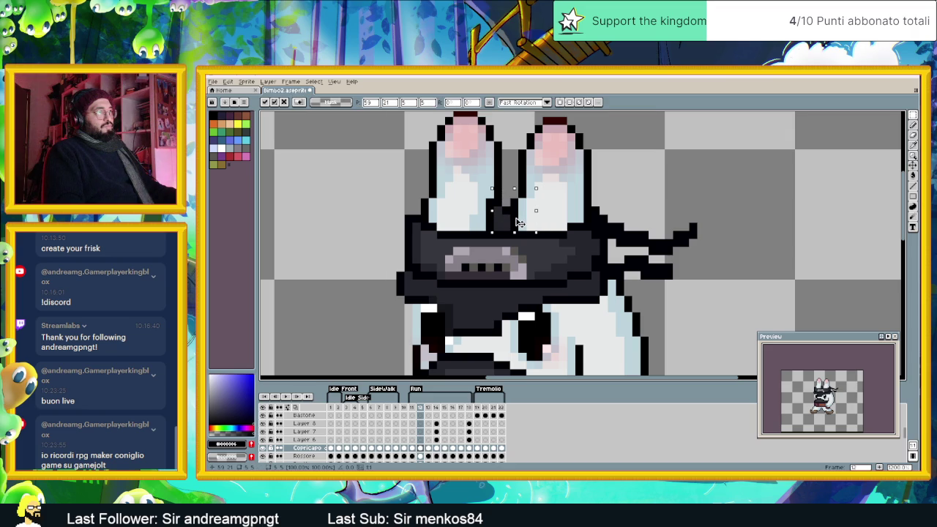
pyautogui.click(472, 186)
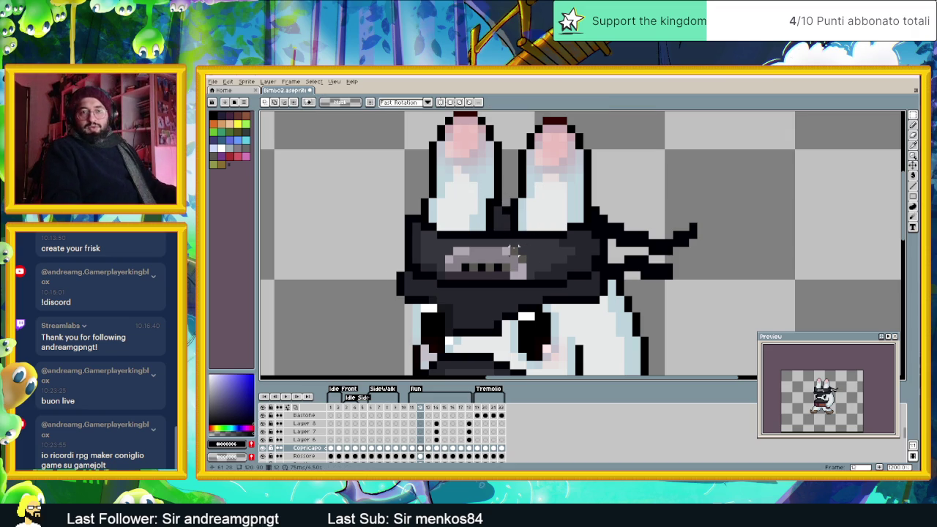
pyautogui.click(428, 448)
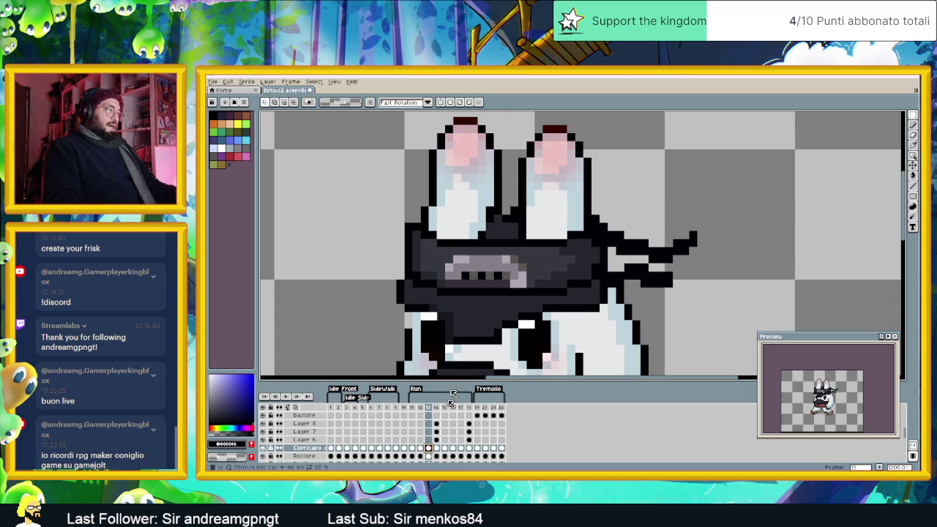
# Step: On frame 13, reposition the dark pixels and commit the black block in the ear gap
pyautogui.moveTo(465, 176); pyautogui.dragTo(487, 233)
pyautogui.moveTo(497, 233); pyautogui.dragTo(495, 233)
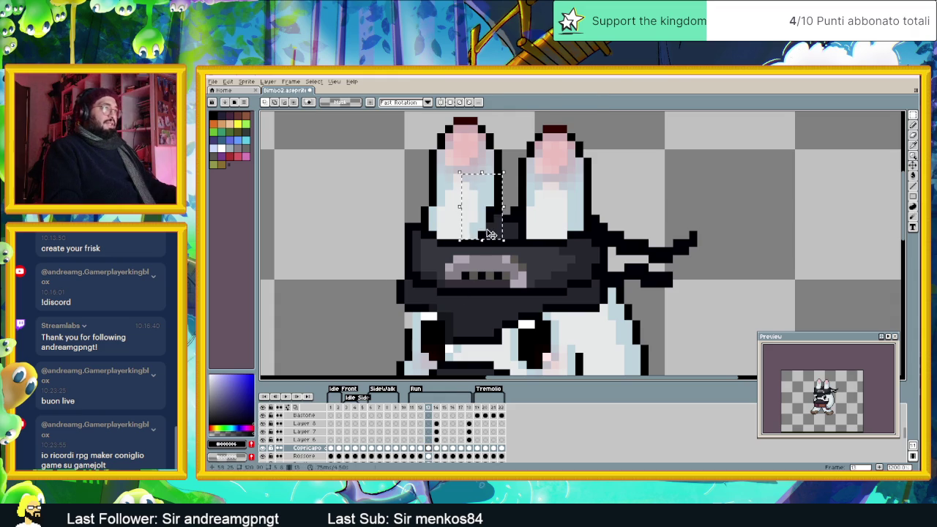
pyautogui.moveTo(538, 185); pyautogui.dragTo(516, 225)
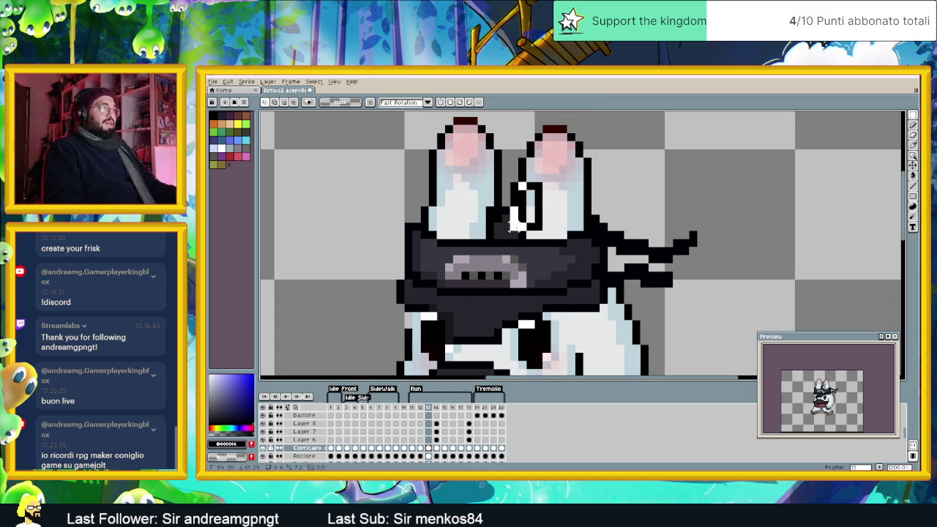
pyautogui.hotkey('ctrl', 'shift', 'd')
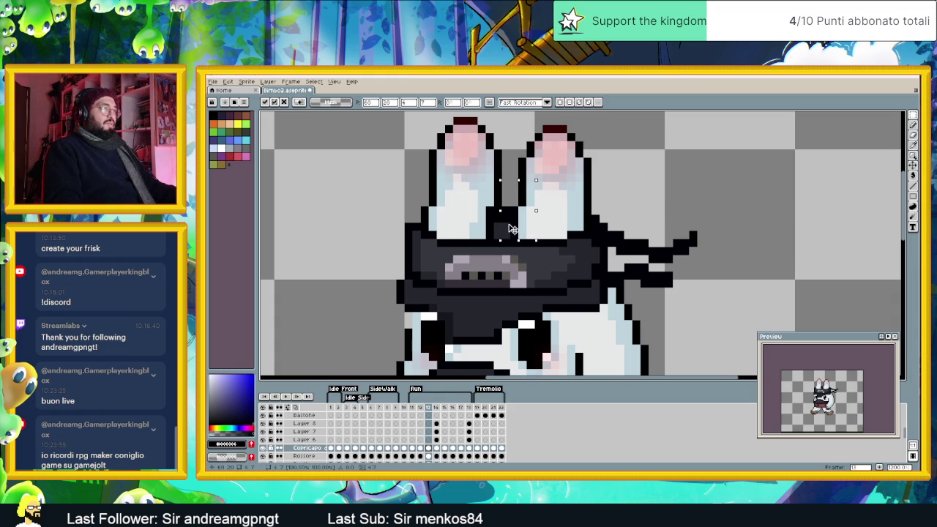
pyautogui.press('Return')
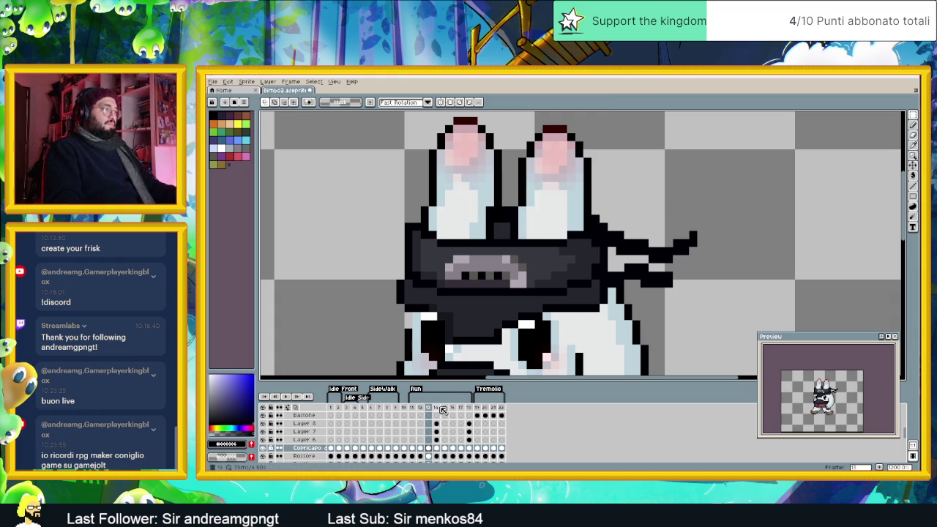
# Step: On frame 14, undo stray strokes and paste the black block between the ears
pyautogui.click(437, 448)
pyautogui.moveTo(469, 199)
pyautogui.mouseDown()
pyautogui.moveTo(487, 248)
pyautogui.moveTo(518, 238)
pyautogui.mouseUp()
pyautogui.hotkey('ctrl', 'z')
pyautogui.hotkey('ctrl', 'v')
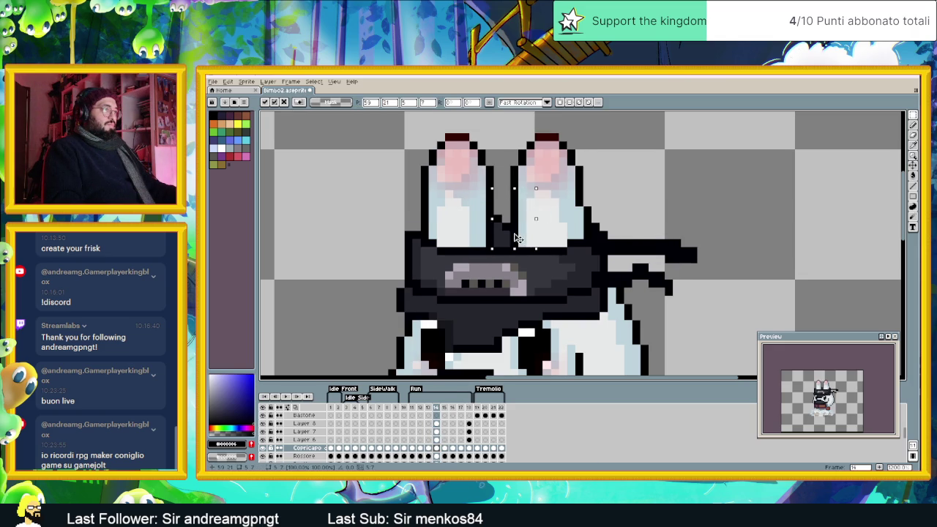
pyautogui.press('Return')
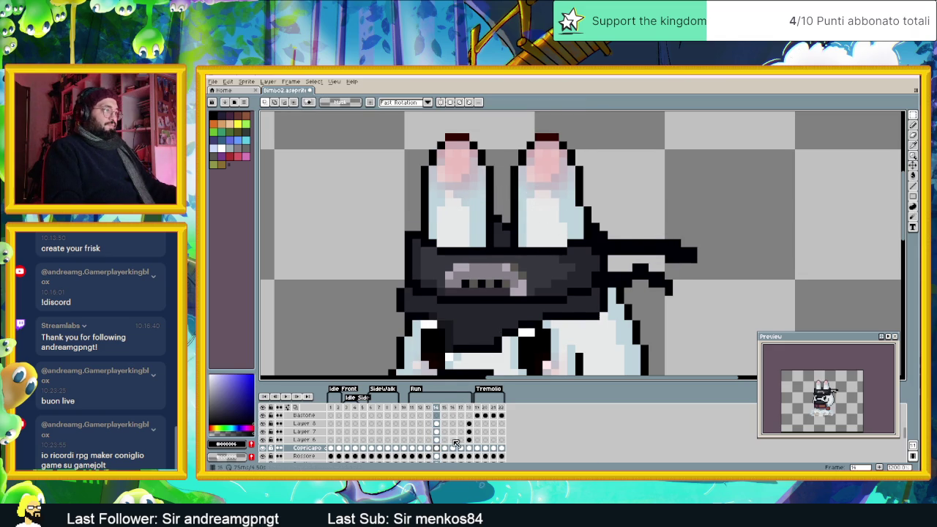
# Step: Step to frame 17 and paste the black block into the ear gap
pyautogui.click(445, 448)
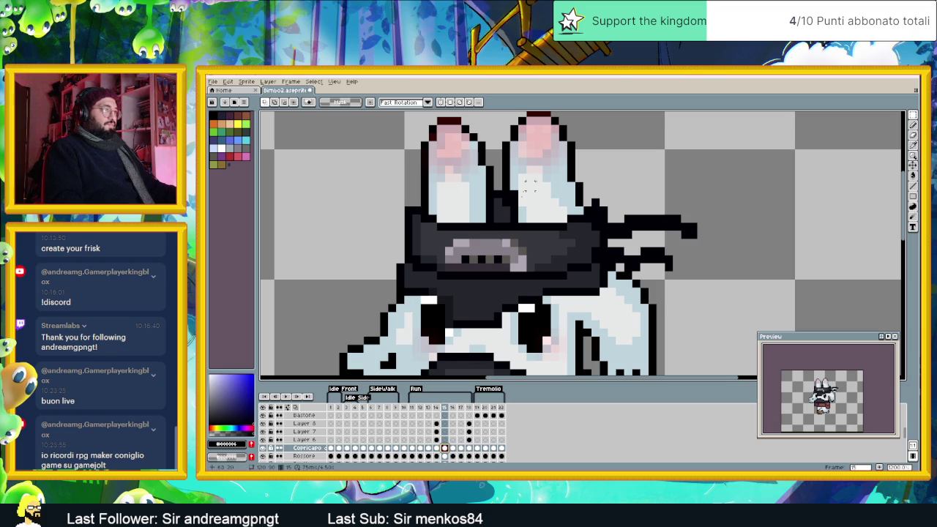
pyautogui.click(454, 448)
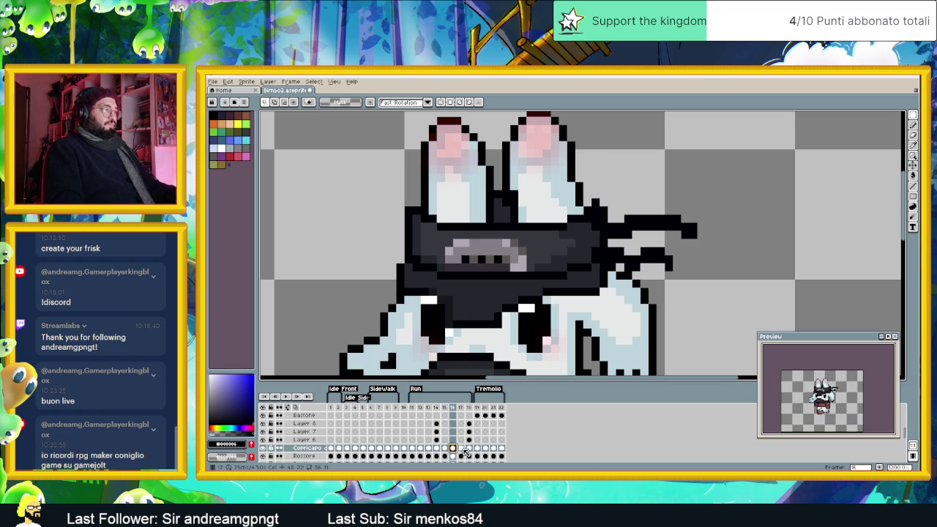
pyautogui.click(462, 448)
pyautogui.moveTo(540, 178); pyautogui.dragTo(514, 217)
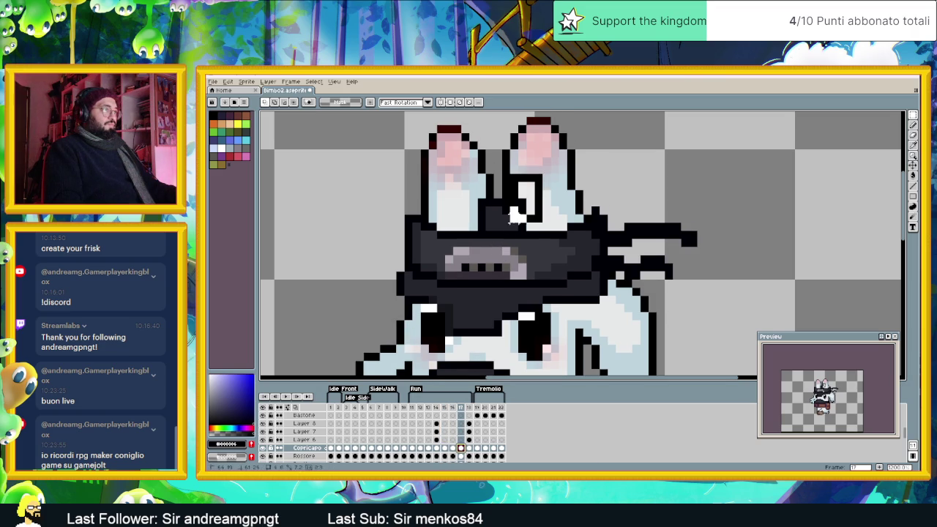
pyautogui.hotkey('ctrl', 'v')
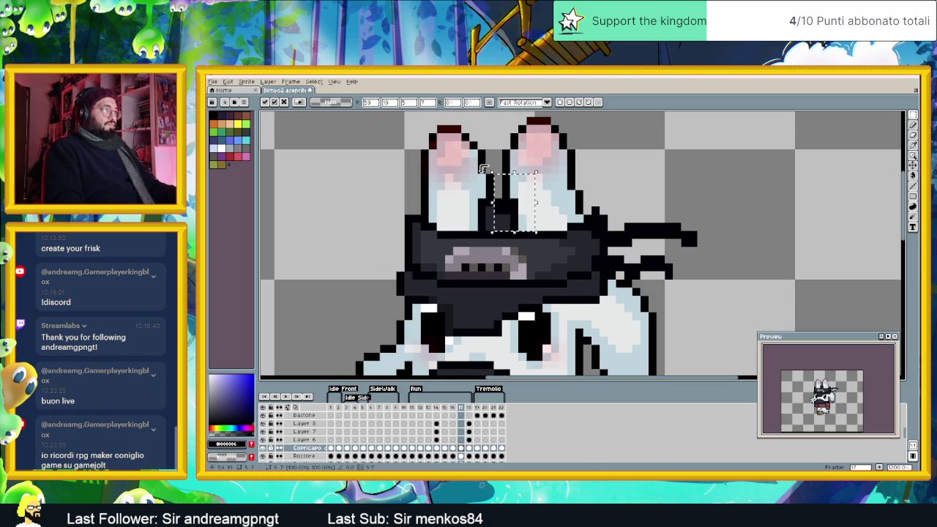
pyautogui.moveTo(527, 233); pyautogui.dragTo(495, 224)
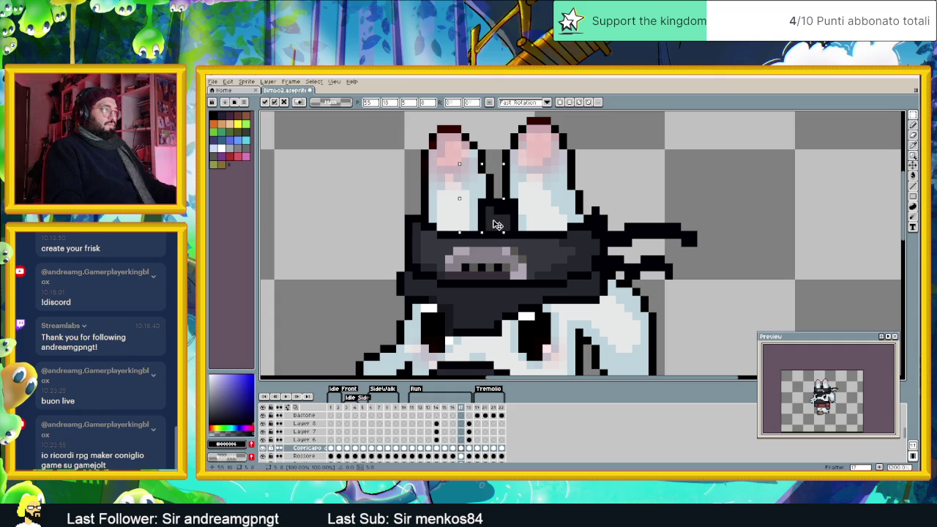
pyautogui.press('Return')
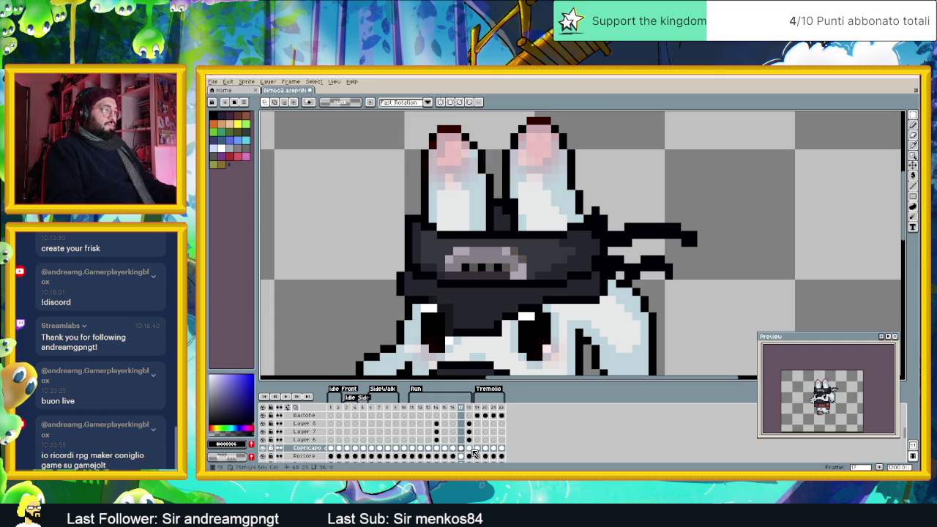
# Step: Paste the black block between the ears on frame 18, then return to frame 1
pyautogui.click(471, 449)
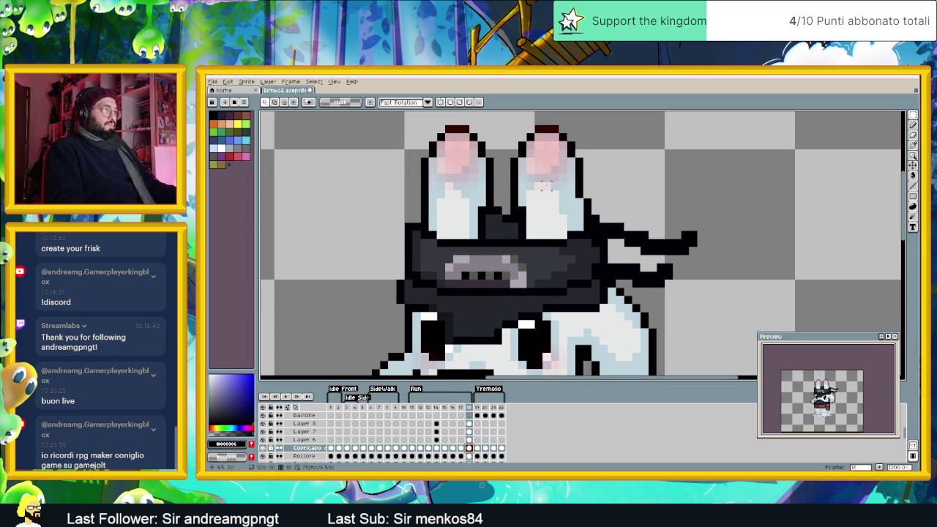
pyautogui.hotkey('ctrl', 'v')
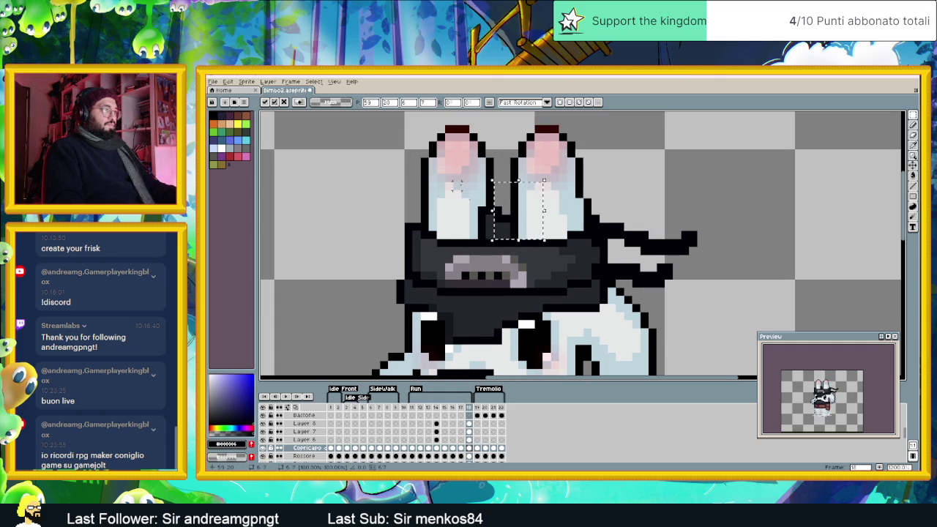
pyautogui.moveTo(464, 192); pyautogui.dragTo(495, 229)
pyautogui.click(546, 209)
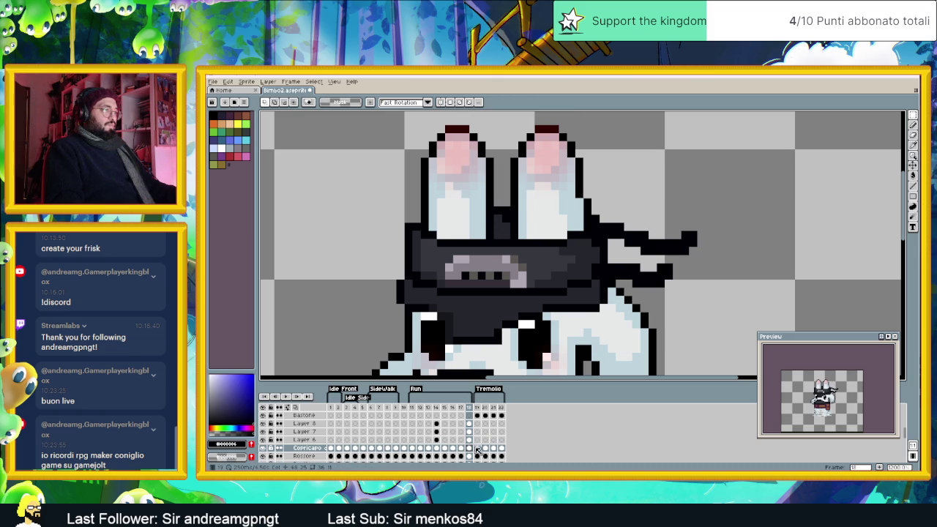
pyautogui.click(332, 448)
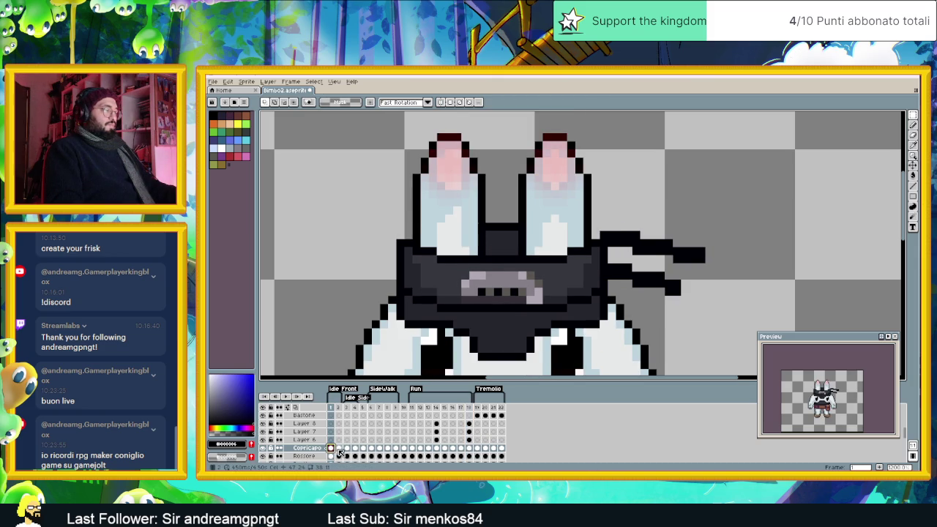
# Step: Step through frames 2 to 4, selecting the area between the ears
pyautogui.click(339, 448)
pyautogui.click(356, 449)
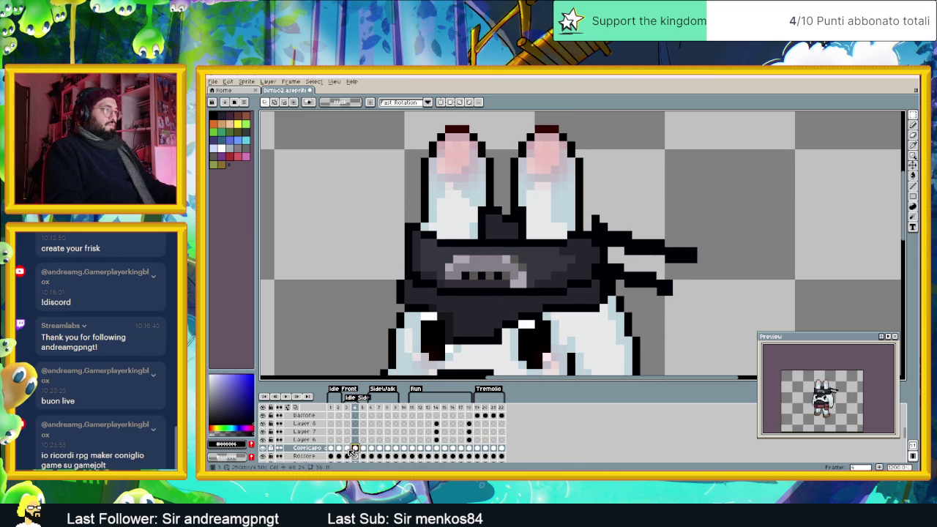
pyautogui.click(348, 448)
pyautogui.moveTo(457, 181)
pyautogui.mouseDown()
pyautogui.moveTo(512, 249)
pyautogui.moveTo(517, 235)
pyautogui.mouseUp()
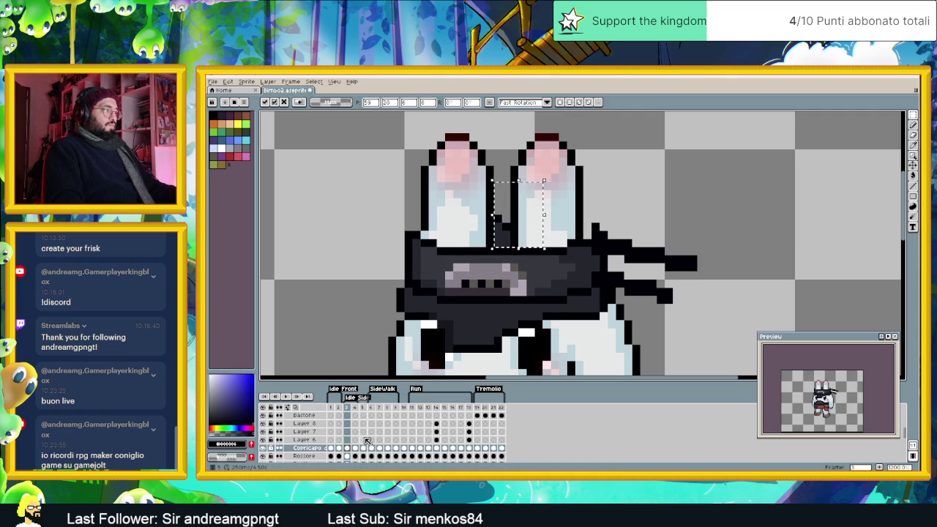
pyautogui.click(355, 448)
pyautogui.moveTo(467, 163); pyautogui.dragTo(515, 234)
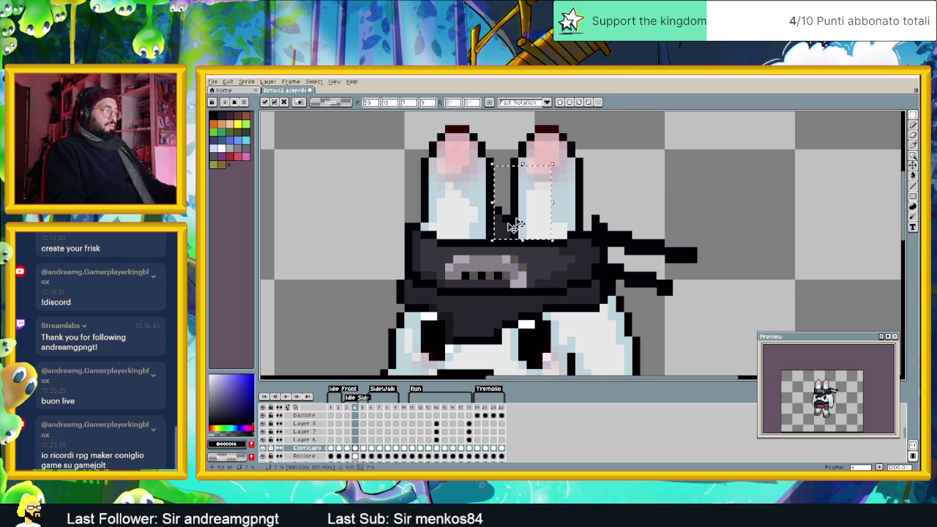
# Step: On frame 6, move the pixels at the left ear and copy the area between the ears
pyautogui.click(372, 448)
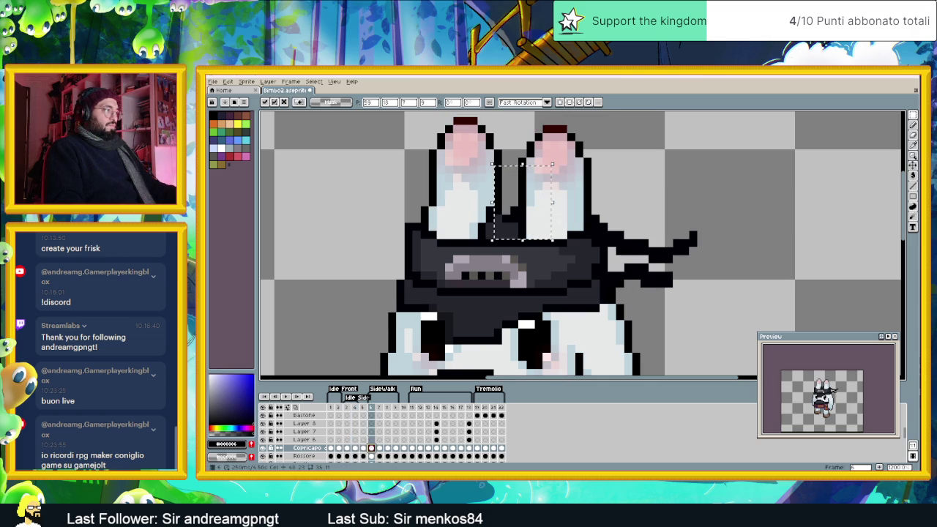
pyautogui.moveTo(461, 192); pyautogui.dragTo(491, 232)
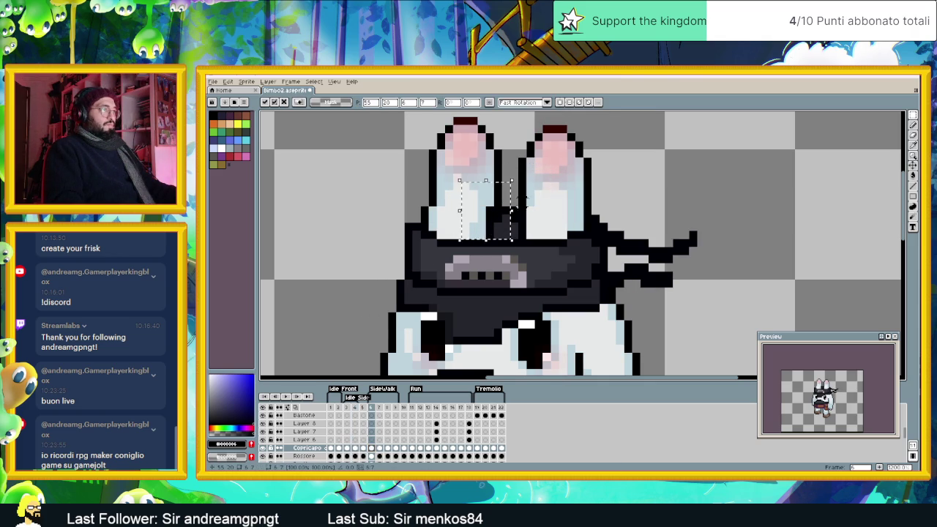
pyautogui.press('Return')
pyautogui.moveTo(504, 233); pyautogui.dragTo(492, 240)
pyautogui.press('Return')
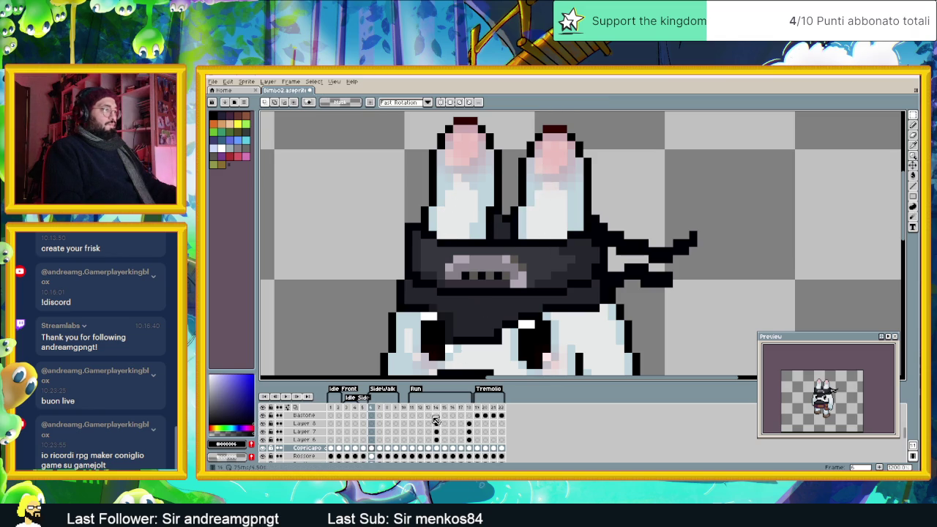
# Step: Paste the copied block between the ears on frame 7 and reposition pixels on frame 8
pyautogui.click(381, 448)
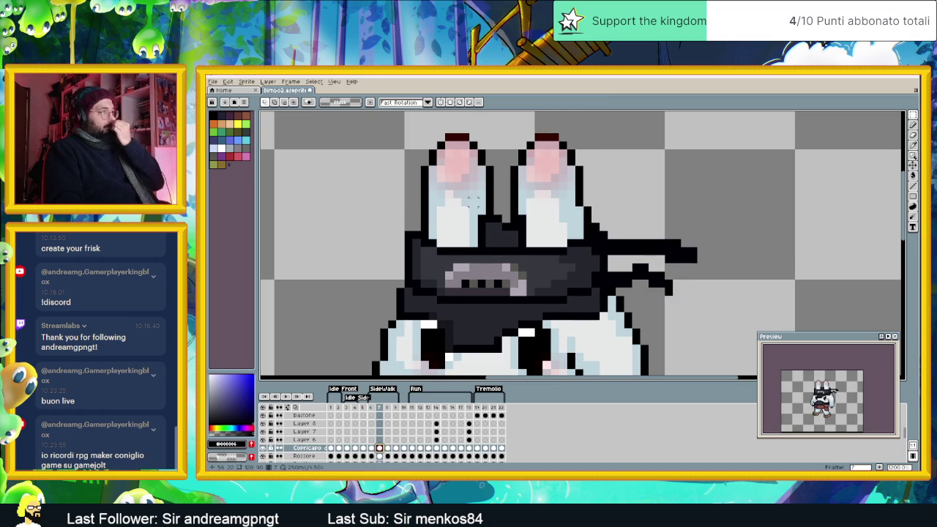
pyautogui.hotkey('ctrl', 'v')
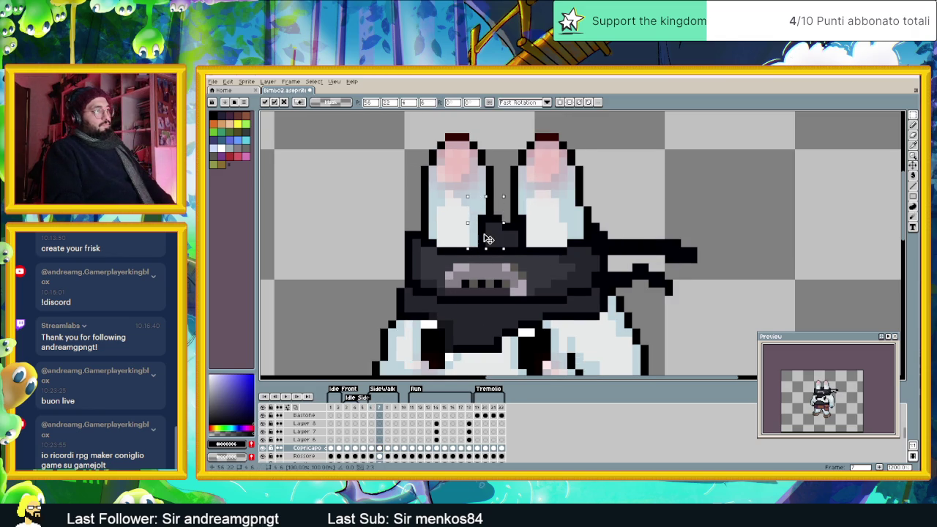
pyautogui.moveTo(494, 222); pyautogui.dragTo(515, 235)
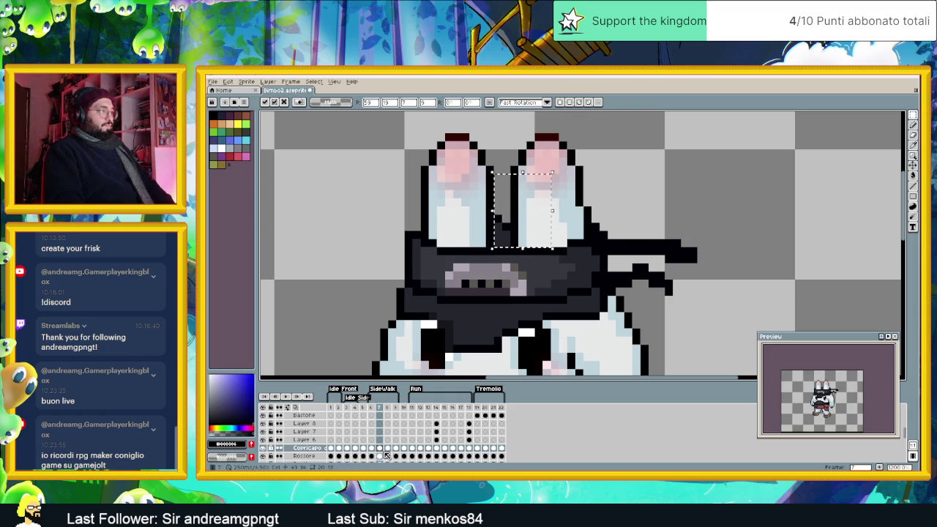
pyautogui.click(388, 448)
pyautogui.moveTo(543, 246); pyautogui.dragTo(503, 245)
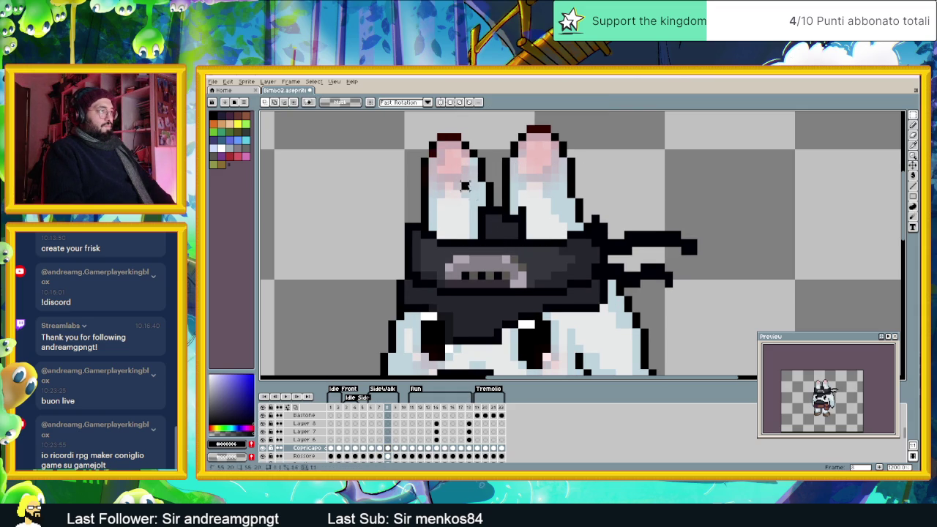
pyautogui.moveTo(469, 192); pyautogui.dragTo(496, 227)
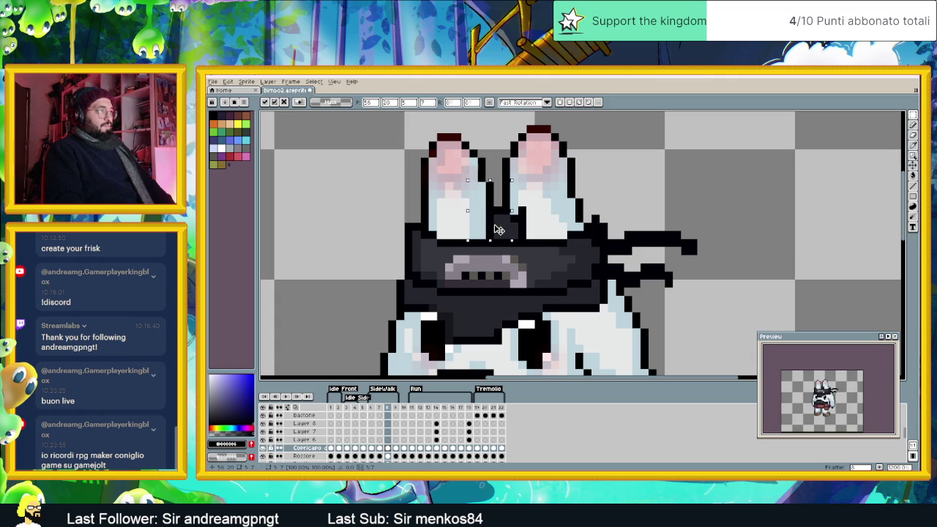
pyautogui.press('Escape')
pyautogui.click(504, 234)
pyautogui.click(563, 208)
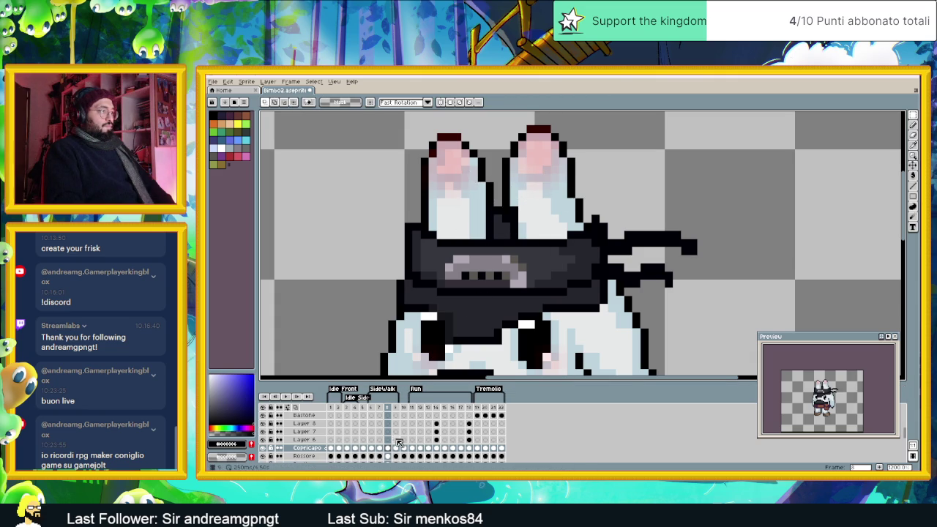
# Step: On frame 10, select the area over the right ear and drop the selection
pyautogui.click(396, 447)
pyautogui.moveTo(454, 198); pyautogui.dragTo(500, 245)
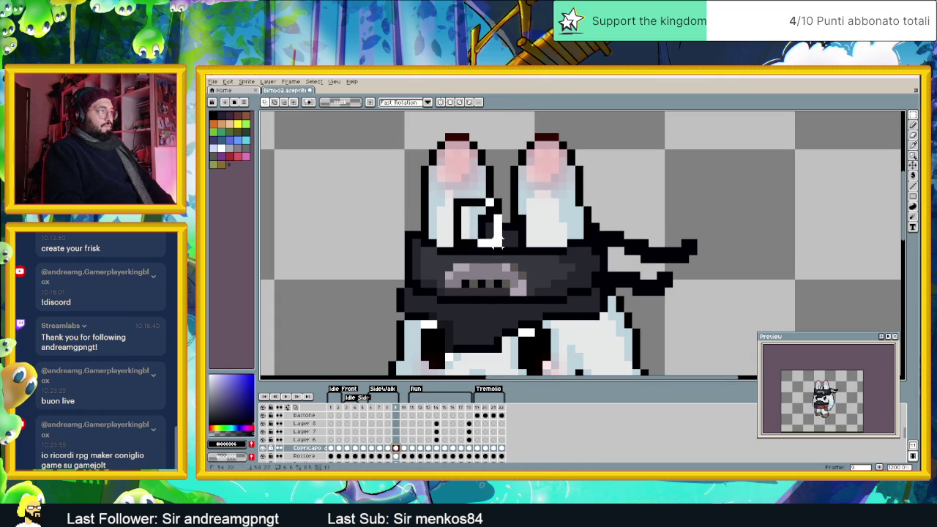
pyautogui.moveTo(536, 155); pyautogui.dragTo(492, 249)
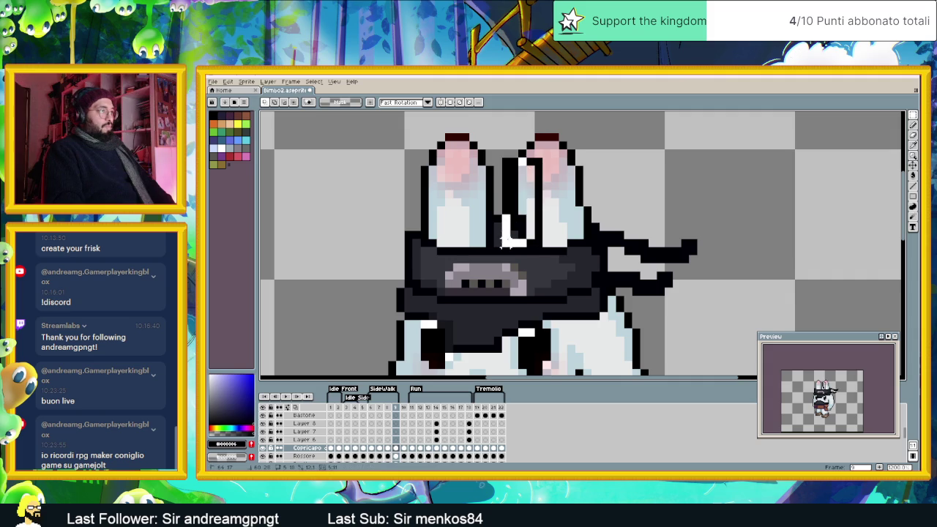
pyautogui.press('Return')
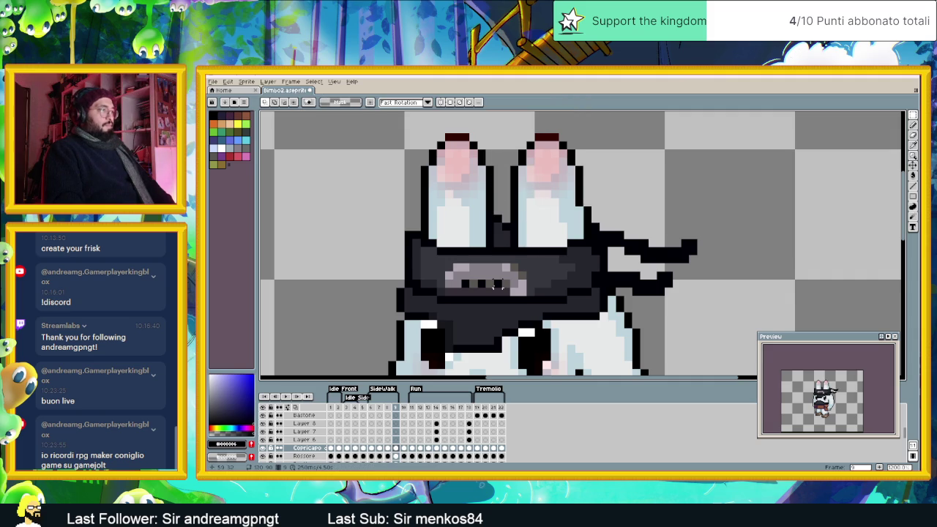
pyautogui.scroll(-4, 586, 201)
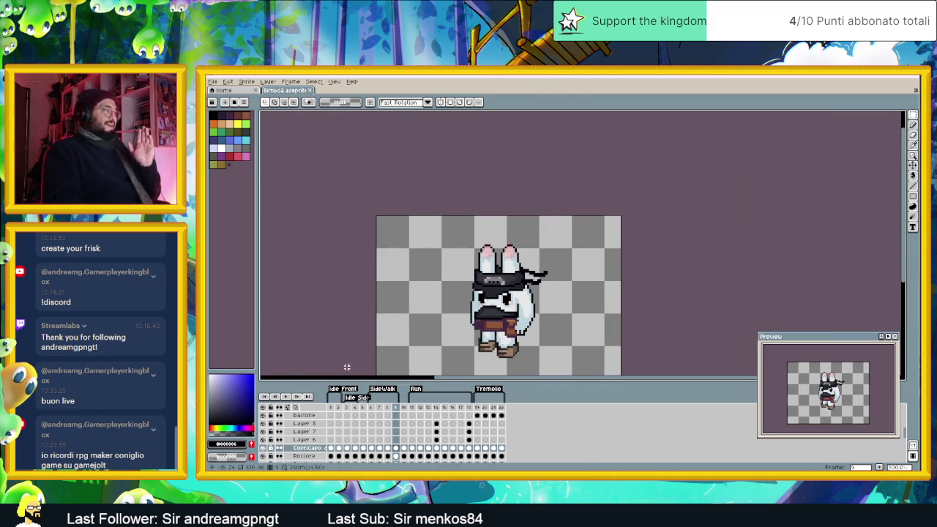
pyautogui.click(287, 396)
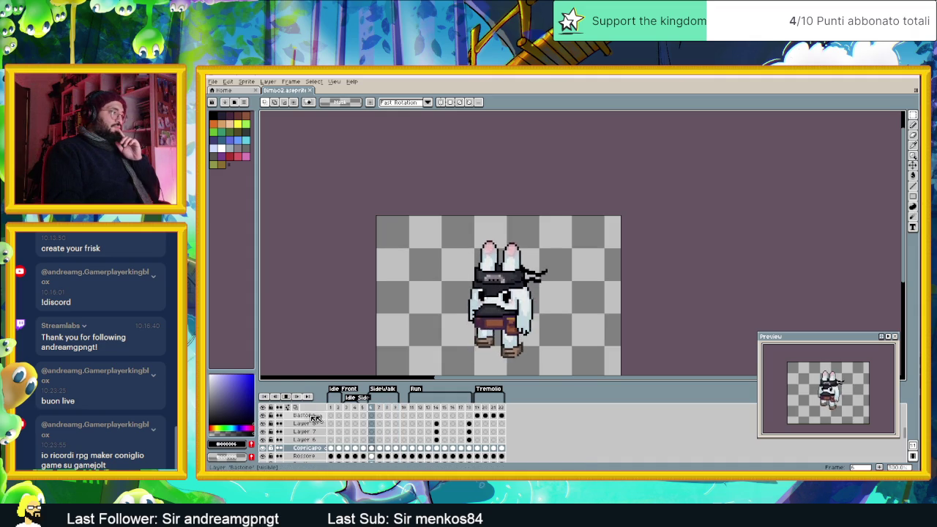
pyautogui.click(339, 412)
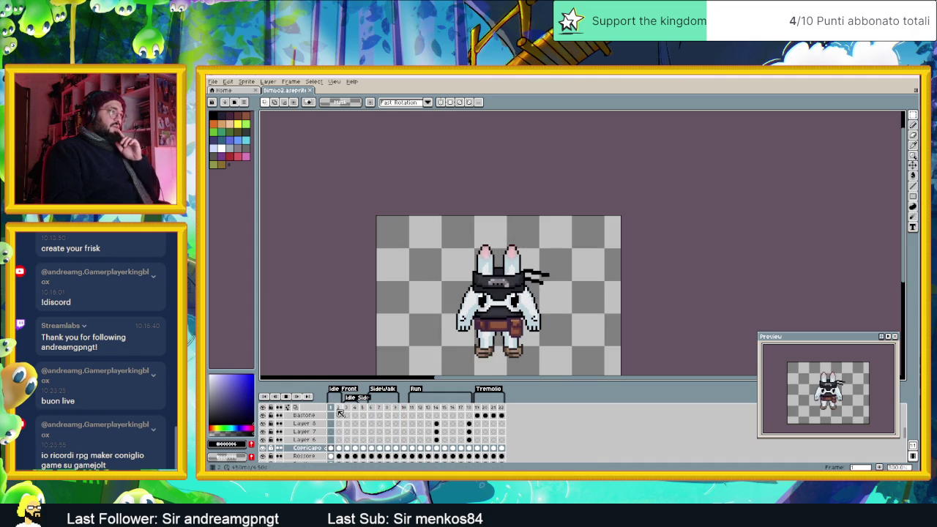
pyautogui.click(351, 410)
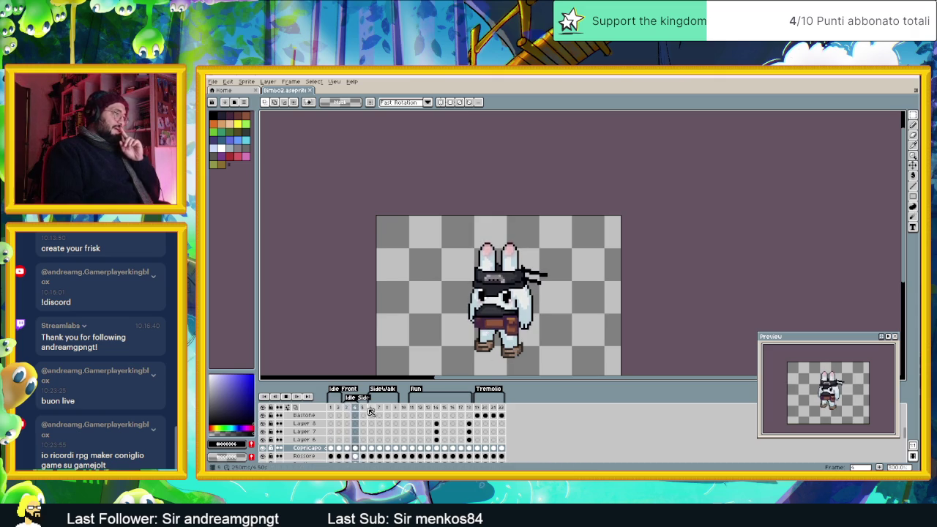
pyautogui.click(381, 408)
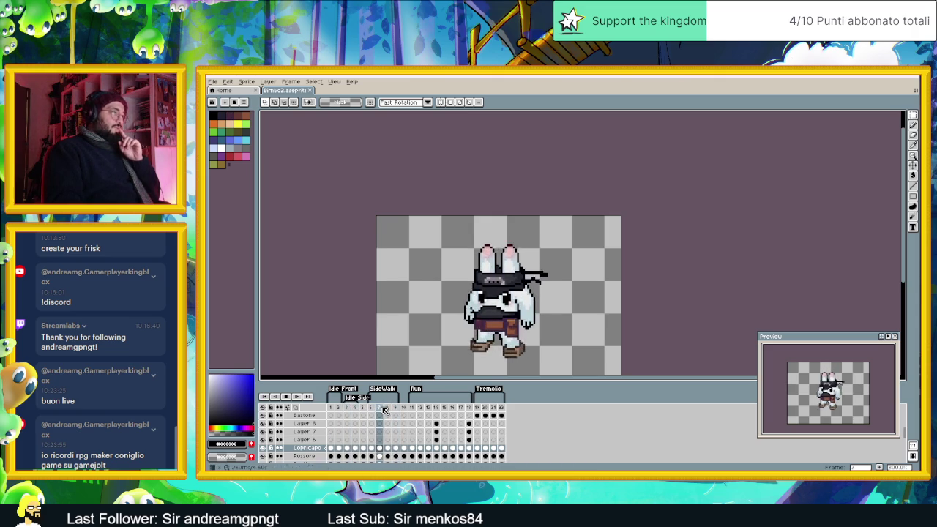
pyautogui.click(414, 412)
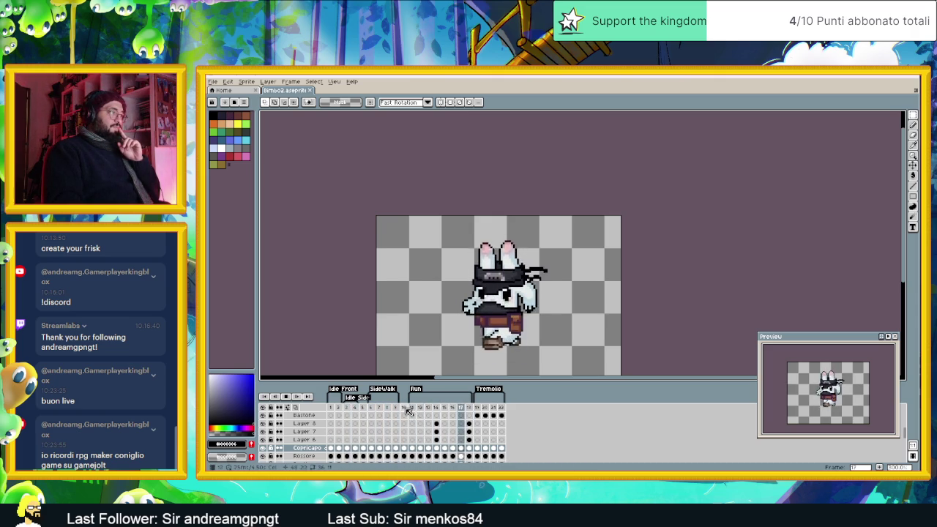
pyautogui.click(374, 410)
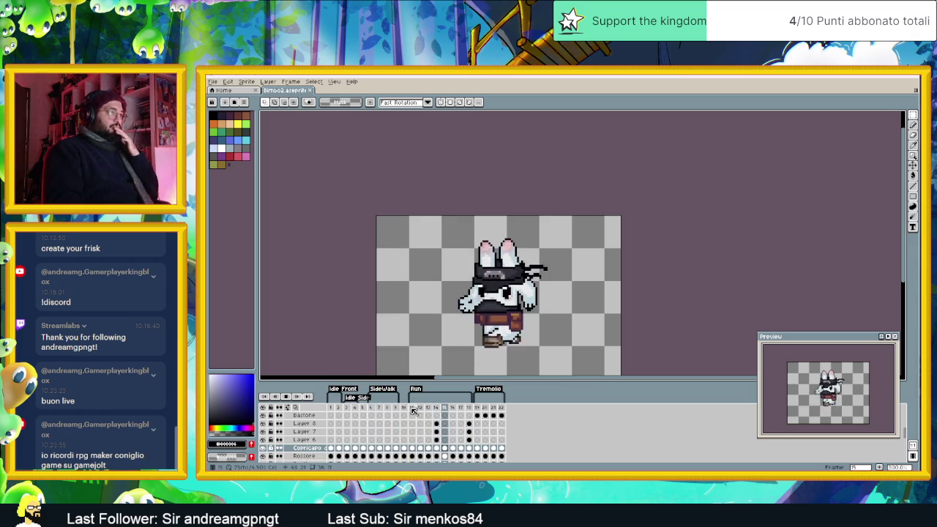
pyautogui.click(373, 410)
pyautogui.click(375, 409)
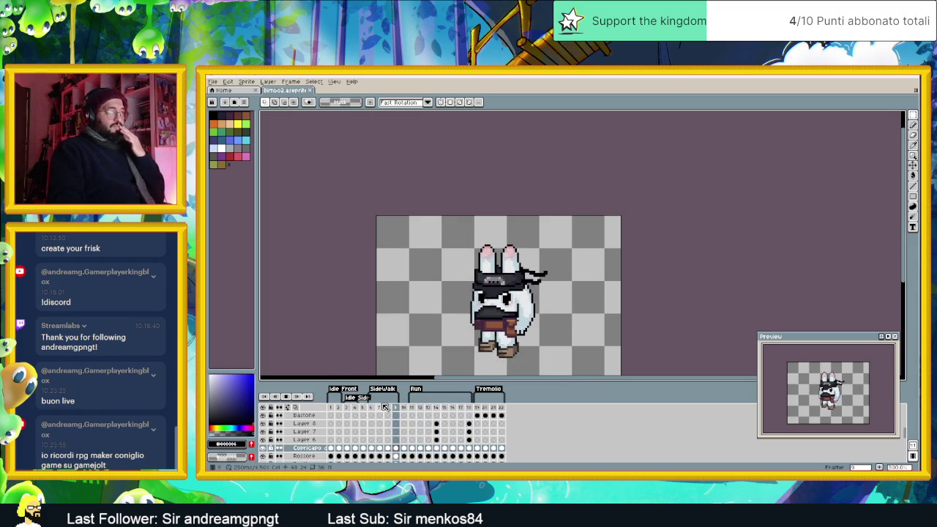
pyautogui.click(395, 408)
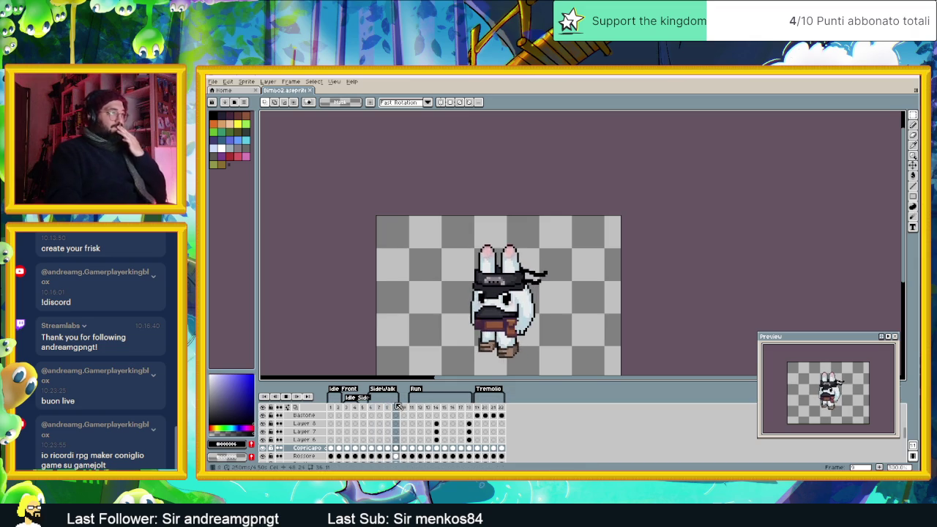
pyautogui.press('Left')
pyautogui.press('Left')
pyautogui.press('Left')
pyautogui.press('Left')
pyautogui.scroll(1, 530, 321)
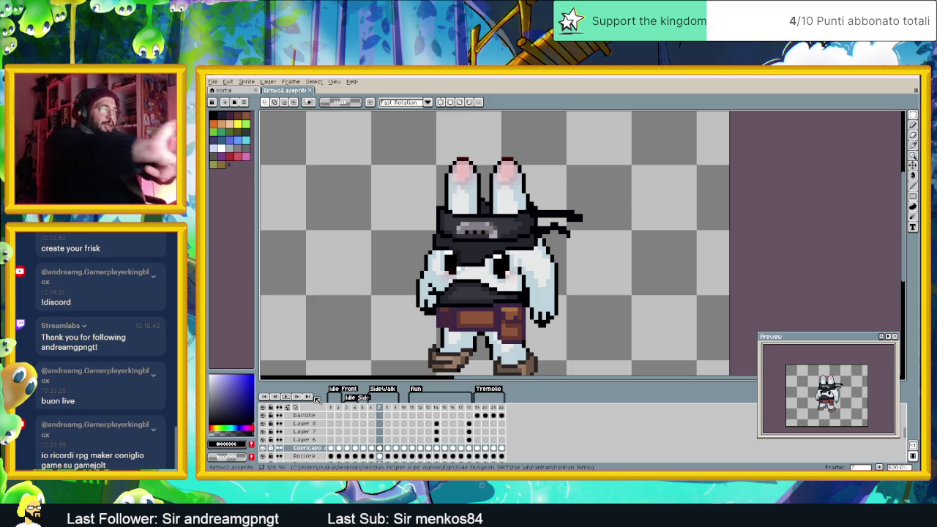
# Step: Go to frame 11, zoom out, and save Bimbo2.aseprite
pyautogui.click(412, 408)
pyautogui.press('-')
pyautogui.scroll(-1, 546, 359)
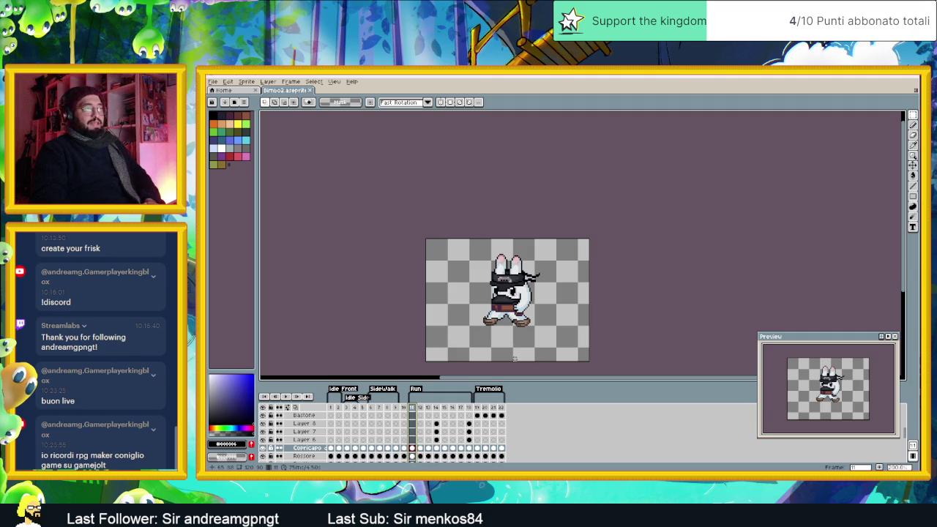
pyautogui.hotkey('ctrl', 's')
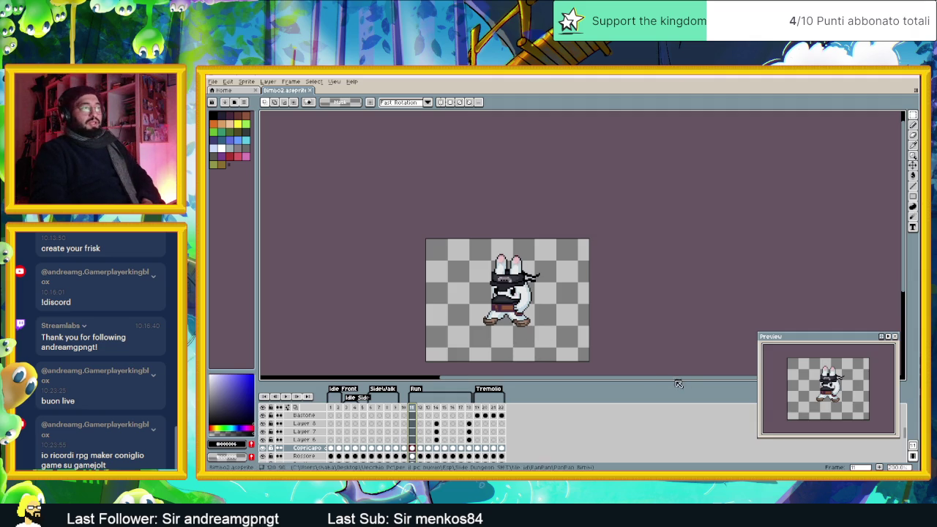
# Step: Centre the sprite and play the run animation to watch the headwear
pyautogui.moveTo(586, 317); pyautogui.dragTo(606, 277)
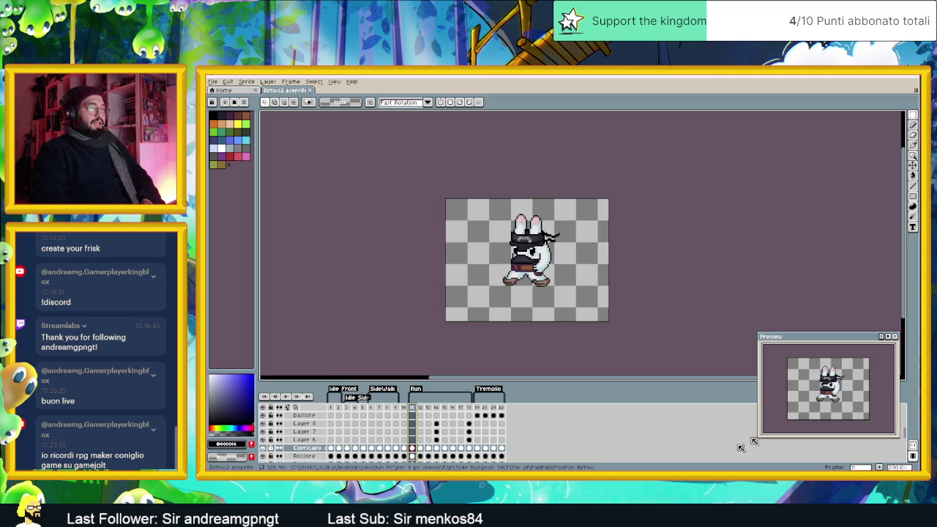
pyautogui.click(286, 396)
pyautogui.scroll(1, 553, 288)
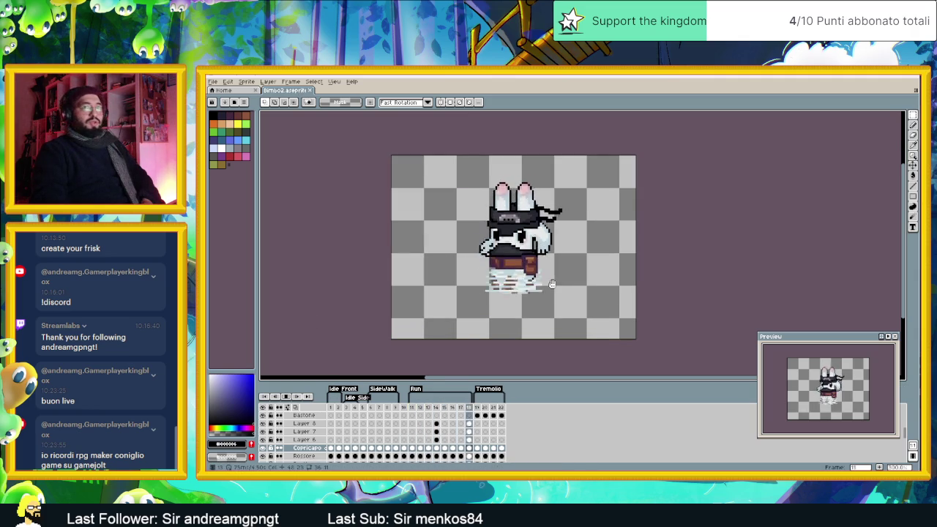